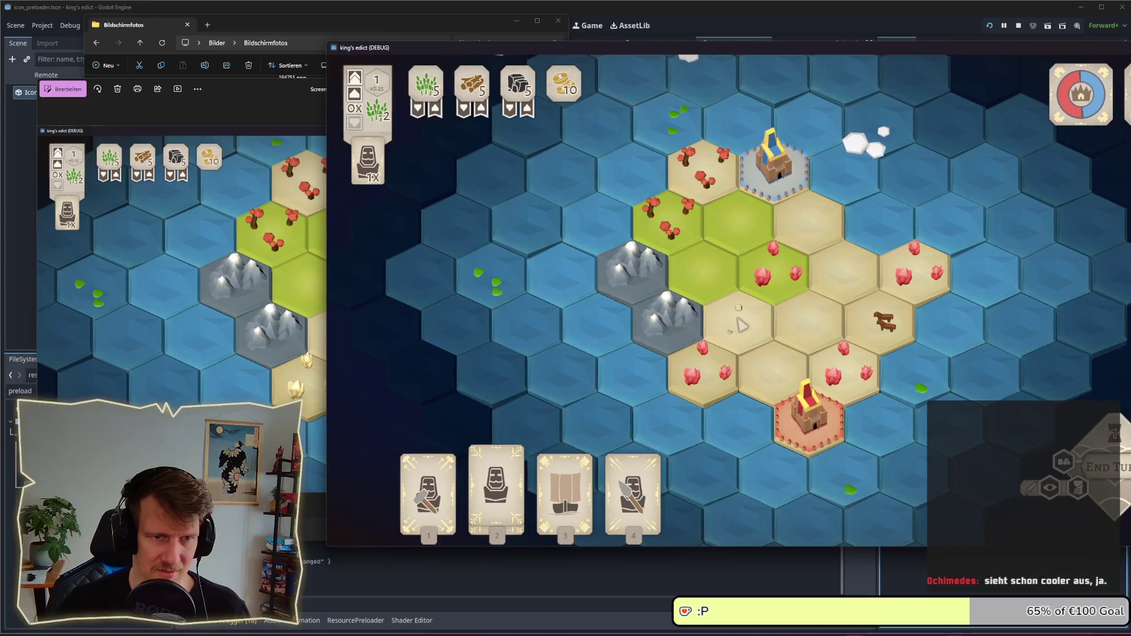
- Open Screenshot 2026-04-07 122849.png beside the first screenshot to compare, then close it
{"action": "left_click", "coordinate": [283, 291]}
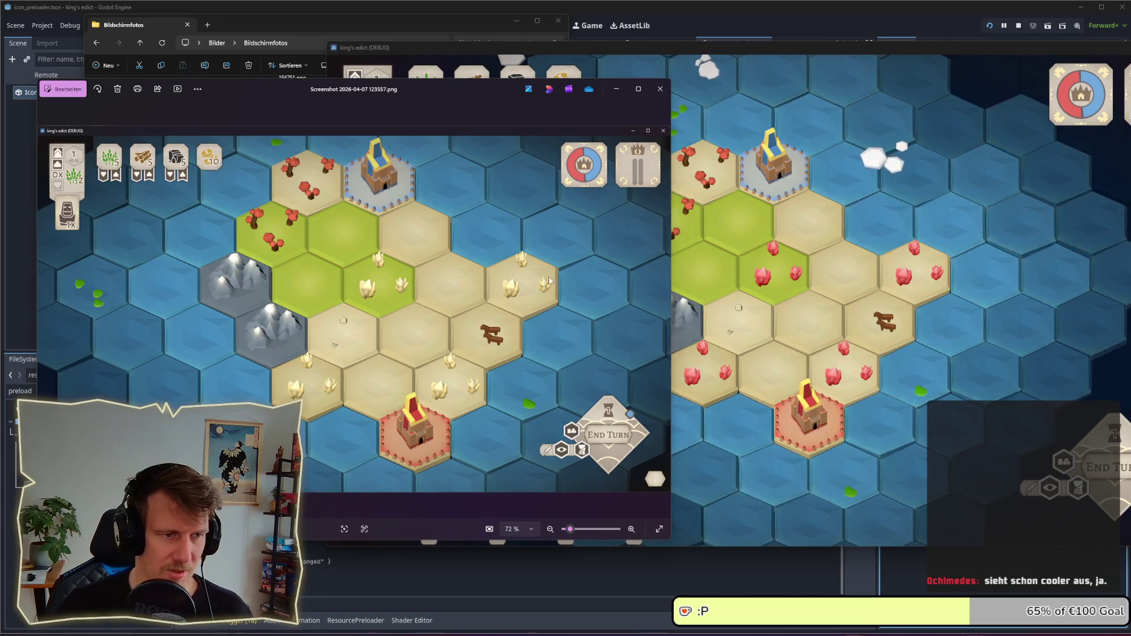
{"action": "key", "text": "alt+Tab"}
{"action": "left_click", "coordinate": [565, 283]}
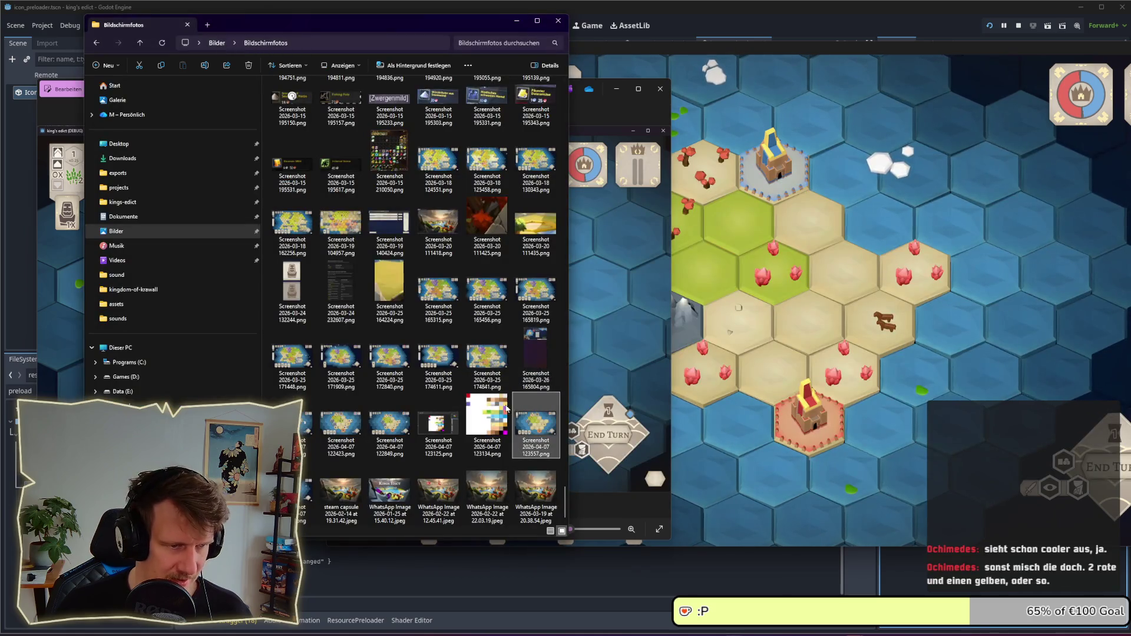
{"action": "double_click", "coordinate": [384, 432]}
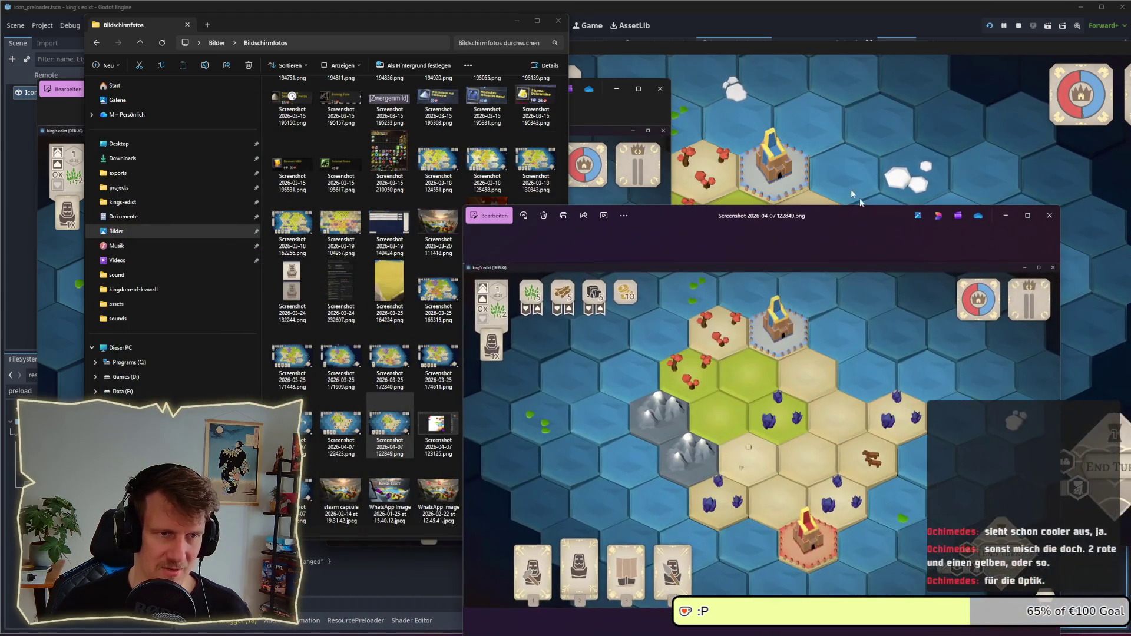
{"action": "left_click", "coordinate": [517, 20]}
{"action": "left_click_drag", "start_coordinate": [663, 224], "coordinate": [726, 114]}
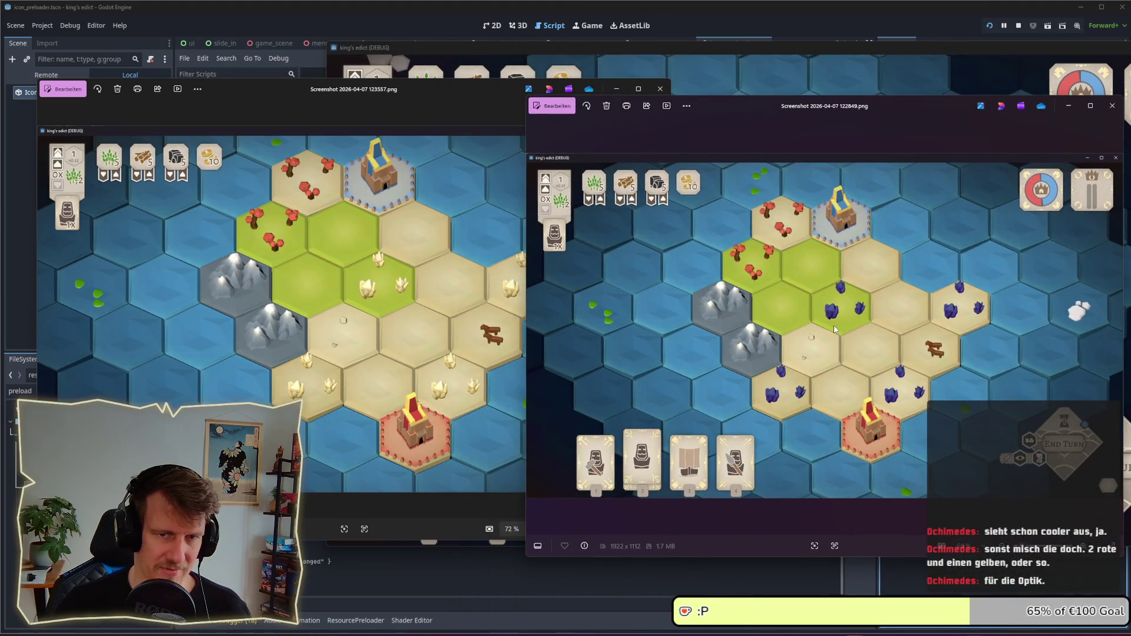
{"action": "left_click_drag", "start_coordinate": [811, 115], "coordinate": [728, 108]}
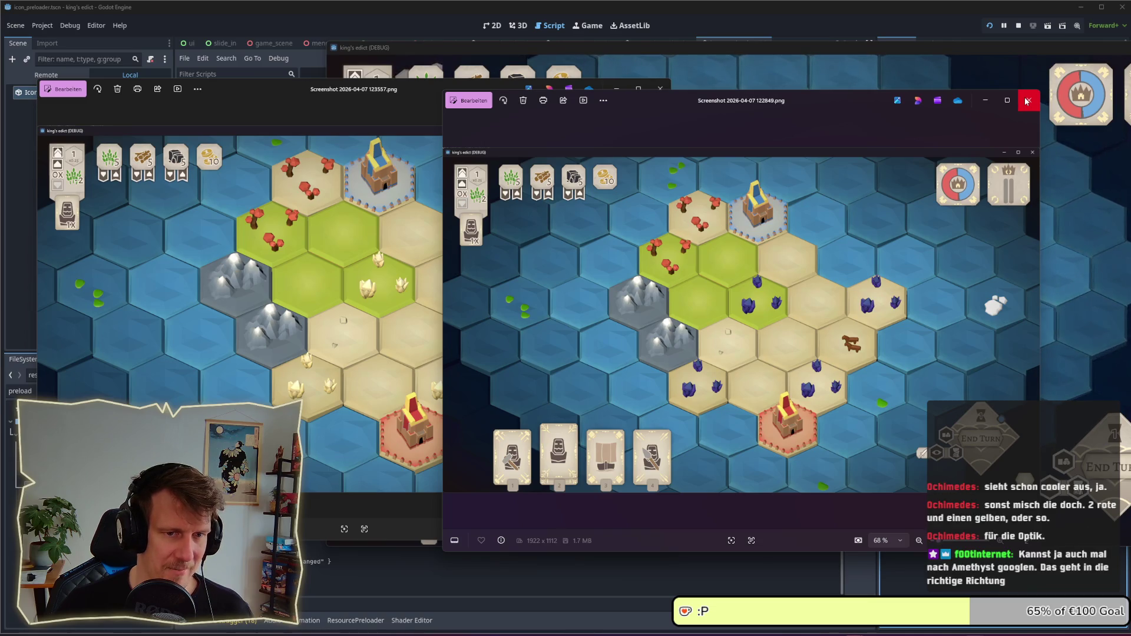
{"action": "left_click", "coordinate": [1025, 100]}
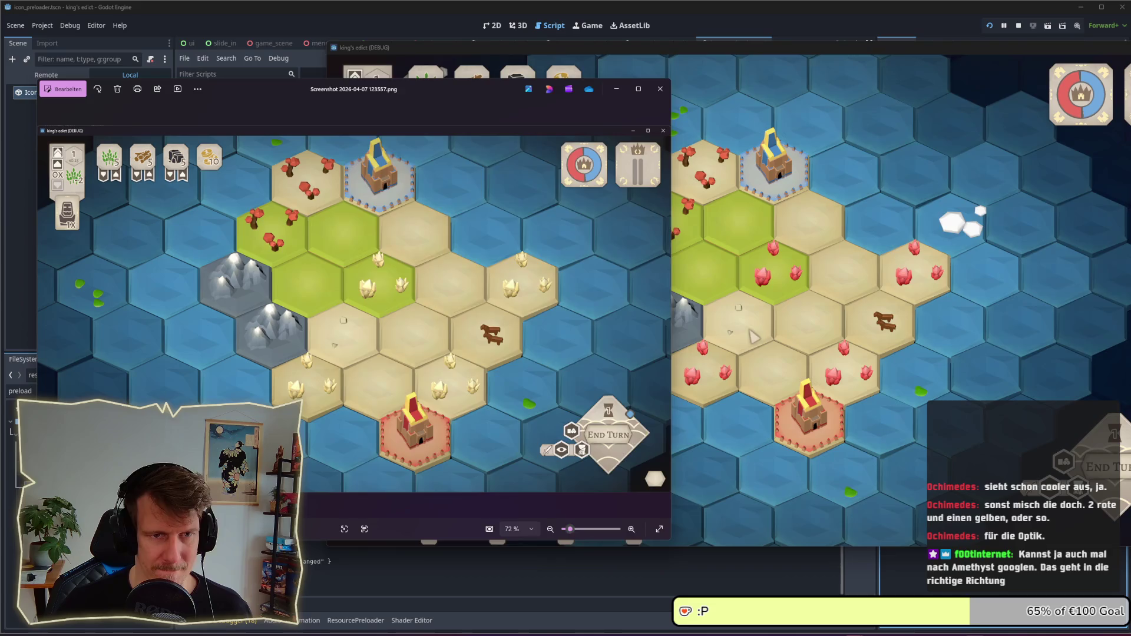
- Return to the running game, then to the Godot editor's script at line 247
{"action": "left_click", "coordinate": [748, 337]}
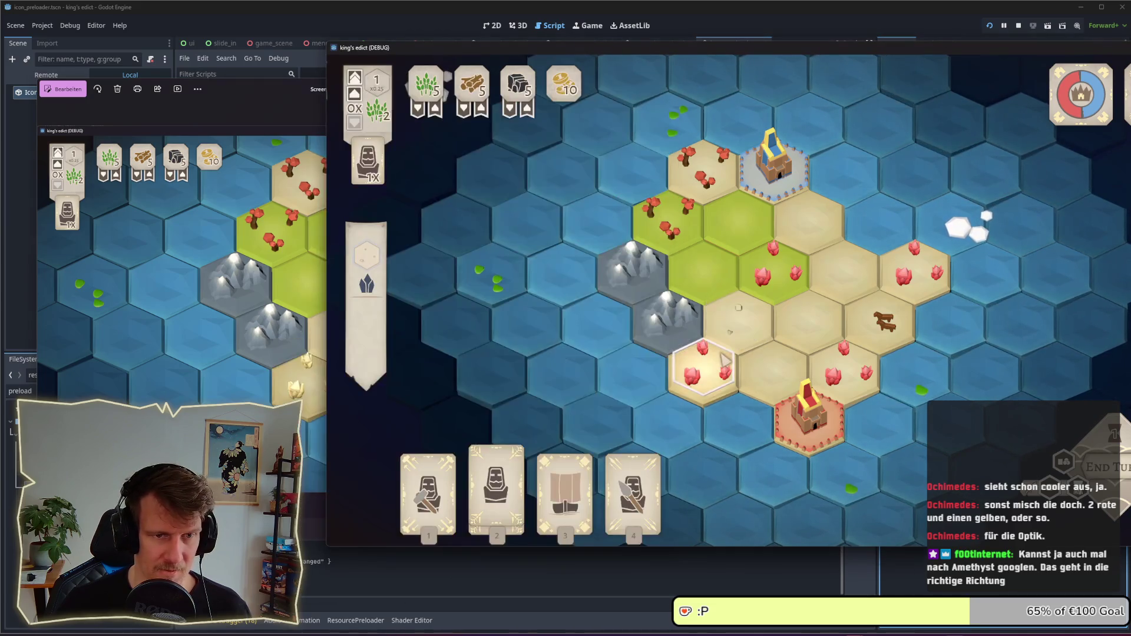
{"action": "right_click", "coordinate": [297, 303]}
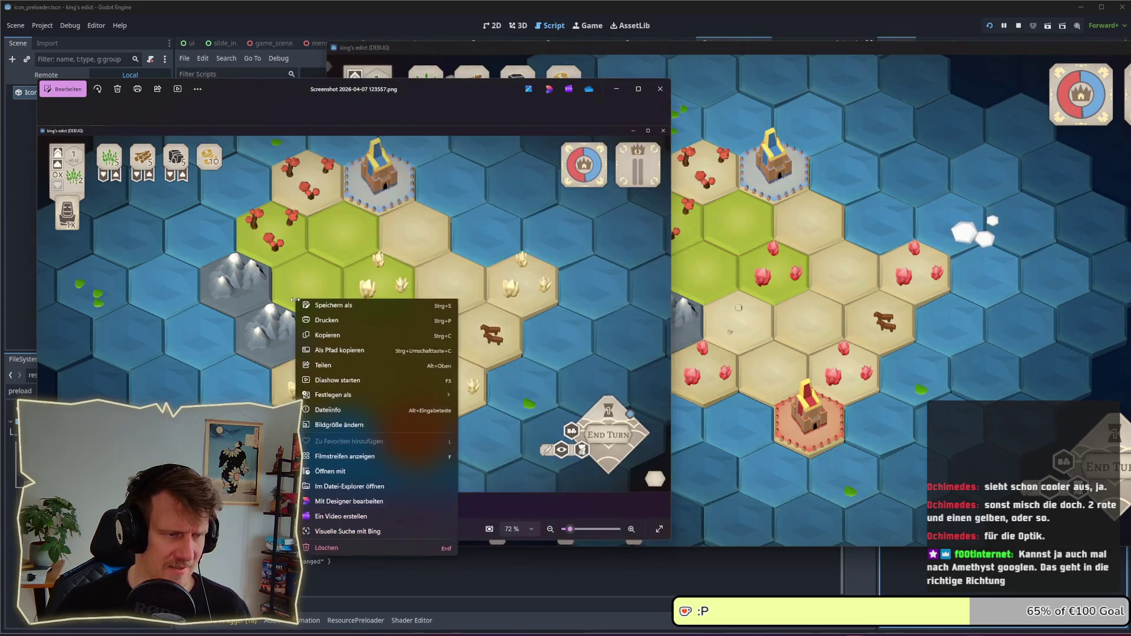
{"action": "left_click", "coordinate": [285, 304]}
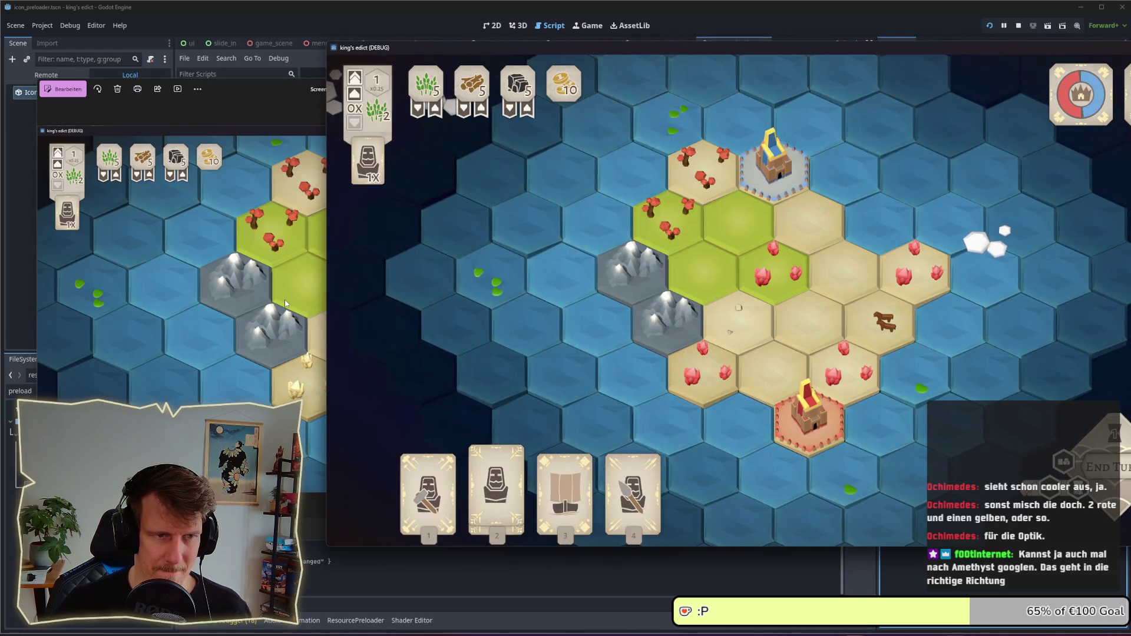
{"action": "left_click", "coordinate": [754, 10]}
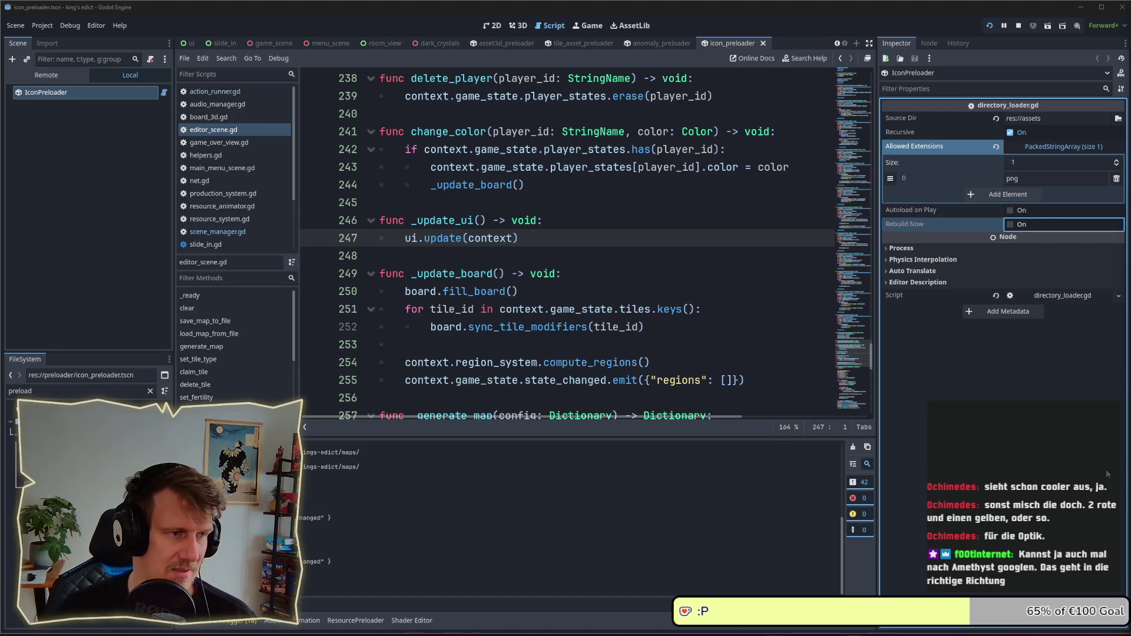
{"action": "left_click", "coordinate": [617, 240]}
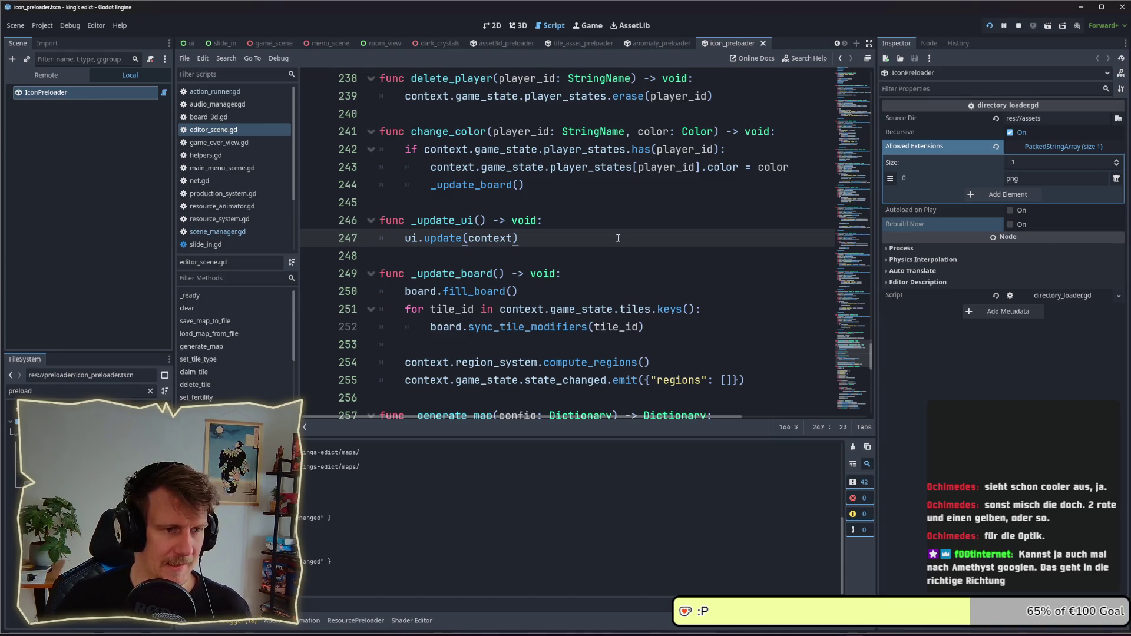
- Inspect a red crystal tile's info in the running game and shift the game window left
{"action": "key", "text": "alt+Tab"}
{"action": "left_click", "coordinate": [580, 265]}
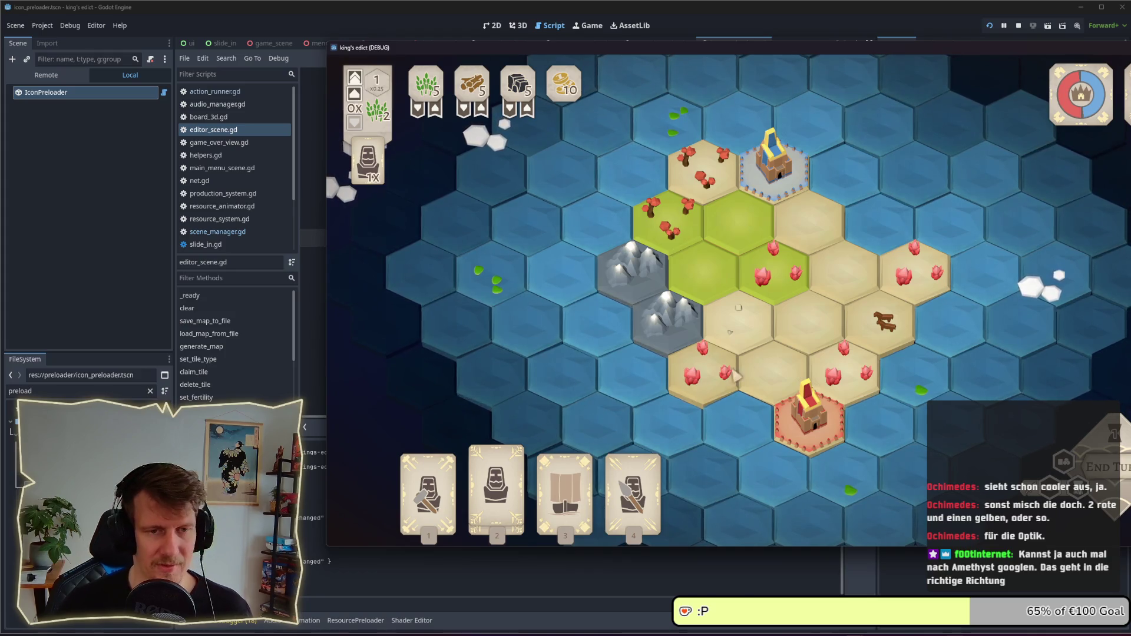
{"action": "left_click", "coordinate": [776, 286]}
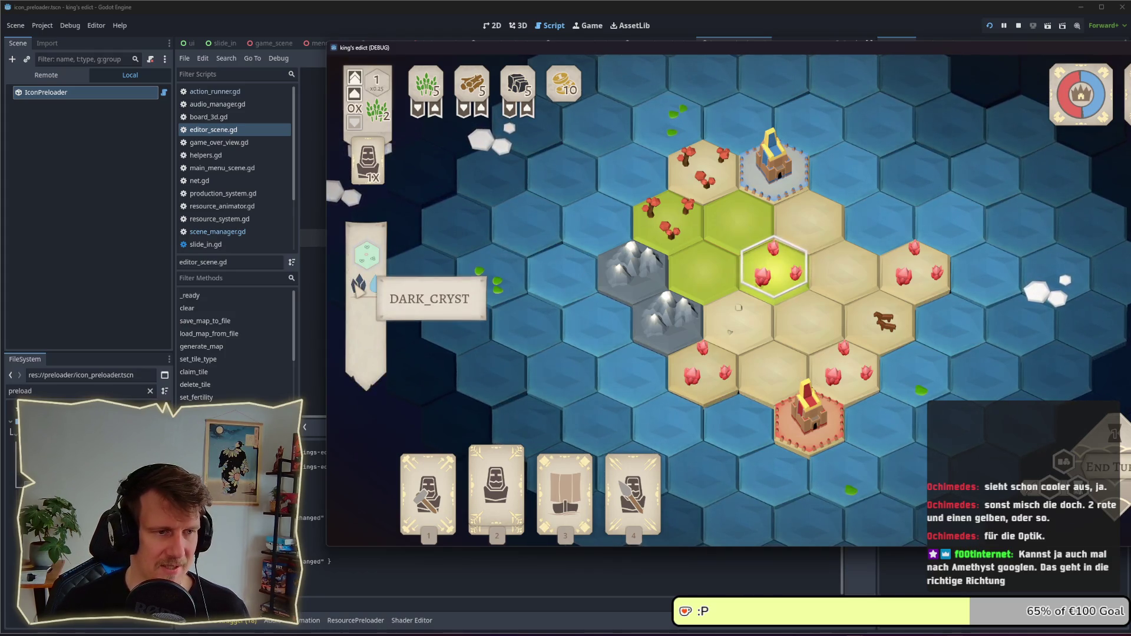
{"action": "key", "text": "Escape"}
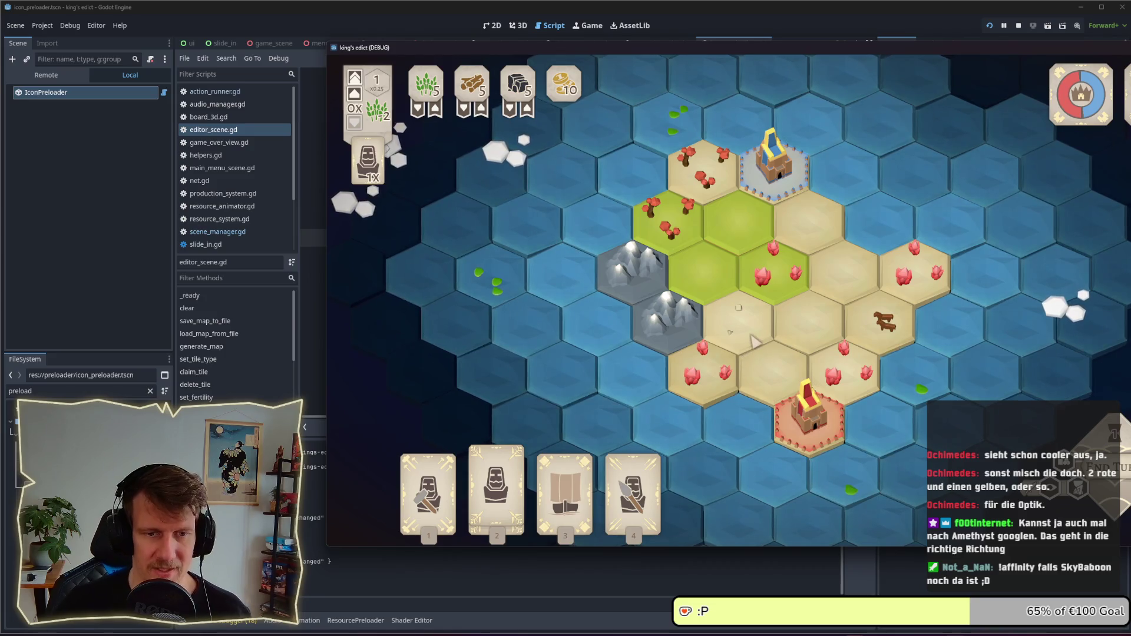
{"action": "left_click_drag", "start_coordinate": [782, 56], "coordinate": [573, 61]}
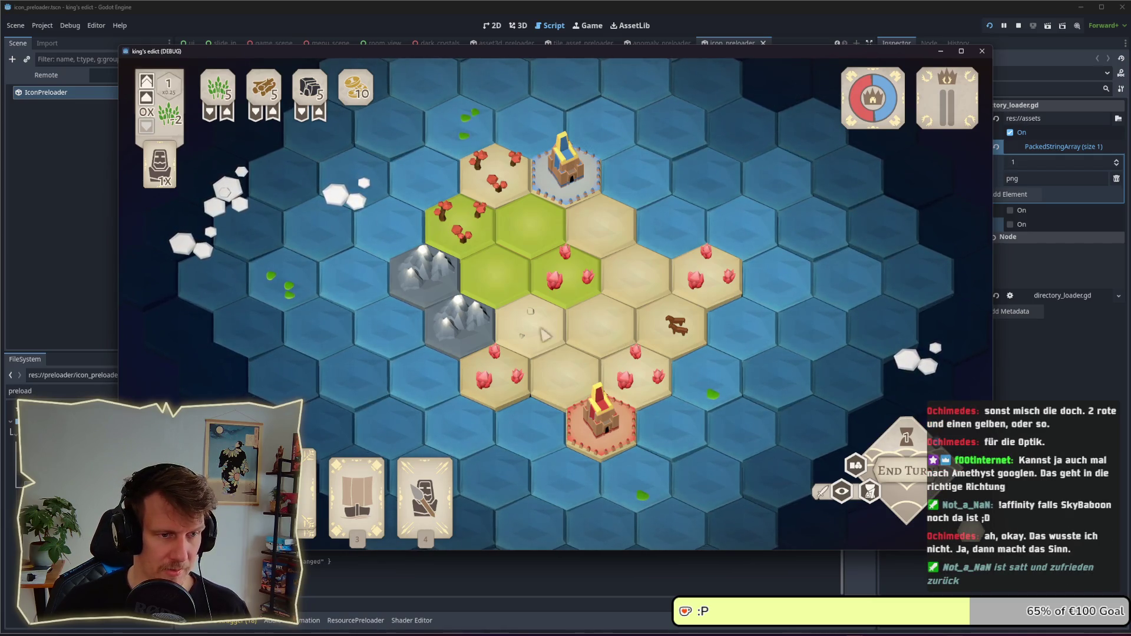
- Check the info banners of the red crystal desert tiles, then stop the running game
{"action": "left_click", "coordinate": [504, 377]}
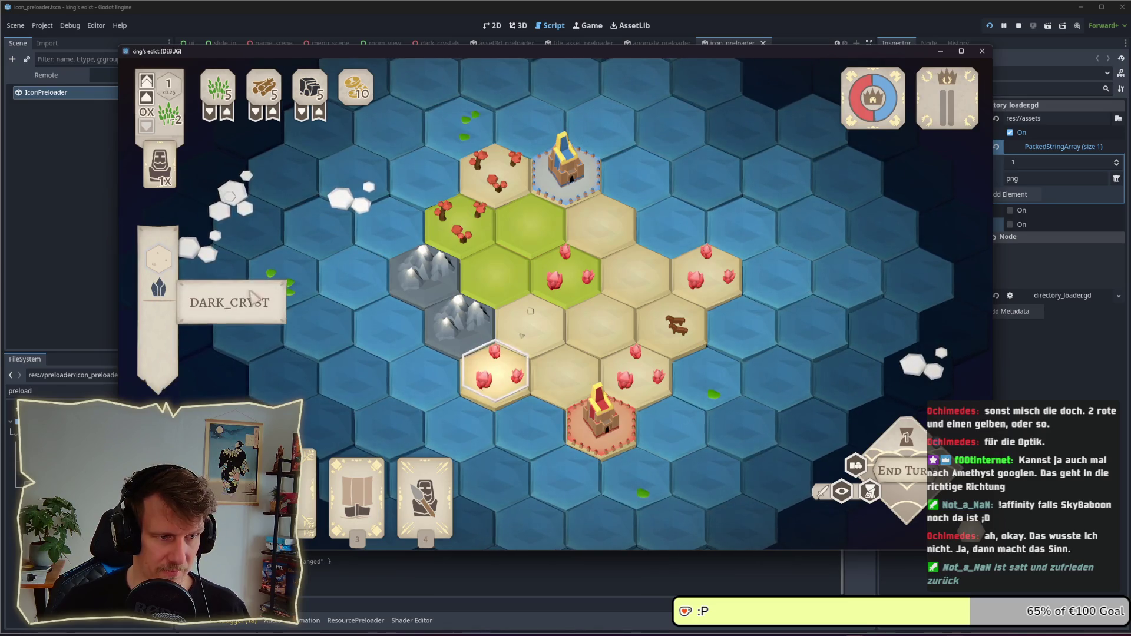
{"action": "left_click", "coordinate": [577, 350]}
{"action": "left_click", "coordinate": [577, 351]}
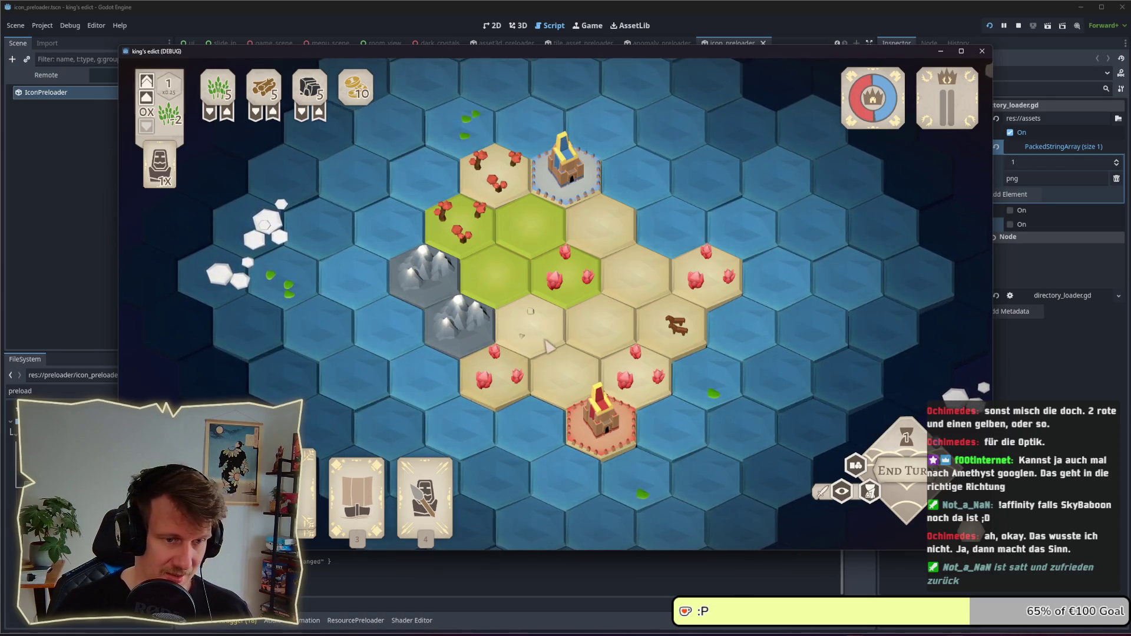
{"action": "left_click_drag", "start_coordinate": [548, 346], "coordinate": [549, 336]}
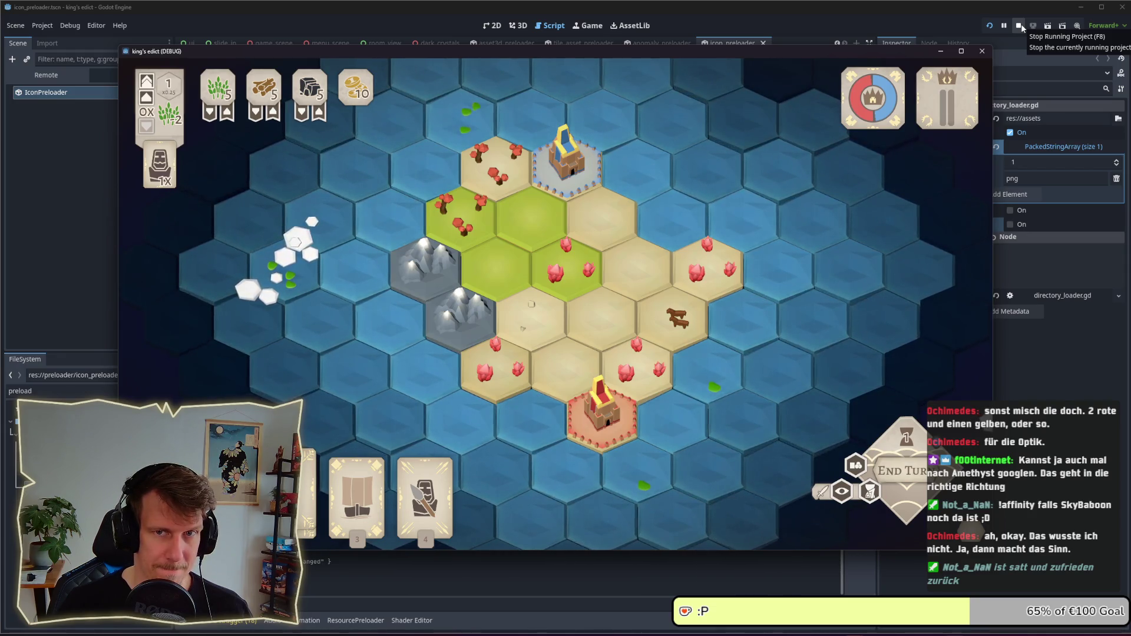
{"action": "left_click", "coordinate": [1020, 27]}
- Copy the pink-red gradient swatch left beside the pale yellow swatch and delete the original
{"action": "left_click", "coordinate": [597, 259]}
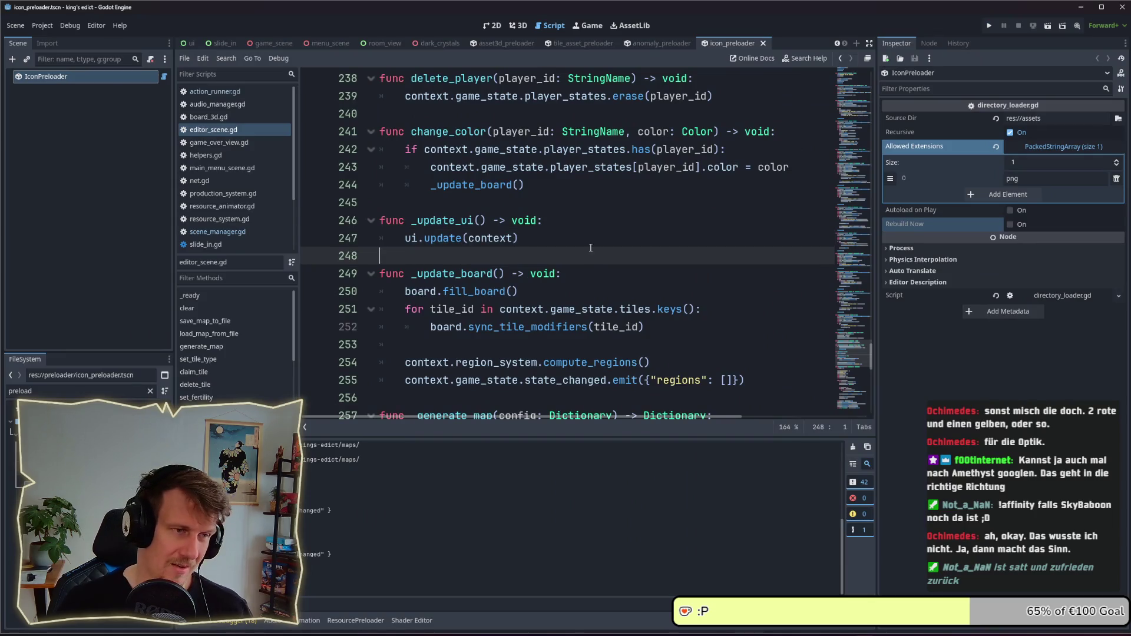
{"action": "key", "text": "alt+Tab"}
{"action": "key", "text": "alt+Tab"}
{"action": "key", "text": "alt+Tab"}
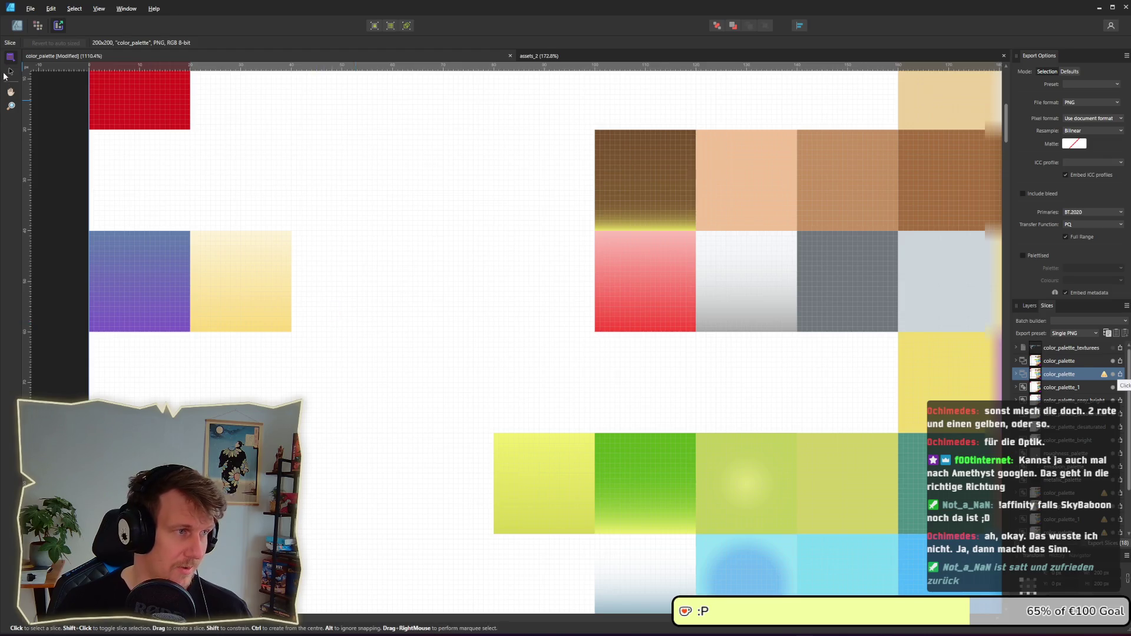
{"action": "left_click", "coordinate": [25, 33]}
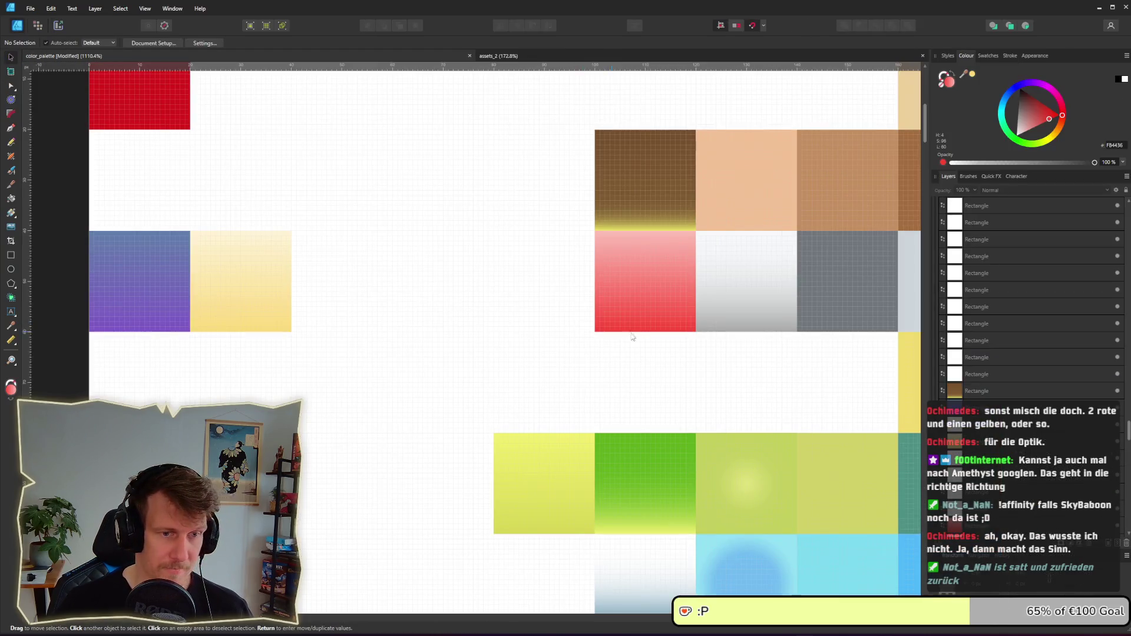
{"action": "left_click", "coordinate": [676, 305]}
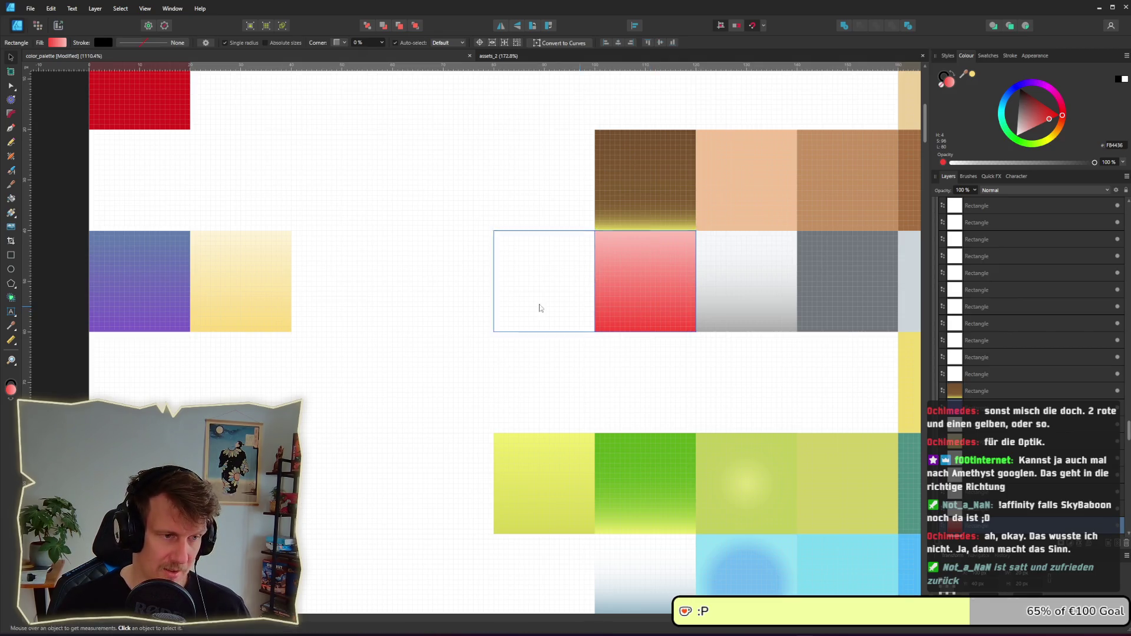
{"action": "left_click_drag", "start_coordinate": [631, 315], "coordinate": [328, 316]}
{"action": "left_click", "coordinate": [626, 311]}
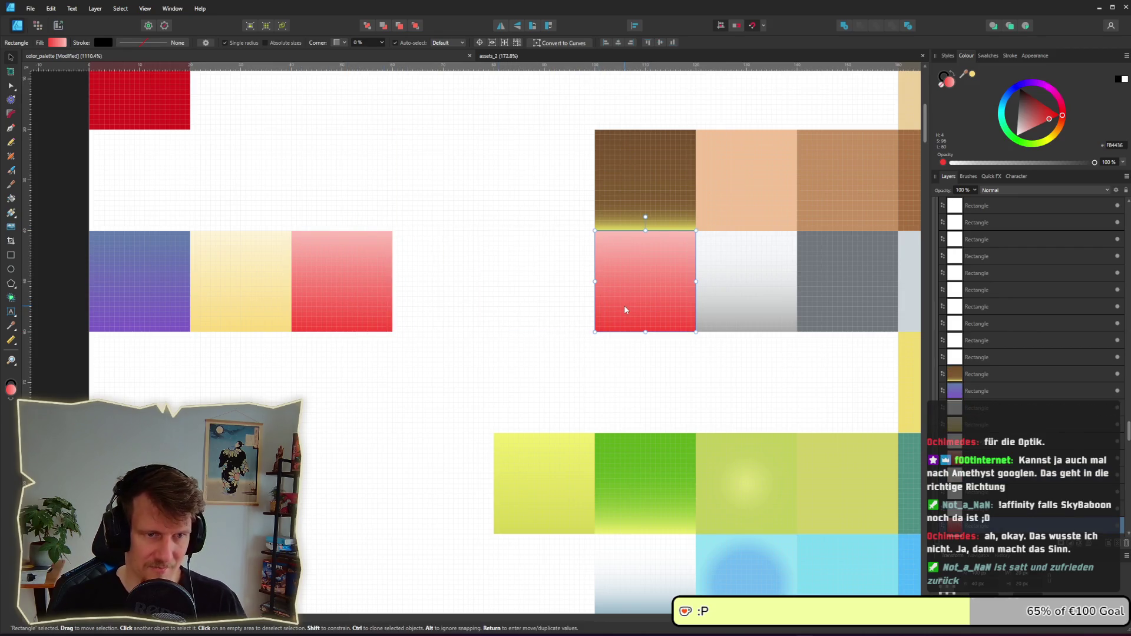
{"action": "key", "text": "Delete"}
- Move the white swatch into the emptied slot, undoing and redoing the move
{"action": "left_click", "coordinate": [564, 305]}
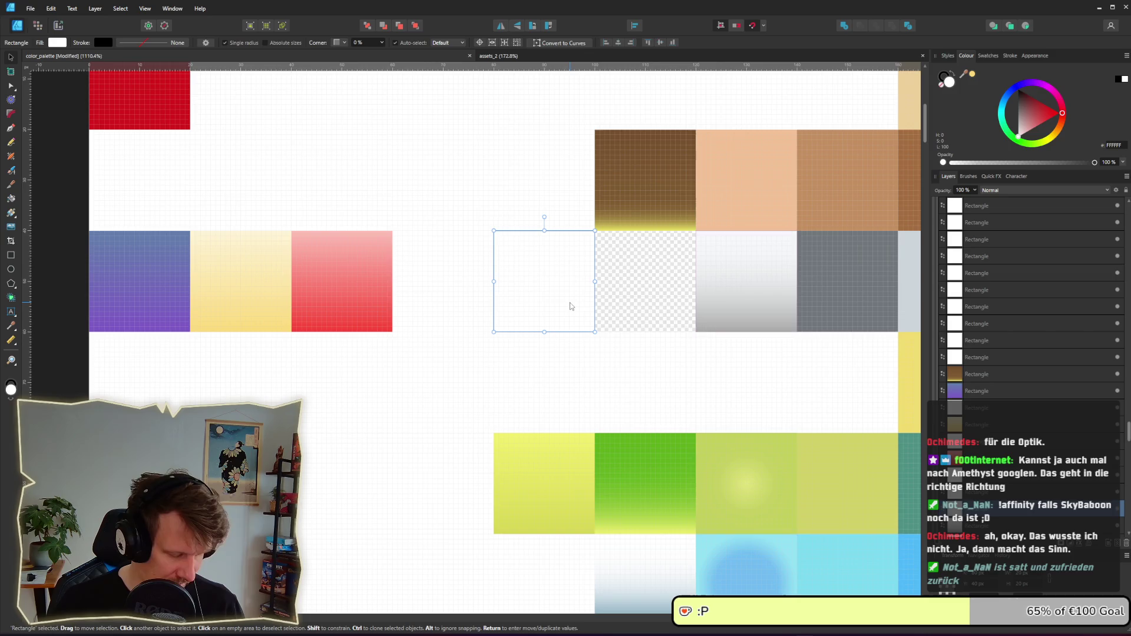
{"action": "left_click_drag", "start_coordinate": [551, 309], "coordinate": [650, 310]}
{"action": "key", "text": "ctrl+z"}
{"action": "key", "text": "ctrl+z"}
{"action": "key", "text": "ctrl+shift+z"}
{"action": "key", "text": "ctrl+shift+z"}
{"action": "scroll", "coordinate": [510, 358], "scroll_direction": "down", "scroll_amount": 2}
- Select the left grey gradient square inside the roughness palette group
{"action": "scroll", "coordinate": [511, 359], "scroll_direction": "down", "scroll_amount": 5}
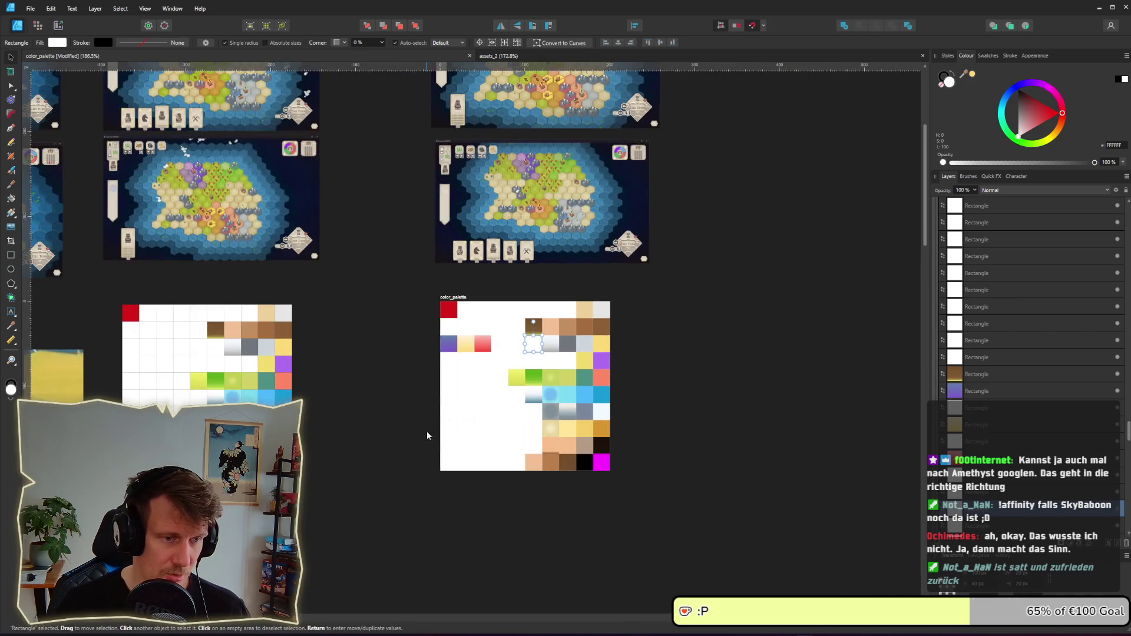
{"action": "scroll", "coordinate": [627, 308], "scroll_direction": "left", "scroll_amount": 3}
{"action": "scroll", "coordinate": [309, 332], "scroll_direction": "left", "scroll_amount": 5}
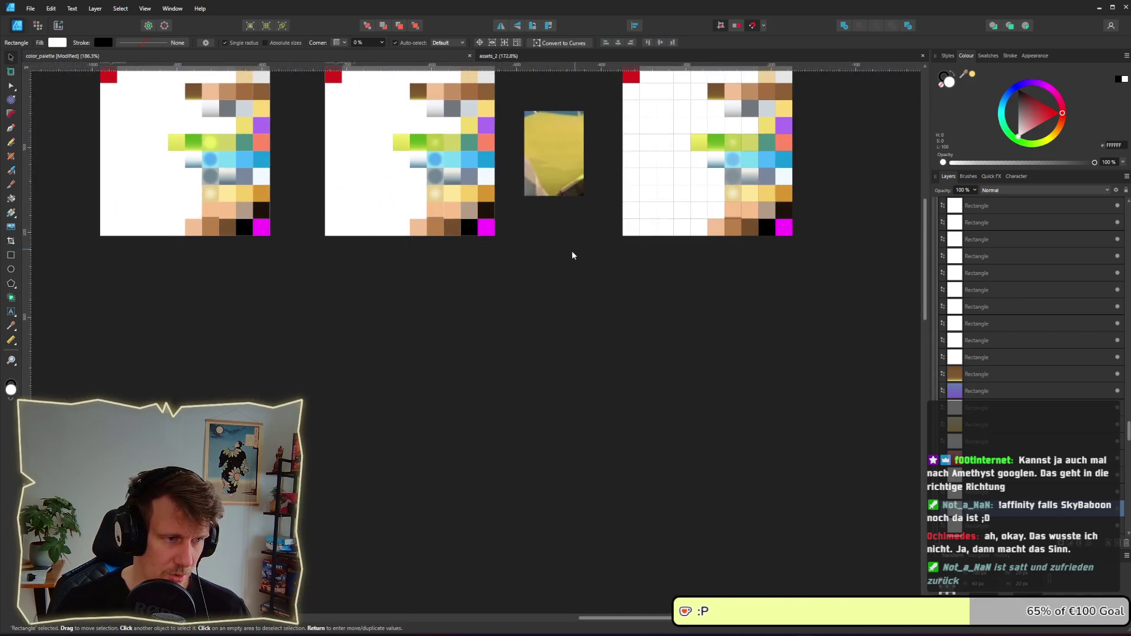
{"action": "scroll", "coordinate": [576, 253], "scroll_direction": "down", "scroll_amount": 6}
{"action": "scroll", "coordinate": [489, 353], "scroll_direction": "left", "scroll_amount": 3}
{"action": "scroll", "coordinate": [485, 343], "scroll_direction": "up", "scroll_amount": 11}
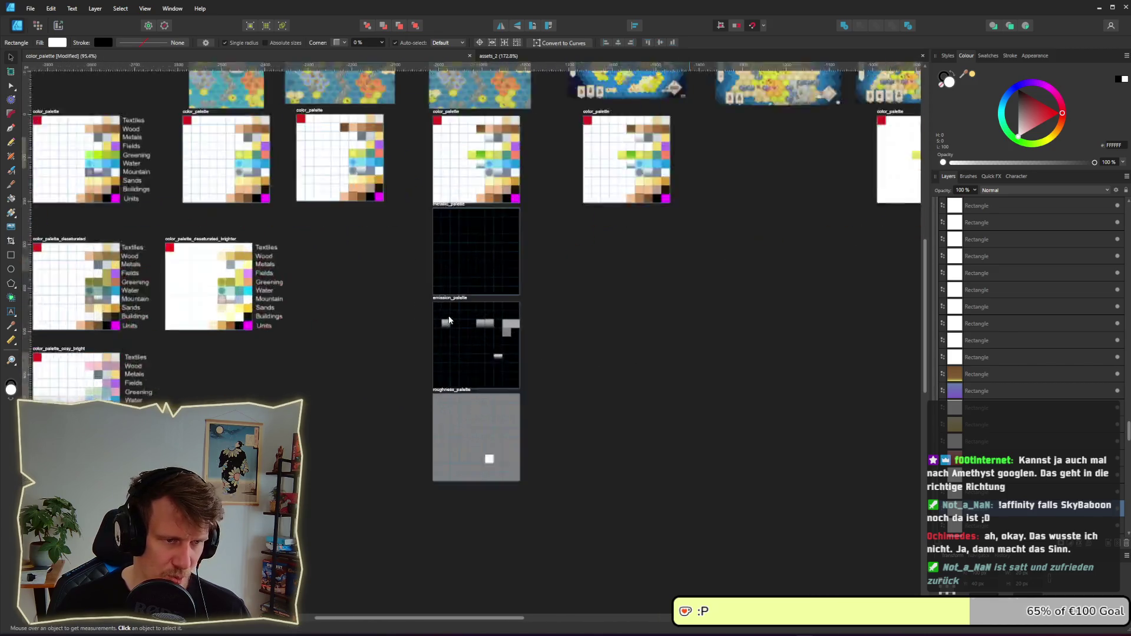
{"action": "left_click", "coordinate": [559, 239]}
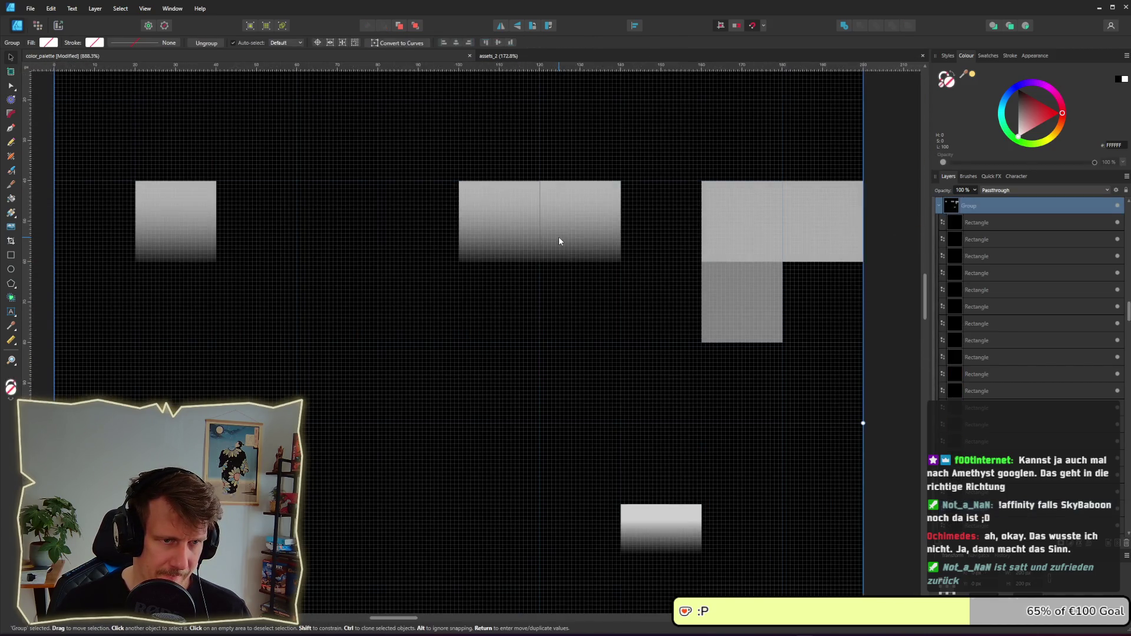
{"action": "double_click", "coordinate": [503, 235]}
- Duplicate the grey gradient square and snap the copy flush against the left swatch
{"action": "scroll", "coordinate": [465, 277], "scroll_direction": "left", "scroll_amount": 3}
{"action": "scroll", "coordinate": [483, 293], "scroll_direction": "up", "scroll_amount": 1}
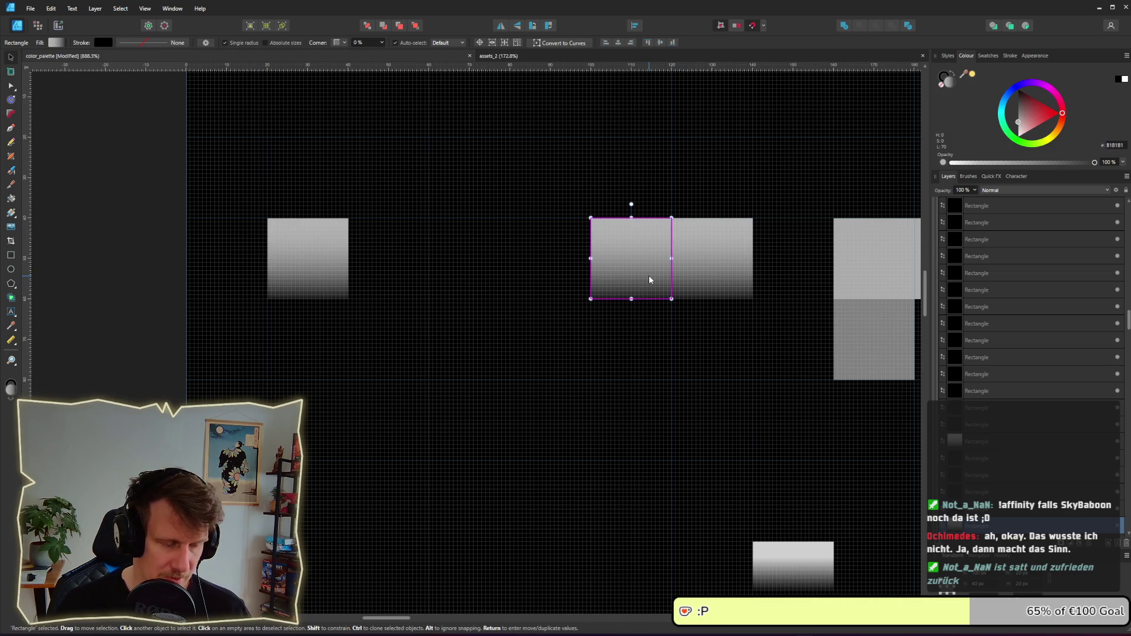
{"action": "left_click_drag", "start_coordinate": [594, 278], "coordinate": [397, 274], "text": "ctrl"}
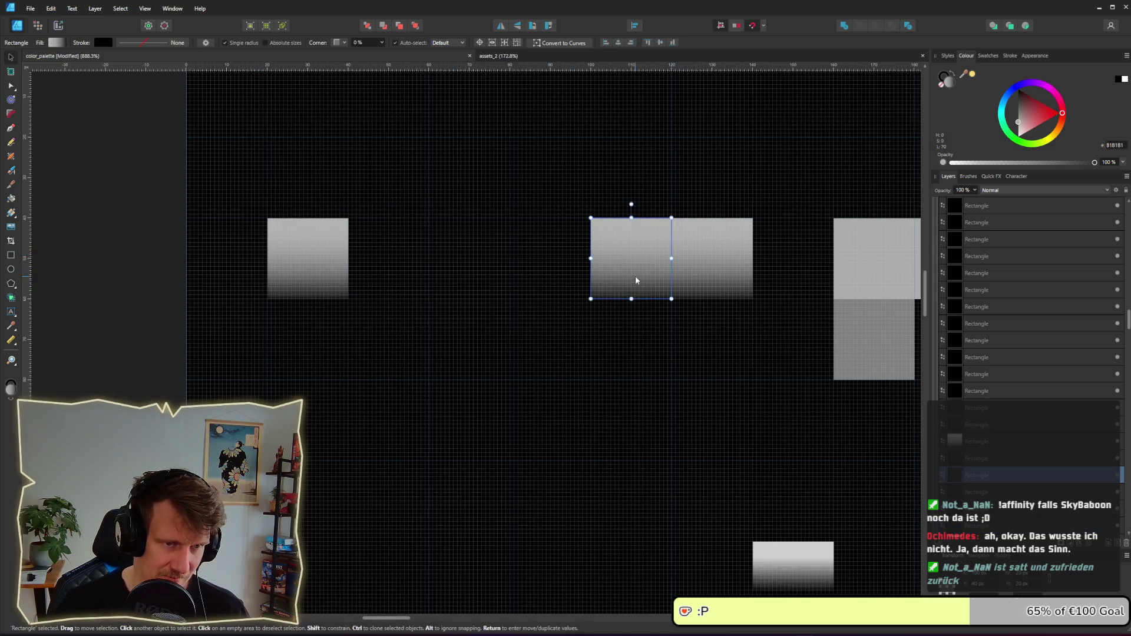
{"action": "left_click_drag", "start_coordinate": [428, 218], "coordinate": [510, 299]}
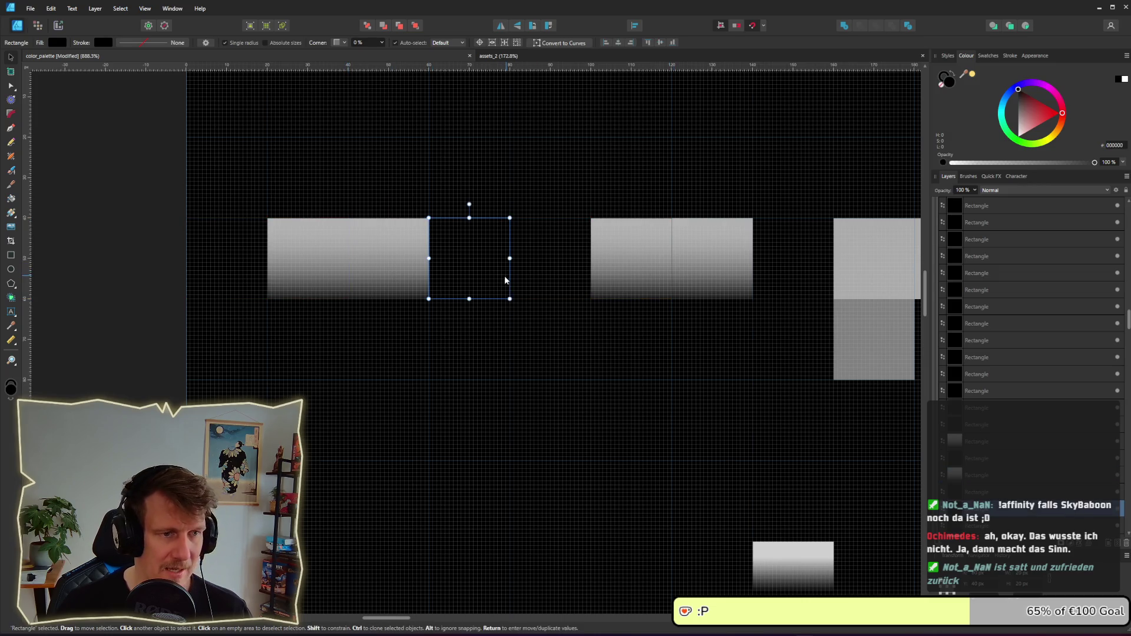
{"action": "scroll", "coordinate": [609, 274], "scroll_direction": "down", "scroll_amount": 6}
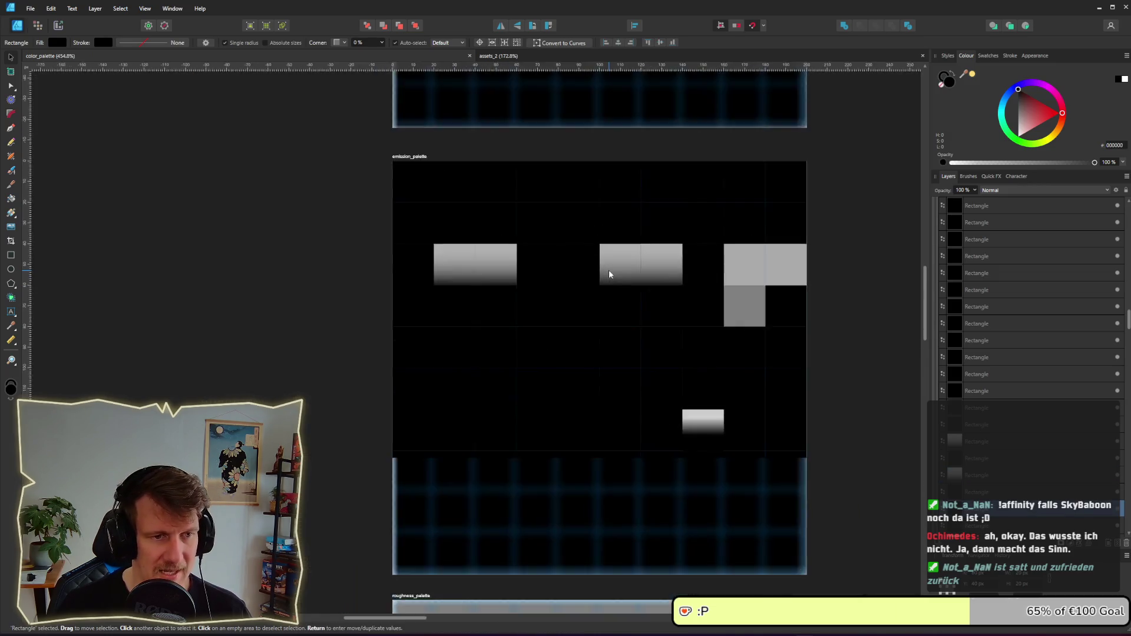
{"action": "scroll", "coordinate": [612, 274], "scroll_direction": "right", "scroll_amount": 3}
{"action": "left_click_drag", "start_coordinate": [683, 252], "coordinate": [616, 270]}
{"action": "key", "text": "alt+Tab"}
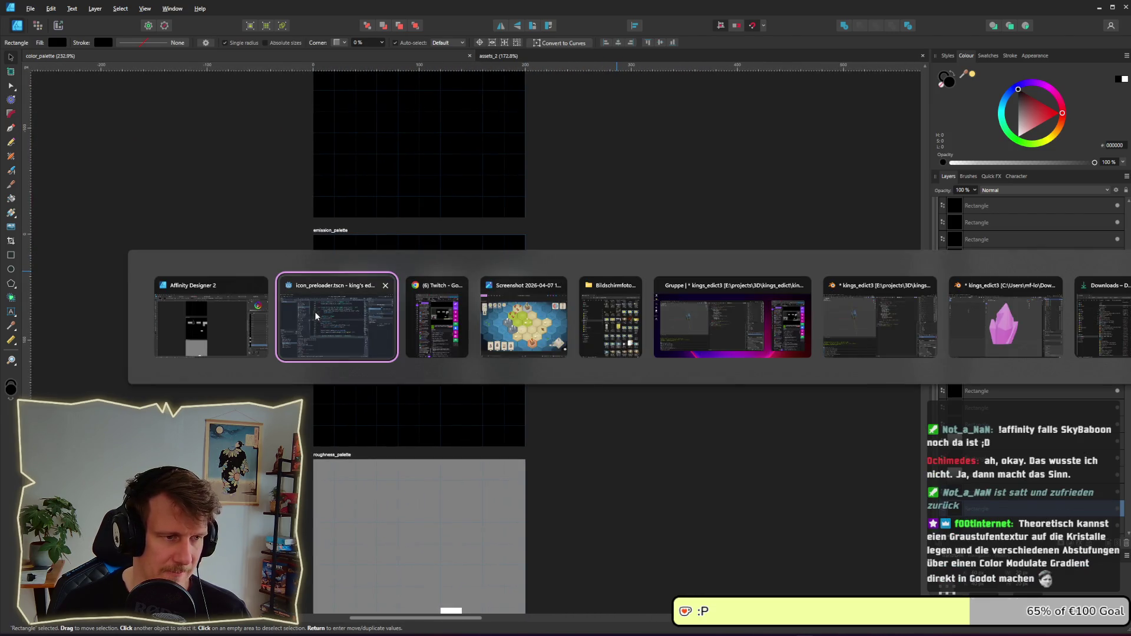
- Back in Affinity, drop a copy of the blue-purple gradient swatch onto the empty white square
{"action": "left_click", "coordinate": [320, 313]}
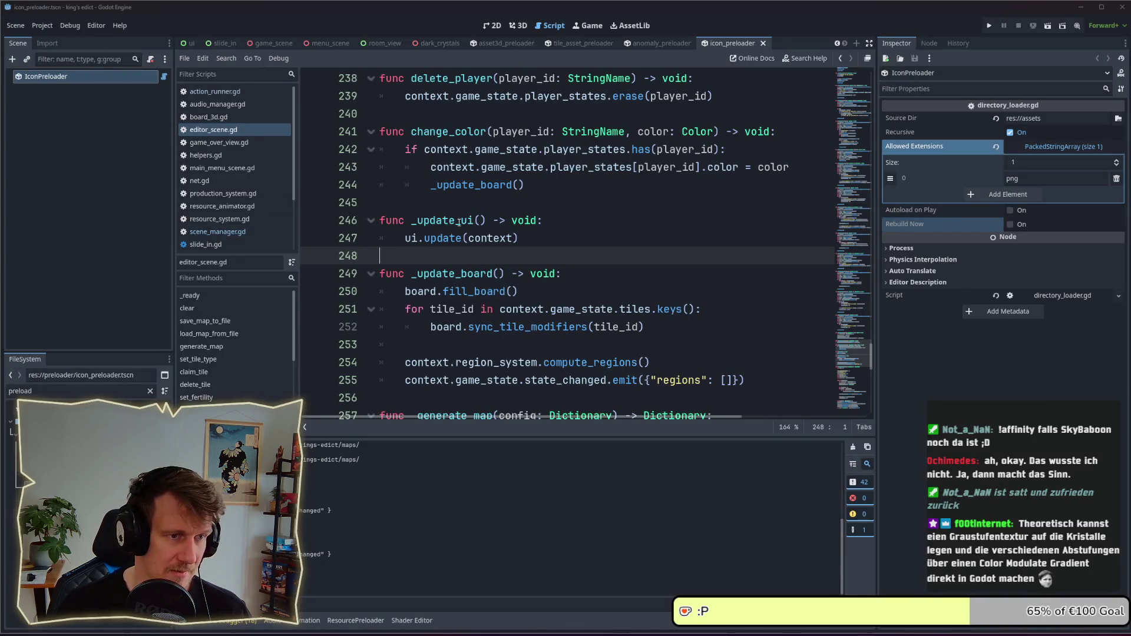
{"action": "key", "text": "alt+Tab"}
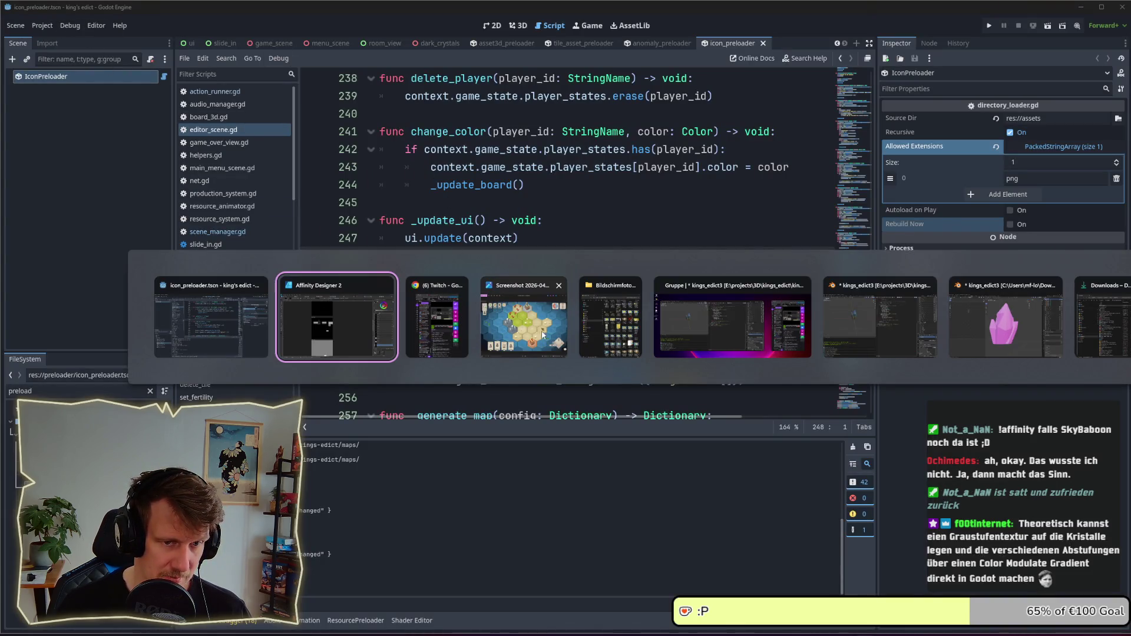
{"action": "left_click", "coordinate": [362, 324]}
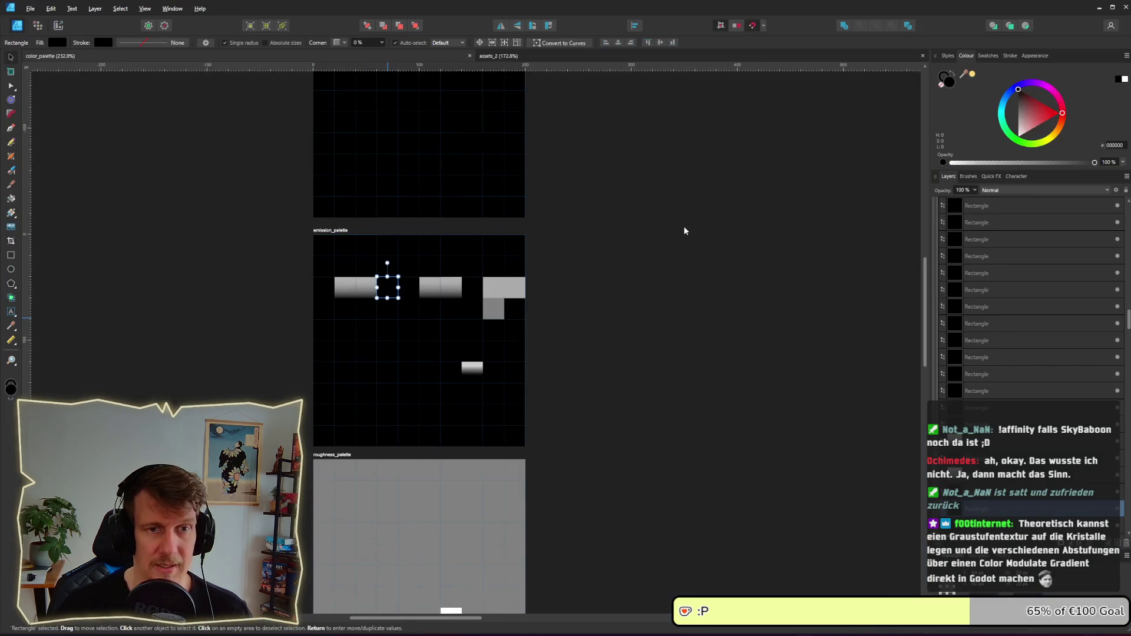
{"action": "left_click", "coordinate": [837, 206]}
{"action": "scroll", "coordinate": [586, 265], "scroll_direction": "right", "scroll_amount": 10}
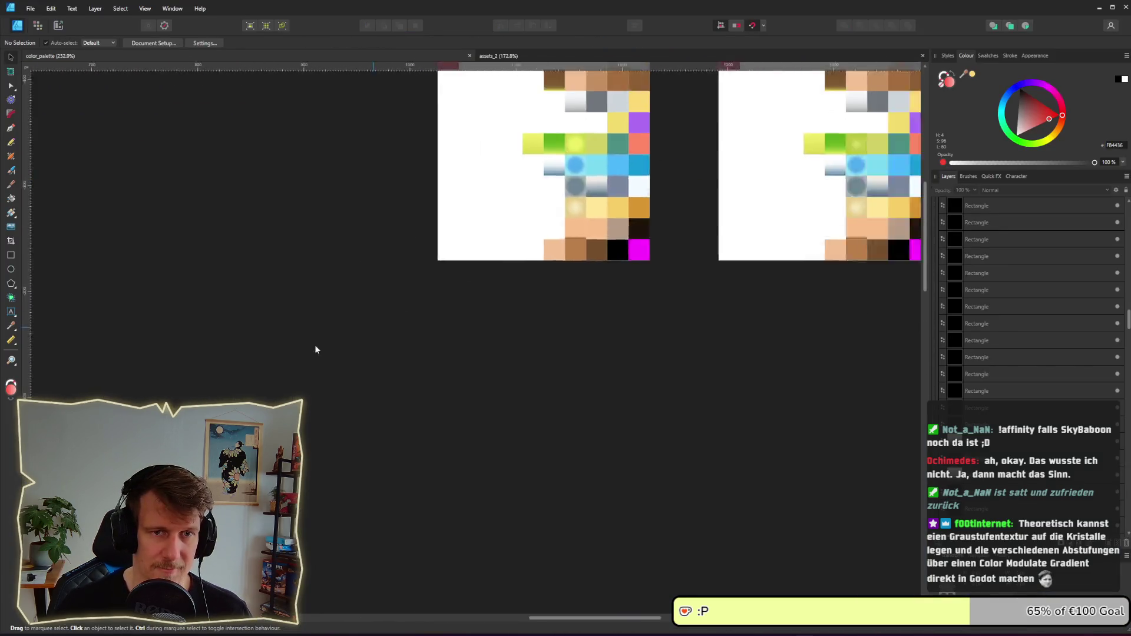
{"action": "scroll", "coordinate": [752, 174], "scroll_direction": "left", "scroll_amount": 5}
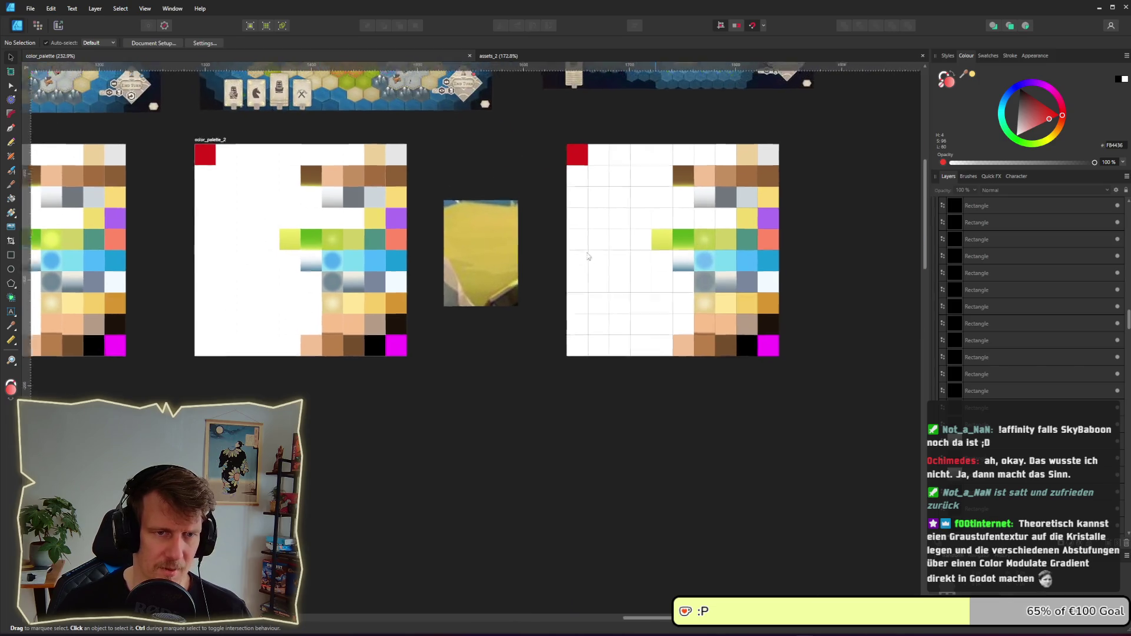
{"action": "scroll", "coordinate": [395, 229], "scroll_direction": "up", "scroll_amount": 8}
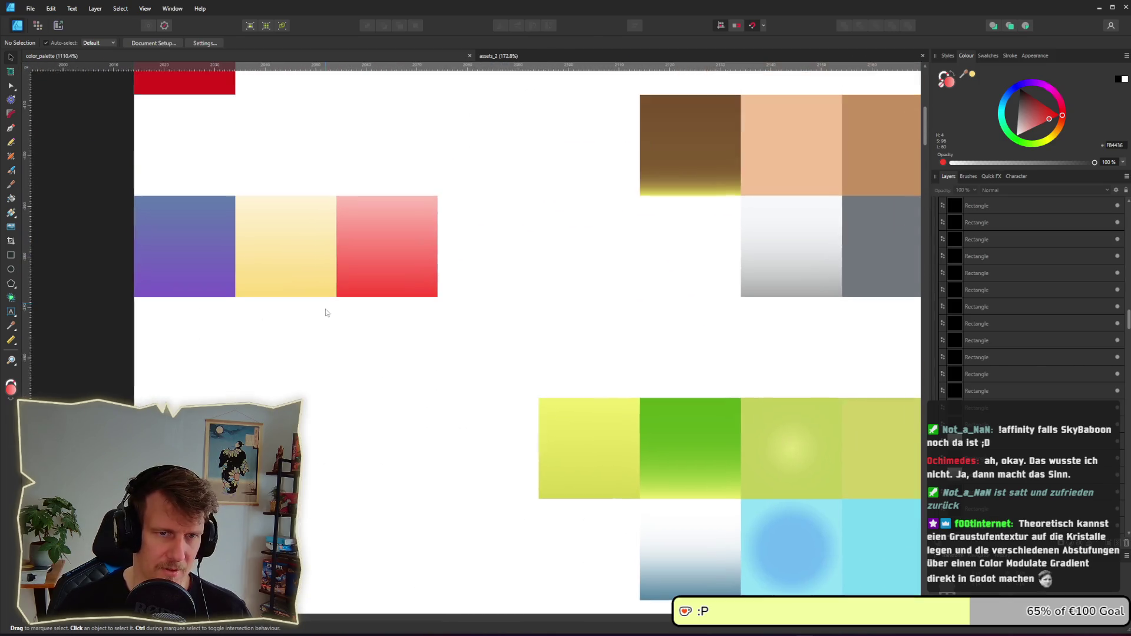
{"action": "left_click", "coordinate": [206, 268]}
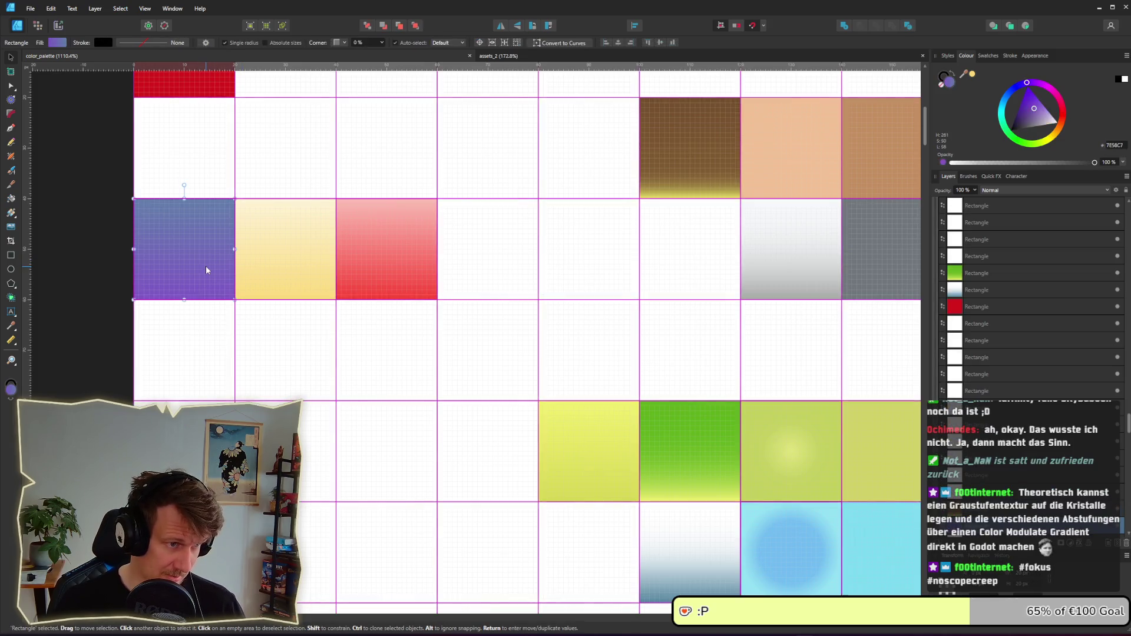
{"action": "left_click", "coordinate": [694, 270]}
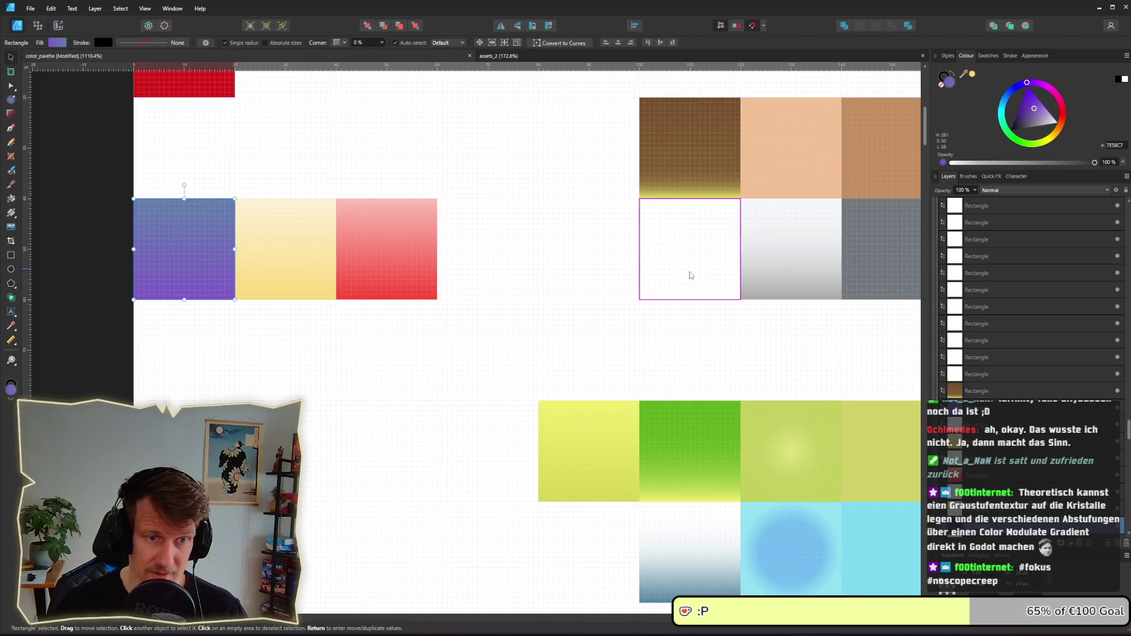
{"action": "key", "text": "ctrl+v"}
{"action": "mouse_move", "coordinate": [693, 271]}
{"action": "left_mouse_down"}
{"action": "mouse_move", "coordinate": [664, 262]}
{"action": "mouse_move", "coordinate": [709, 250]}
{"action": "left_mouse_up"}
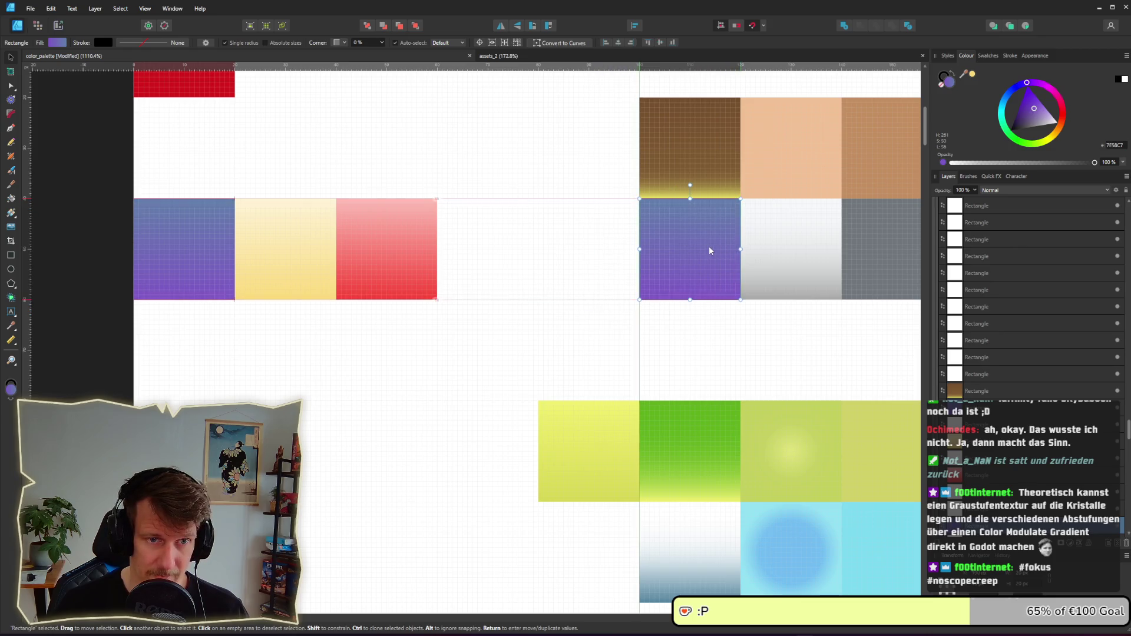
- Save the document and export the color_palette slice as PNG, overwriting the existing file
{"action": "key", "text": "ctrl+s"}
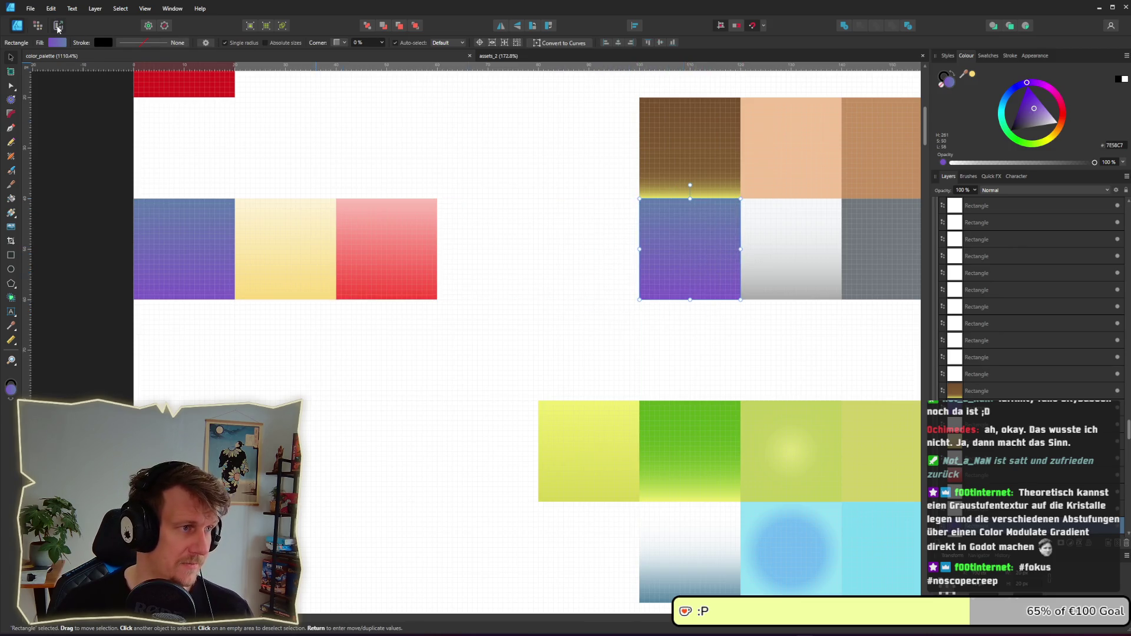
{"action": "left_click", "coordinate": [57, 27]}
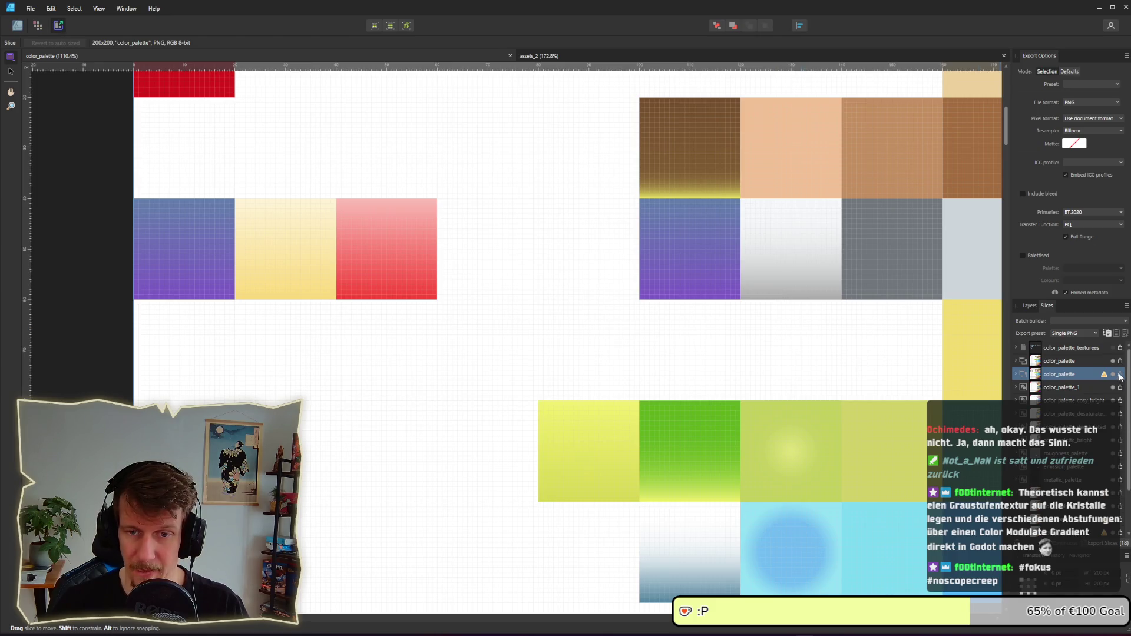
{"action": "left_click", "coordinate": [1119, 376]}
{"action": "left_click", "coordinate": [99, 334]}
{"action": "key", "text": "BackSpace"}
{"action": "key", "text": "BackSpace"}
{"action": "key", "text": "Return"}
{"action": "key", "text": "alt+j"}
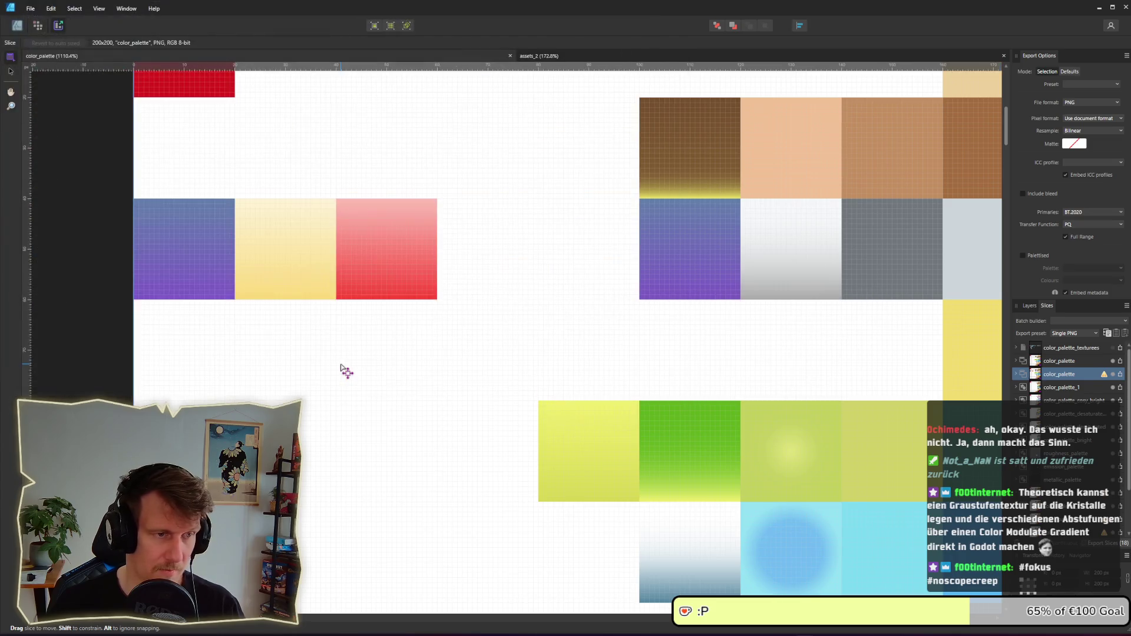
{"action": "key", "text": "alt+Tab"}
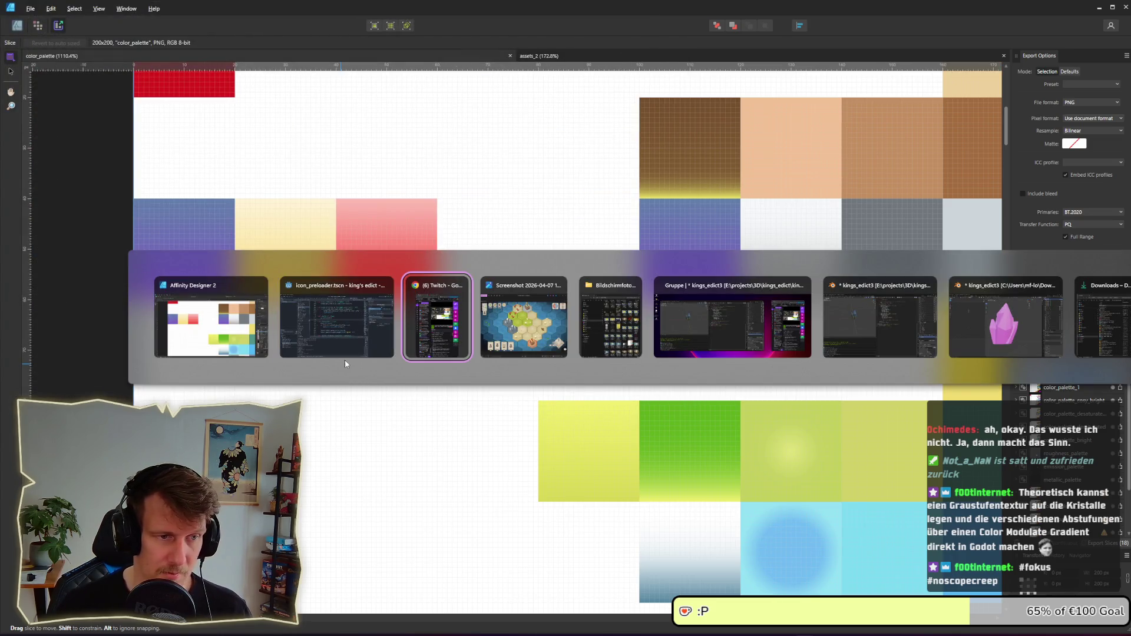
{"action": "key", "text": "alt+Tab"}
{"action": "key", "text": "alt+Tab"}
{"action": "key", "text": "alt+Tab"}
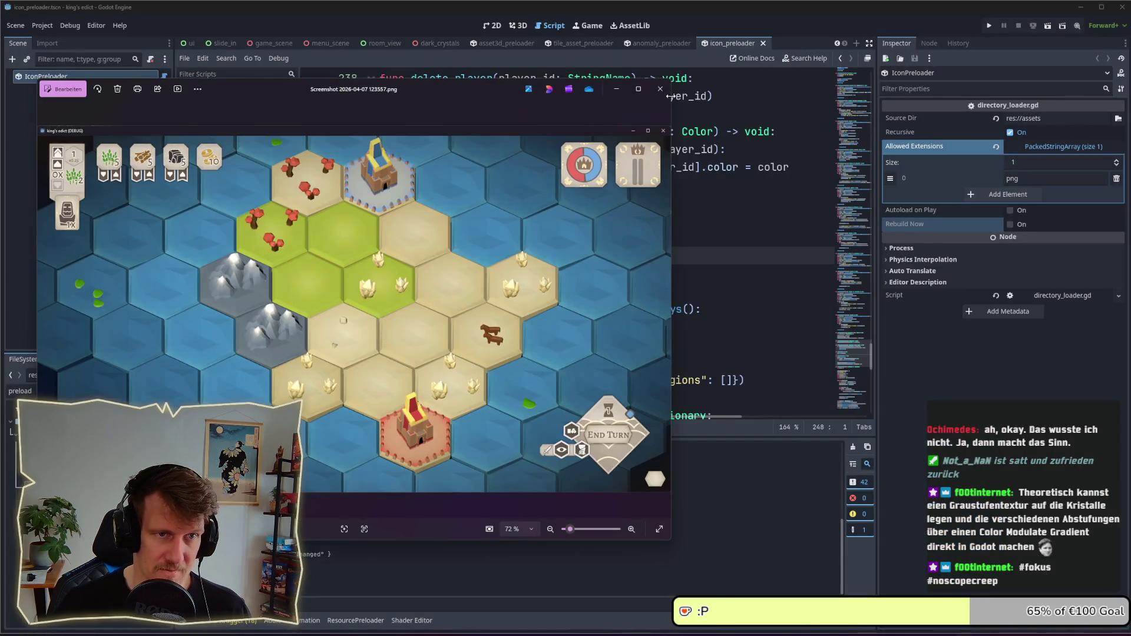
- Close the photo viewer and run the game project from the Godot editor
{"action": "left_click", "coordinate": [659, 89]}
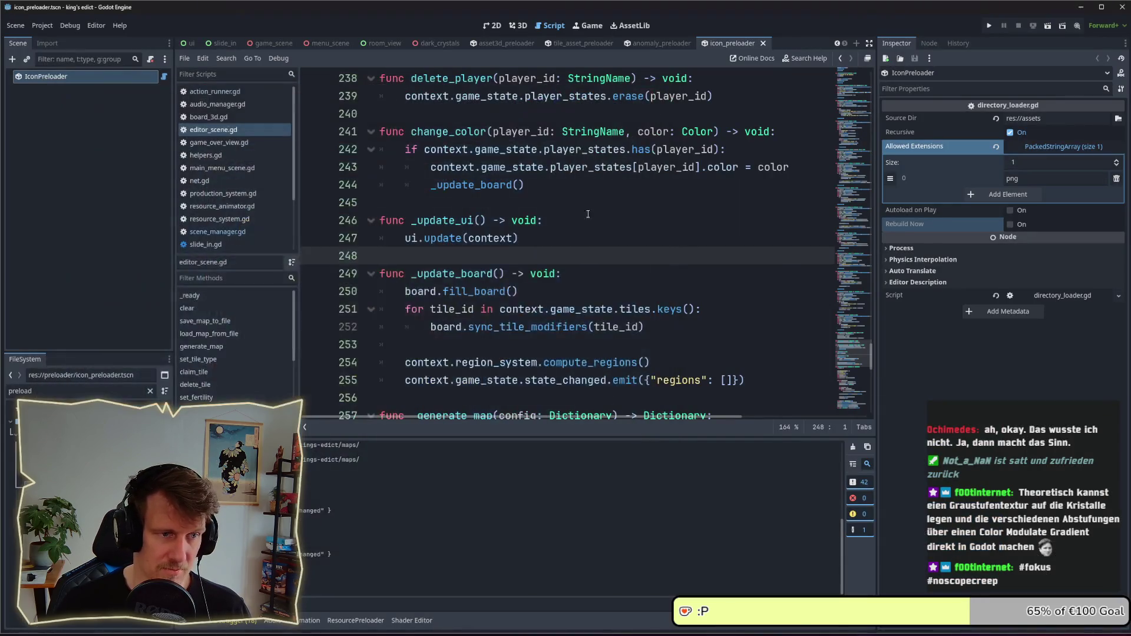
{"action": "key", "text": "alt+Tab"}
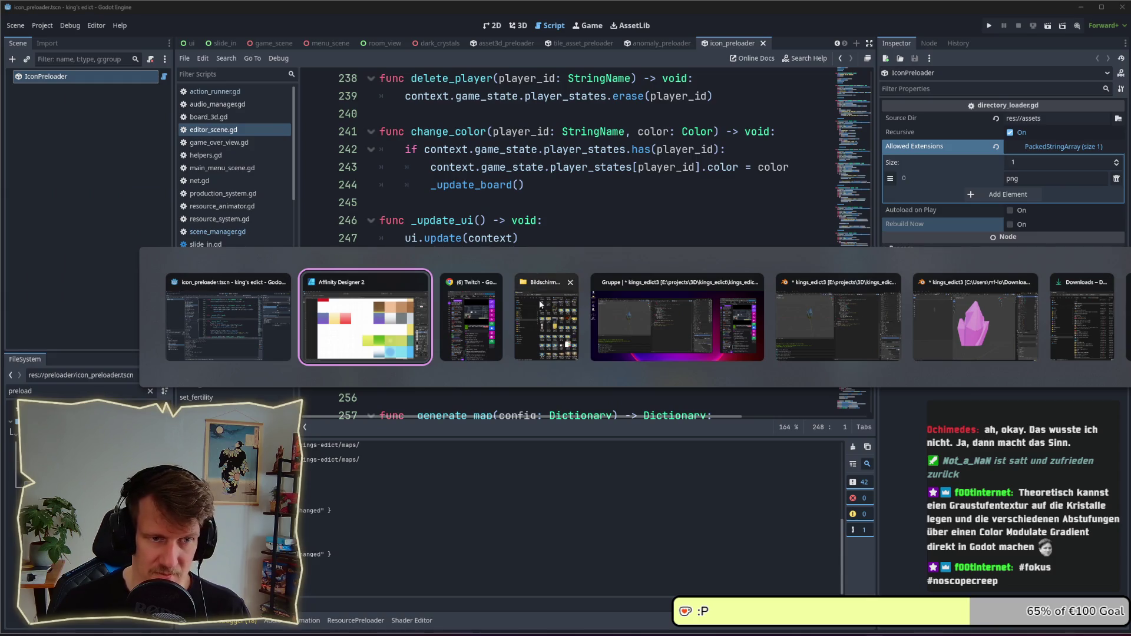
{"action": "left_click", "coordinate": [236, 318]}
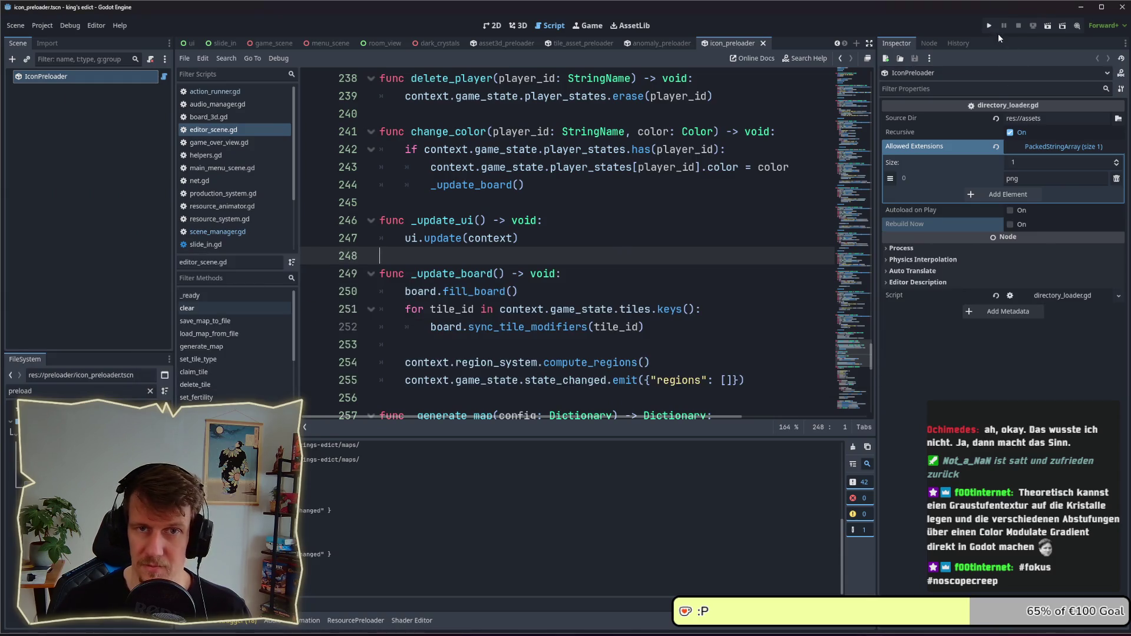
{"action": "left_click", "coordinate": [989, 25]}
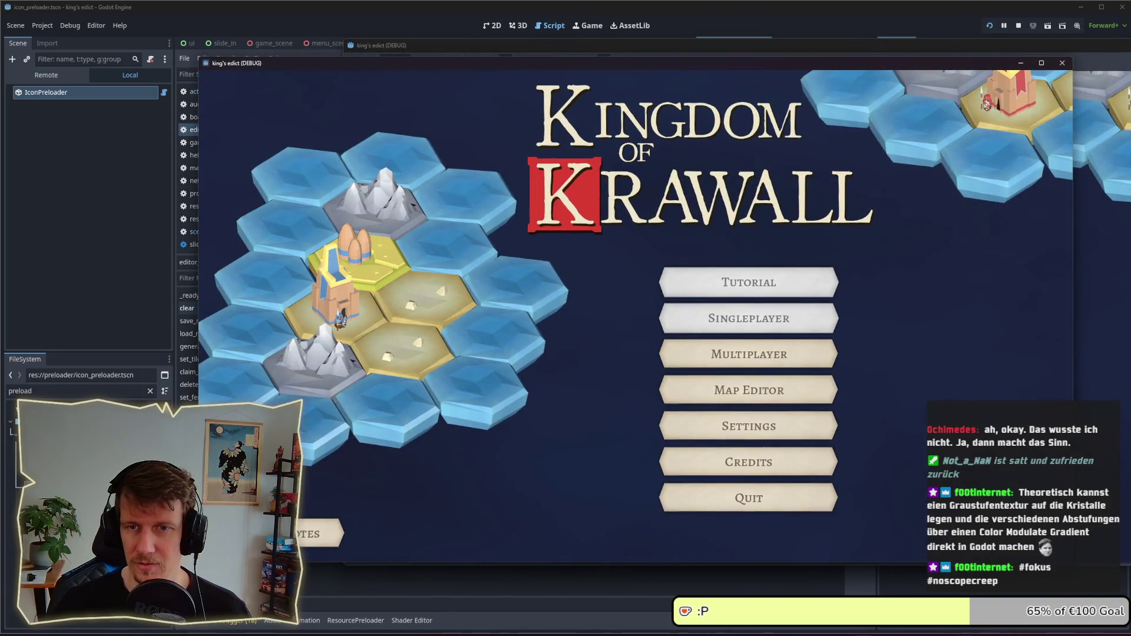
{"action": "left_click_drag", "start_coordinate": [689, 64], "coordinate": [537, 69]}
- Create a multiplayer game on the Crystals 2 map and claim the blue start position
{"action": "left_click", "coordinate": [600, 357]}
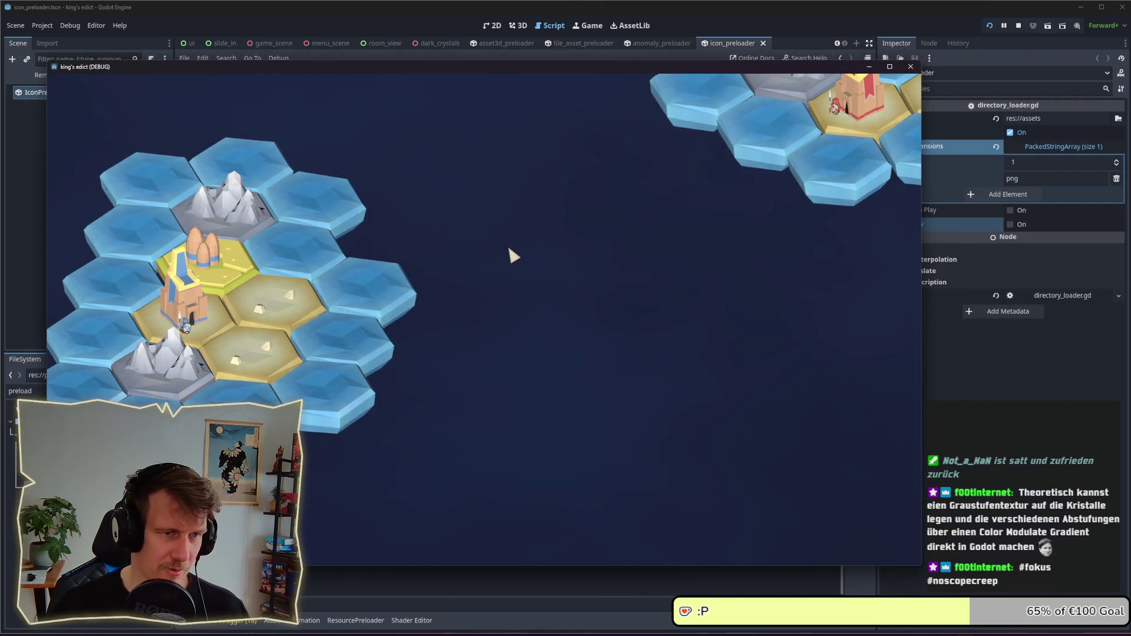
{"action": "left_click", "coordinate": [840, 536]}
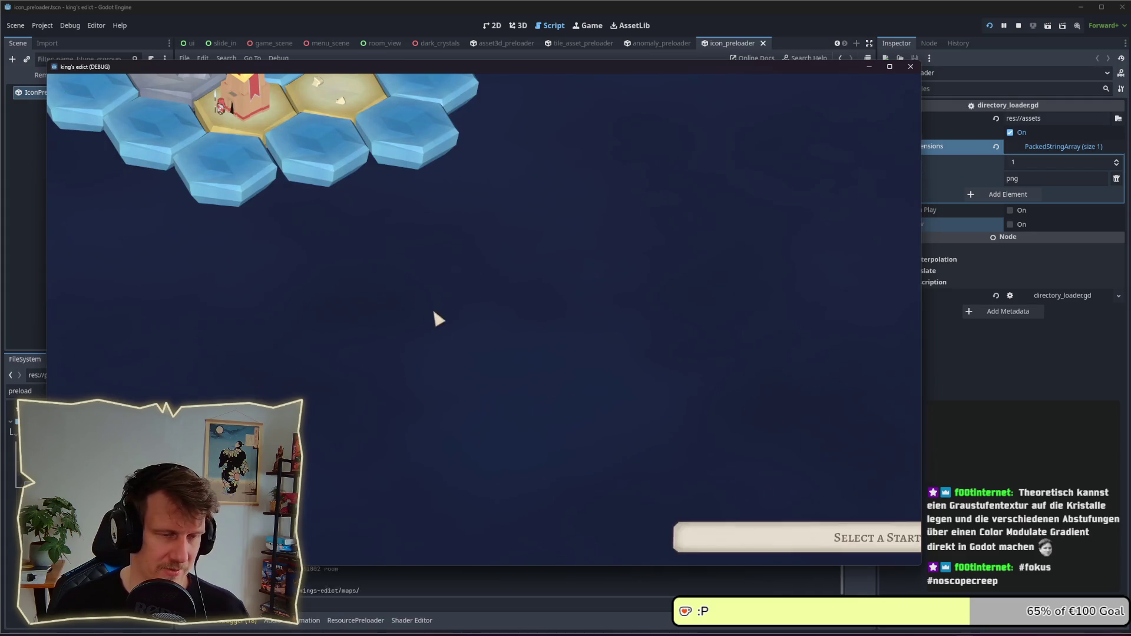
{"action": "left_click", "coordinate": [686, 127]}
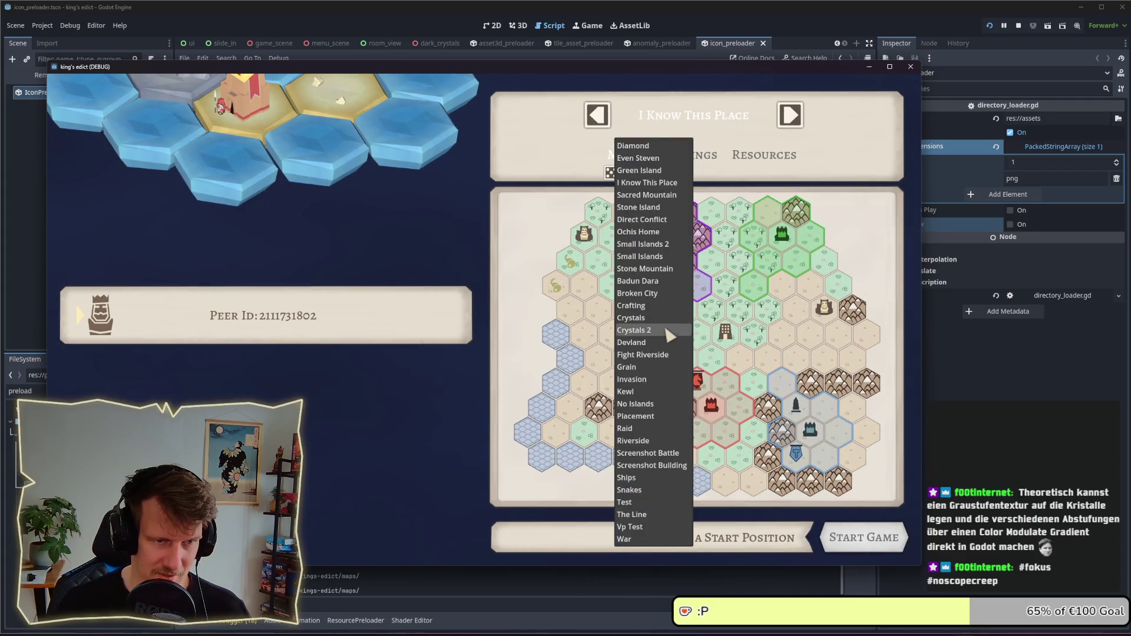
{"action": "left_click", "coordinate": [668, 325]}
{"action": "left_click", "coordinate": [695, 281]}
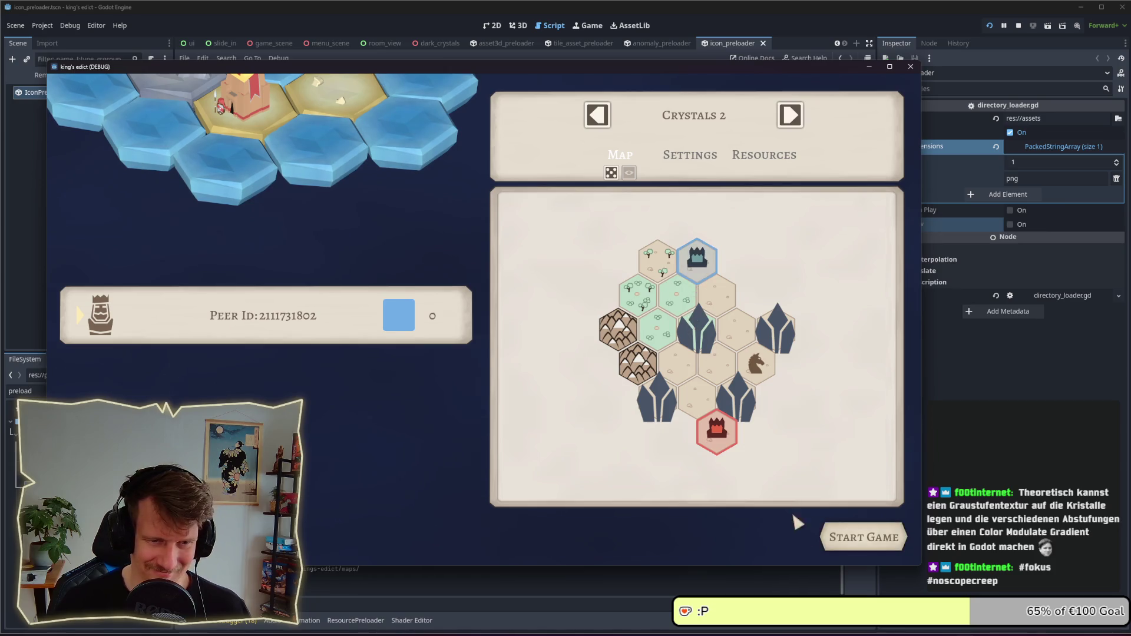
- Start the Crystals 2 match, zoom in on the purple crystals, then bring Affinity's palette forward
{"action": "left_click", "coordinate": [848, 539]}
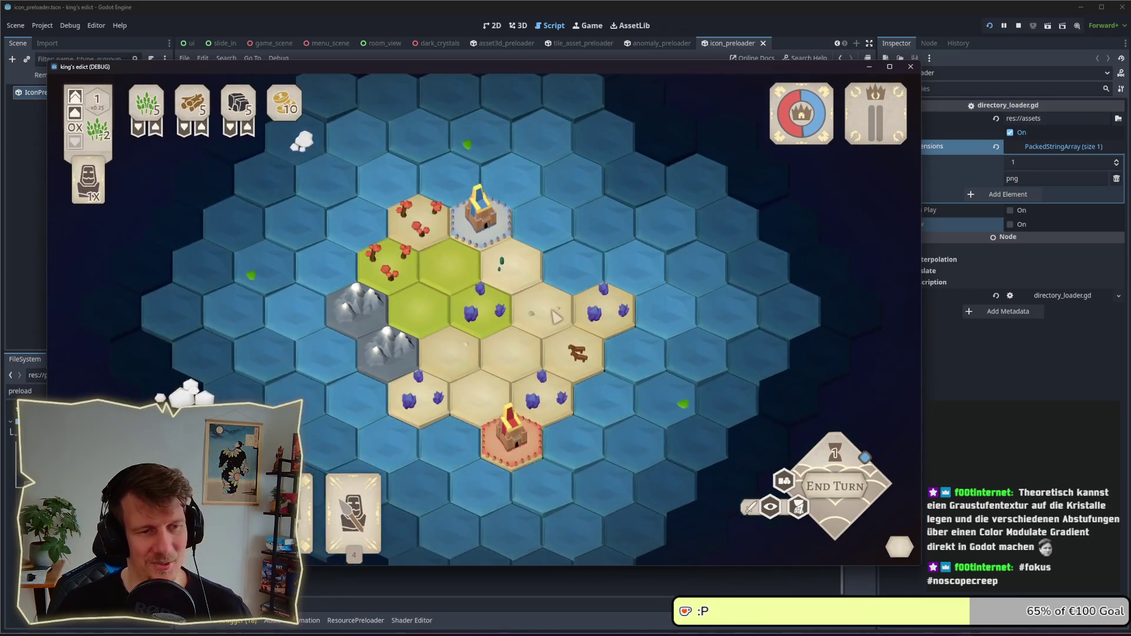
{"action": "scroll", "coordinate": [539, 356], "scroll_direction": "up", "scroll_amount": 3}
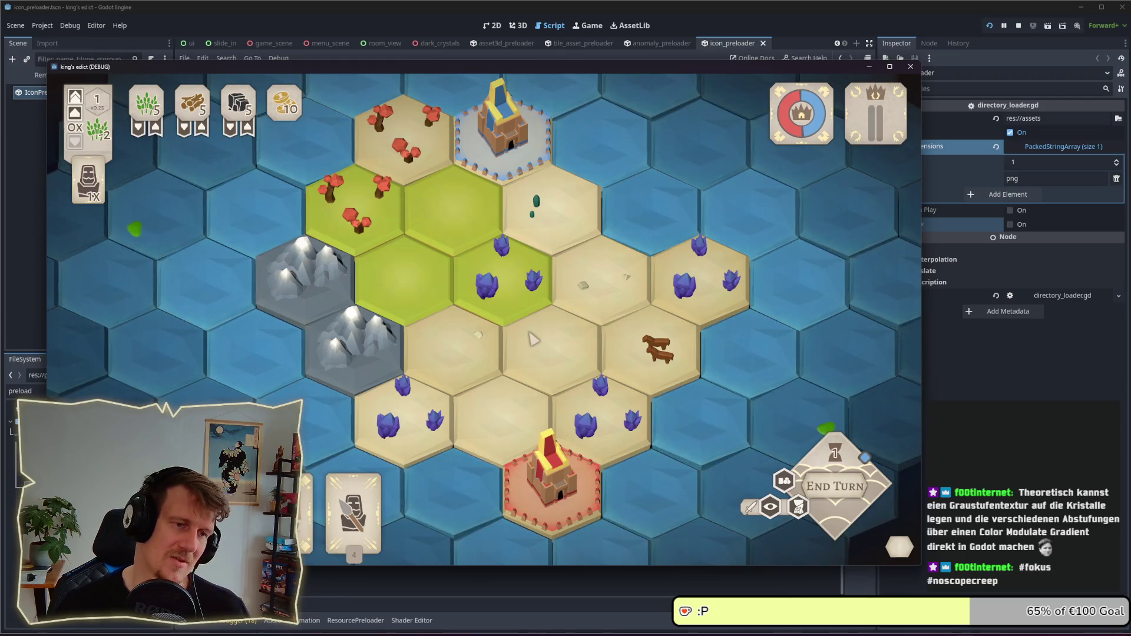
{"action": "scroll", "coordinate": [533, 339], "scroll_direction": "down", "scroll_amount": 3}
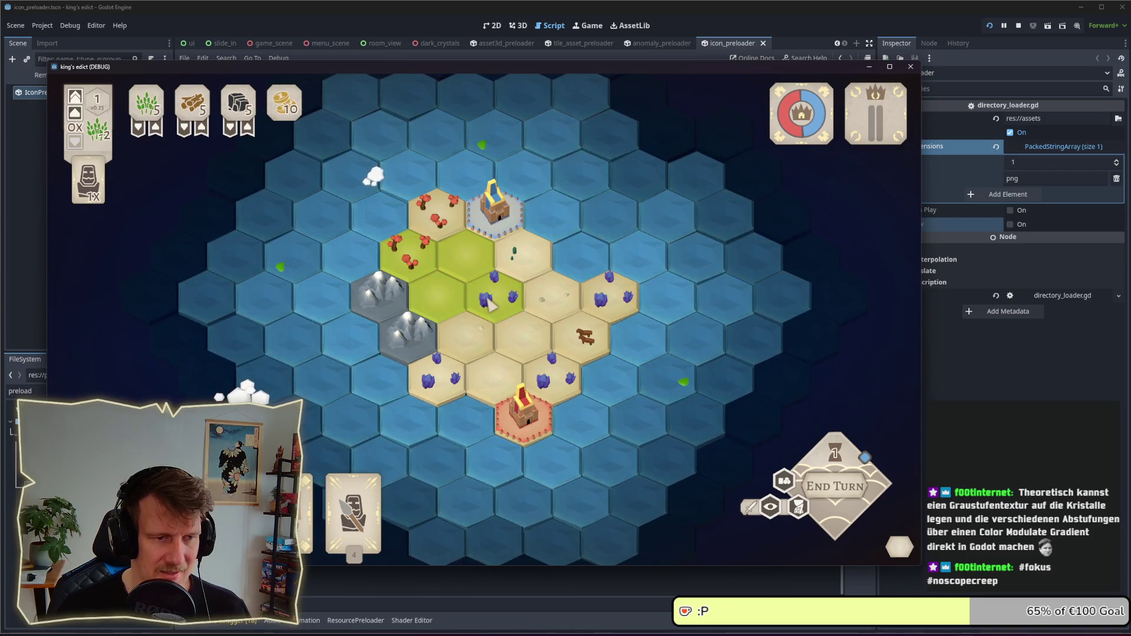
{"action": "key", "text": "super"}
{"action": "key", "text": "Escape"}
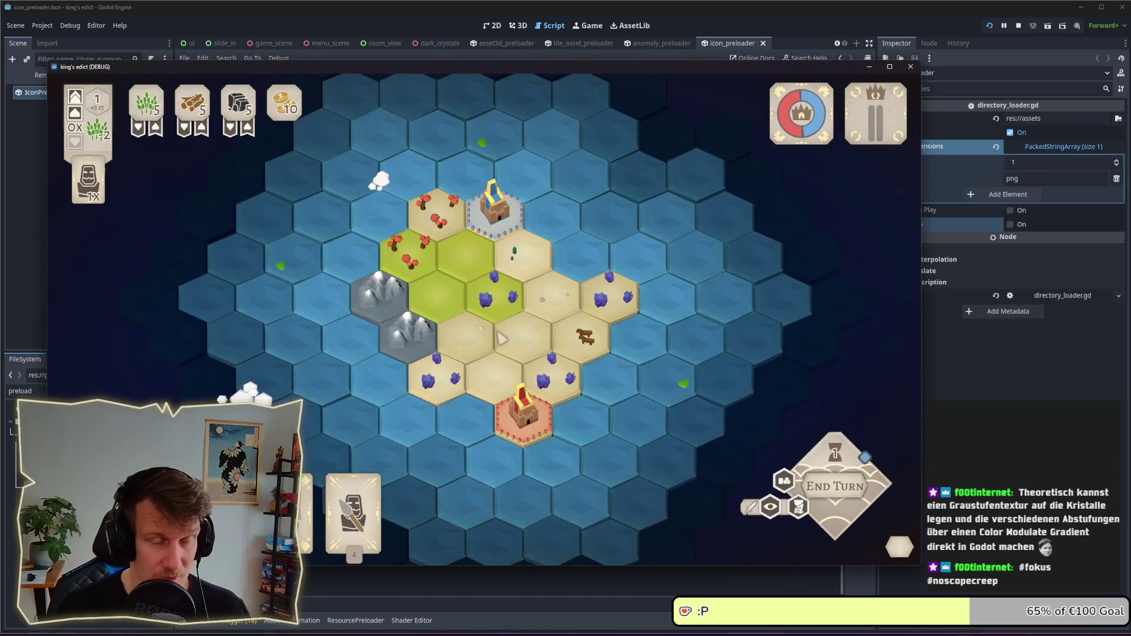
{"action": "key", "text": "super"}
{"action": "left_click", "coordinate": [689, 252]}
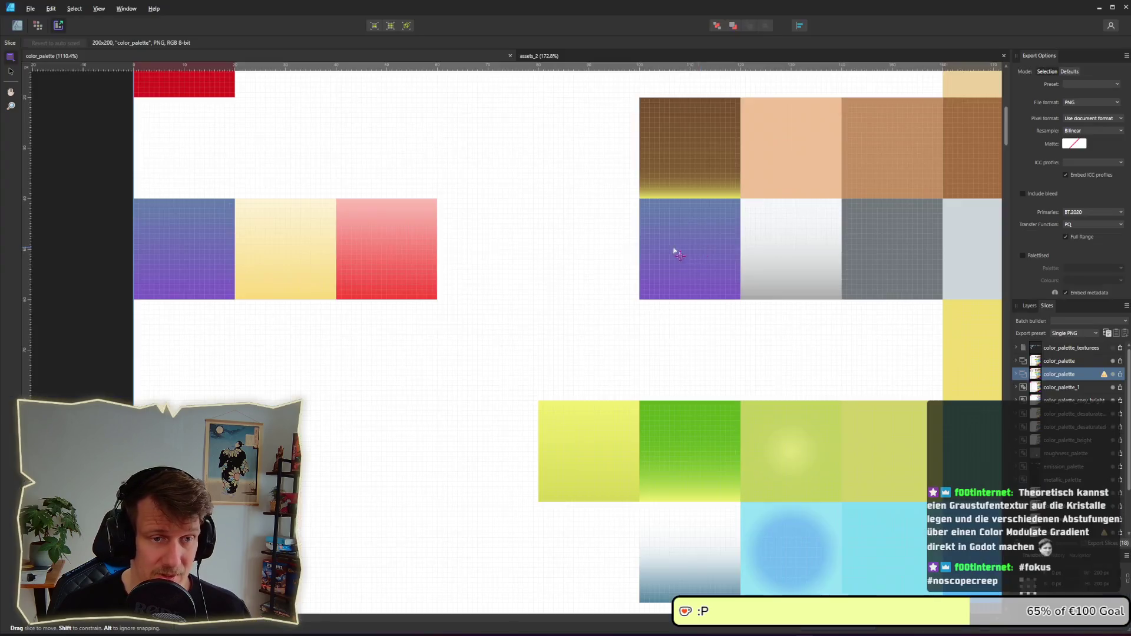
- Return to the Designer persona, select the palette group, and open a saved game screenshot
{"action": "key", "text": "ctrl+1"}
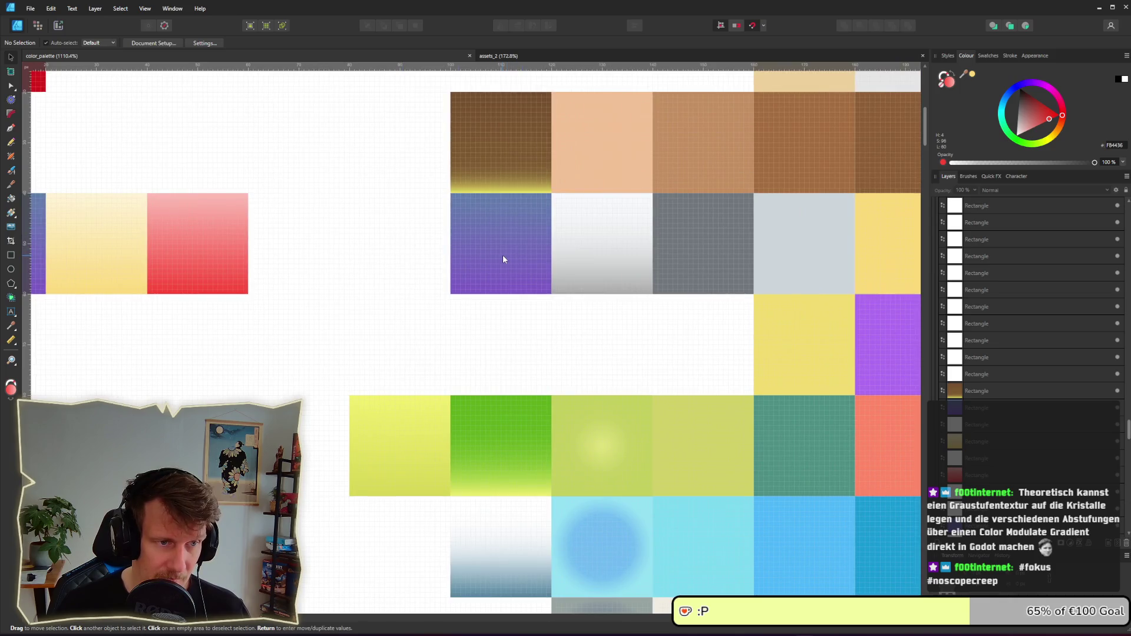
{"action": "left_click", "coordinate": [503, 256]}
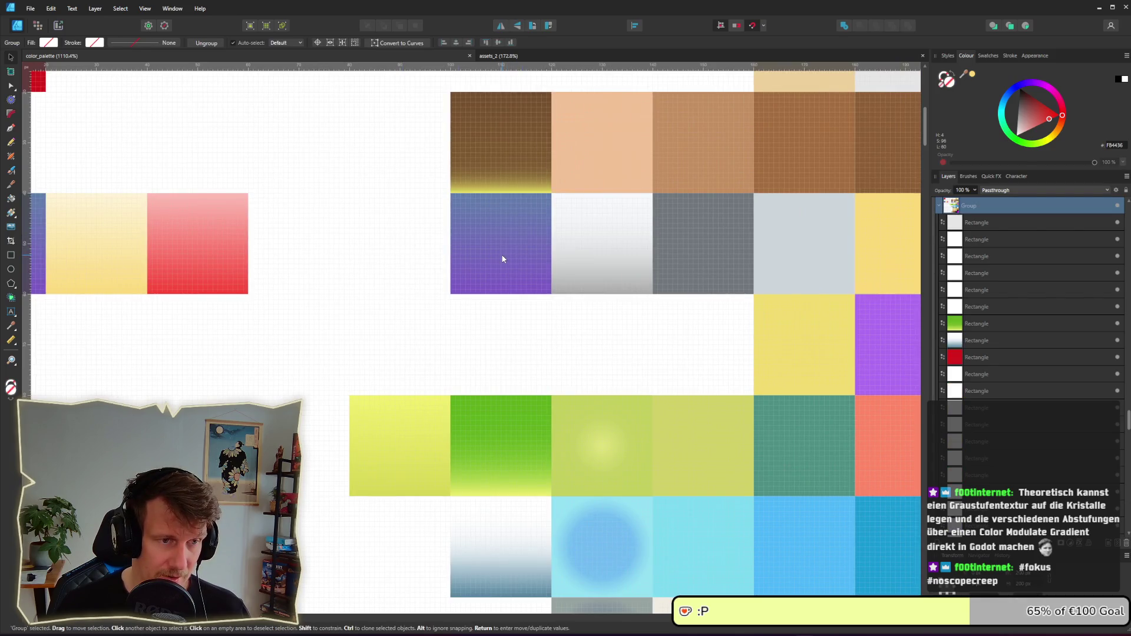
{"action": "key", "text": "super"}
{"action": "left_click", "coordinate": [996, 254]}
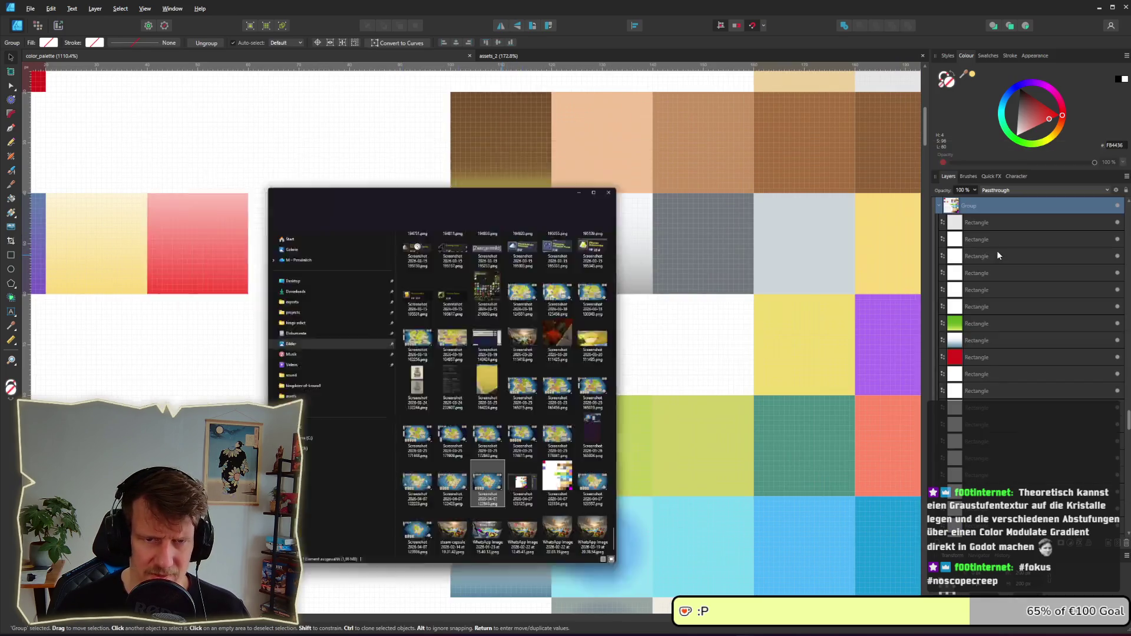
{"action": "double_click", "coordinate": [405, 441]}
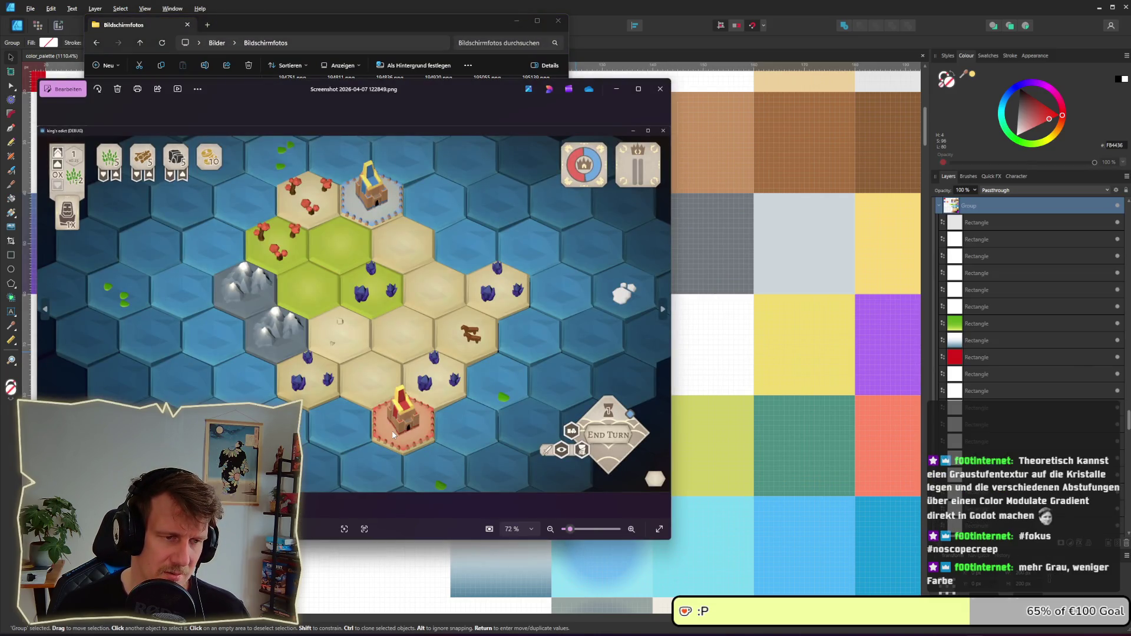
- Capture a fresh Snipping Tool screenshot of the running game and zoom in
{"action": "key", "text": "alt+Tab"}
{"action": "key", "text": "alt+Tab"}
{"action": "key", "text": "alt+Tab"}
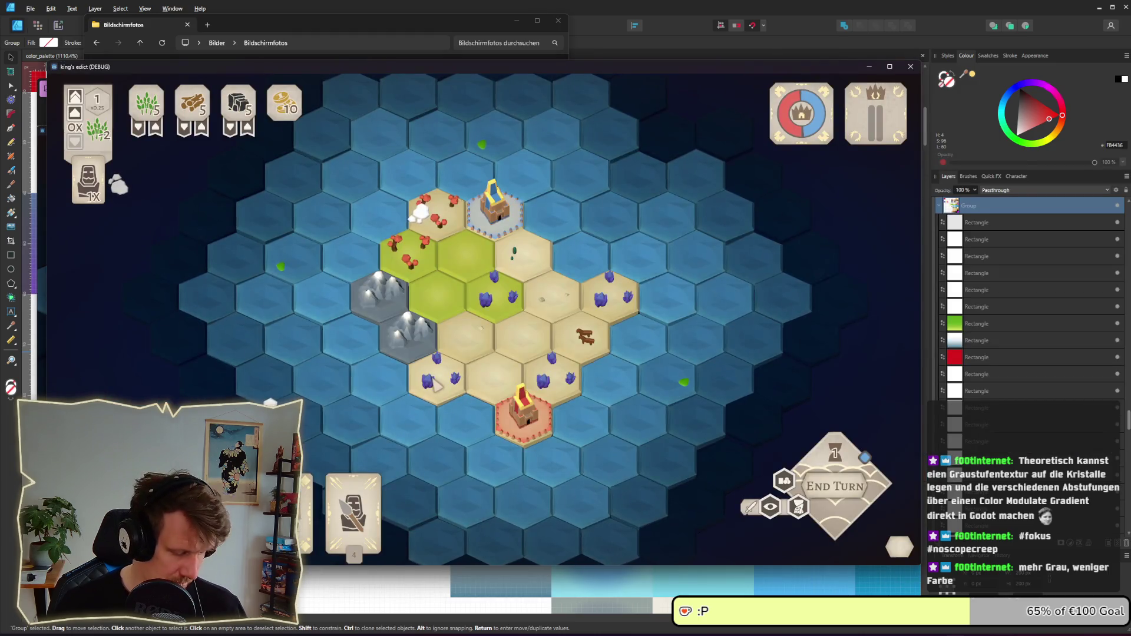
{"action": "key", "text": "super+shift+s"}
{"action": "left_click", "coordinate": [551, 360]}
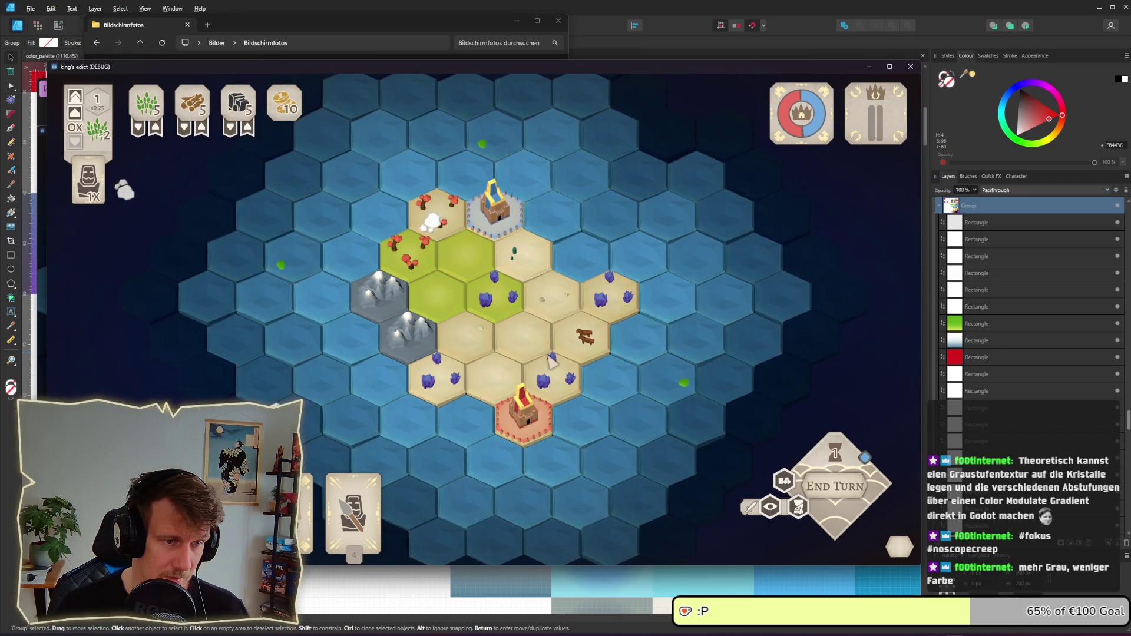
{"action": "scroll", "coordinate": [551, 361], "scroll_direction": "up", "scroll_amount": 3}
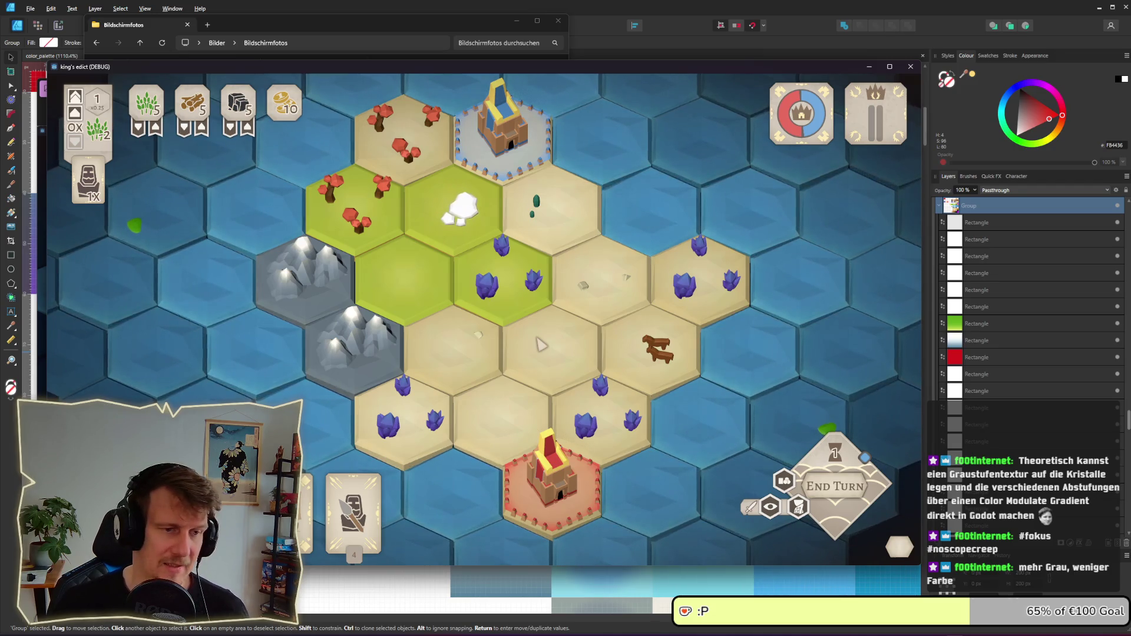
- Compare the capture with the saved screenshot in Photos, then close the viewer
{"action": "key", "text": "alt+Tab"}
{"action": "scroll", "coordinate": [523, 346], "scroll_direction": "up", "scroll_amount": 2}
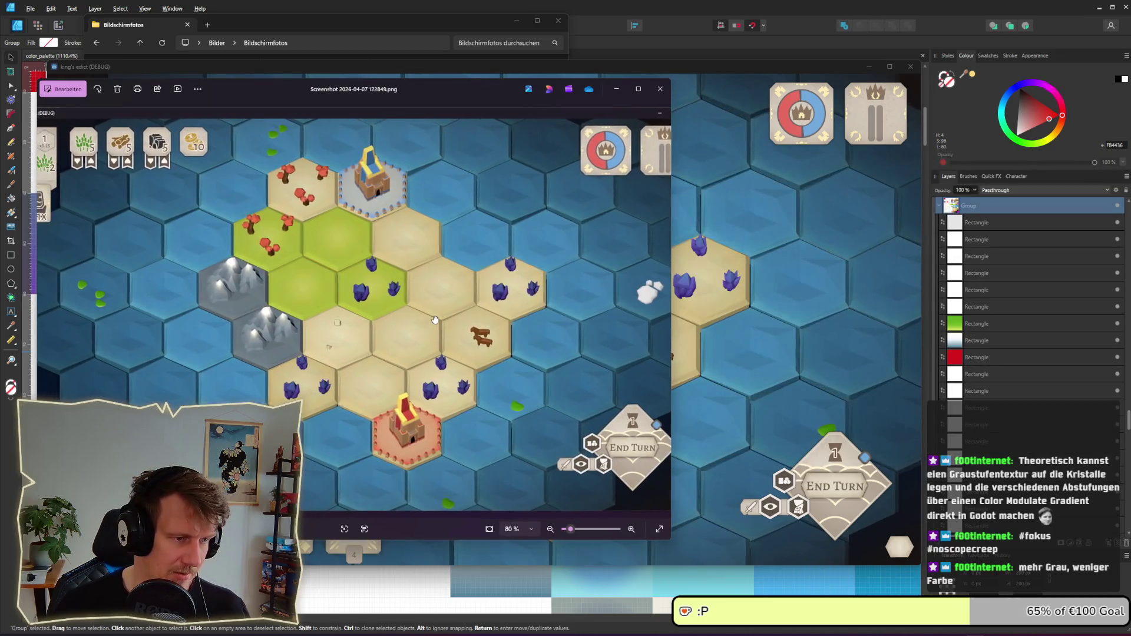
{"action": "key", "text": "alt+Tab"}
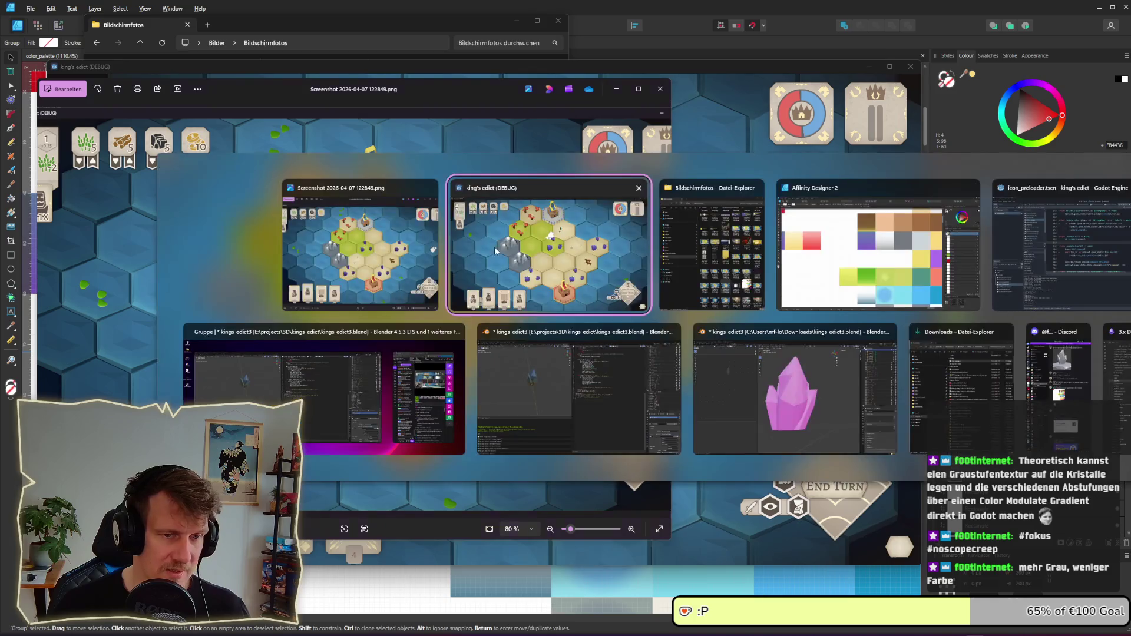
{"action": "key", "text": "Escape"}
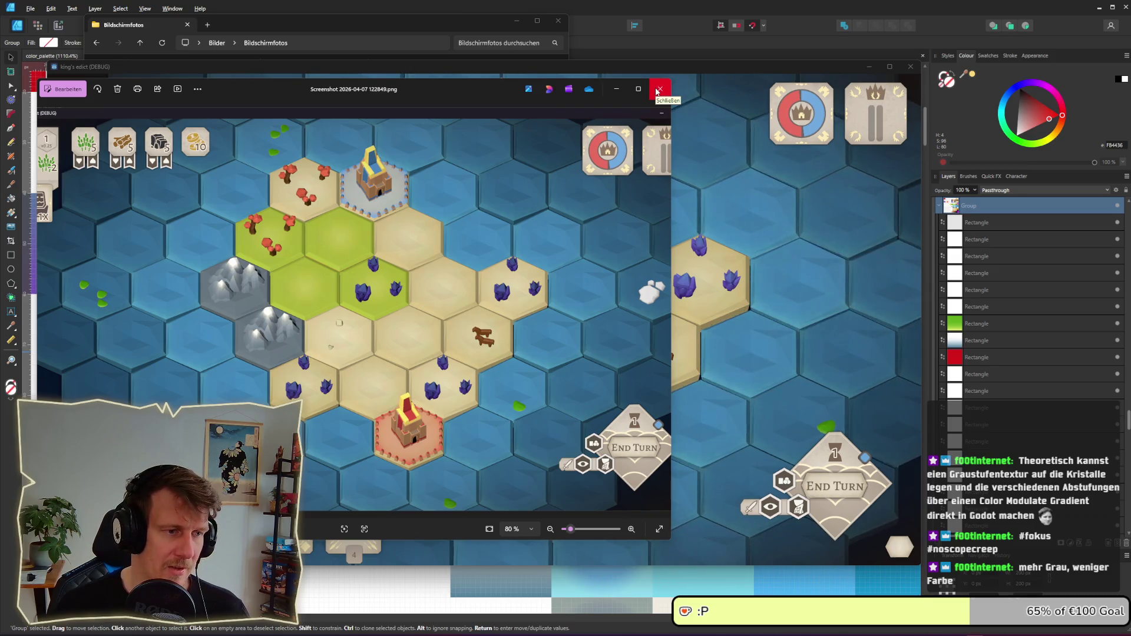
{"action": "left_click", "coordinate": [658, 90]}
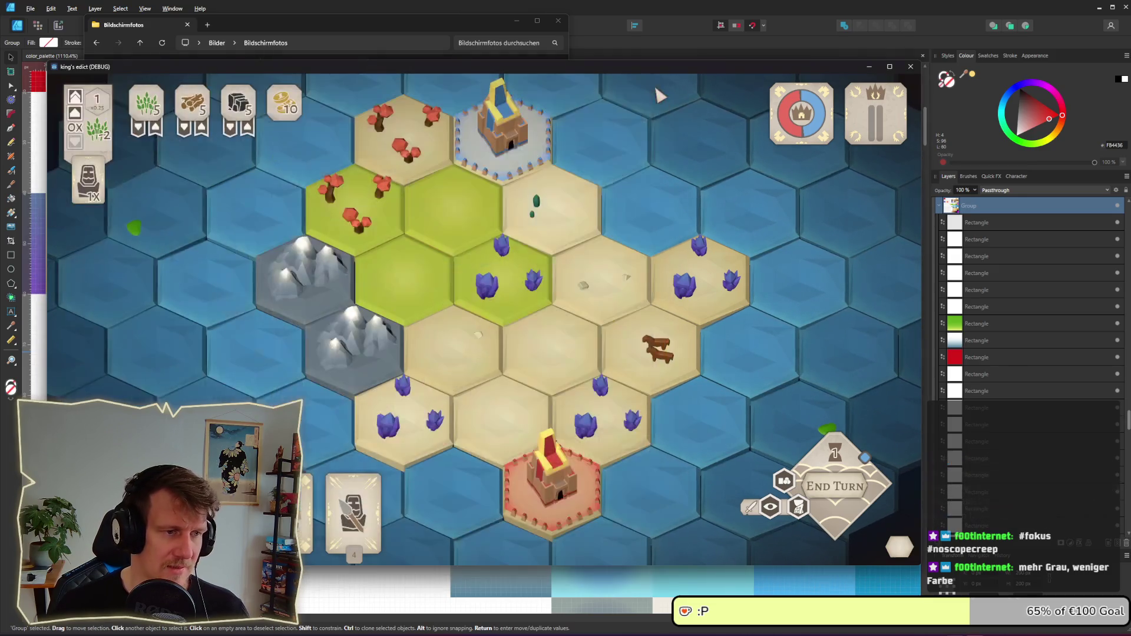
{"action": "key", "text": "alt+Tab"}
{"action": "key", "text": "Tab"}
{"action": "key", "text": "Tab"}
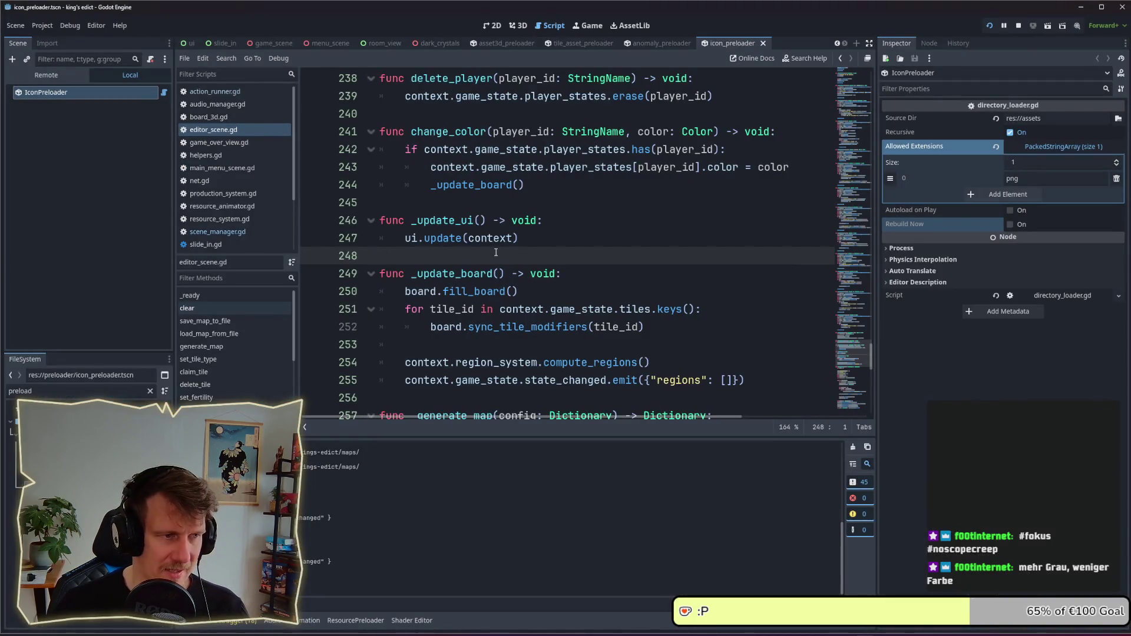
- Lower the HSL saturation of the purple swatch's end gradient stop to make it greyer
{"action": "key", "text": "alt+Tab"}
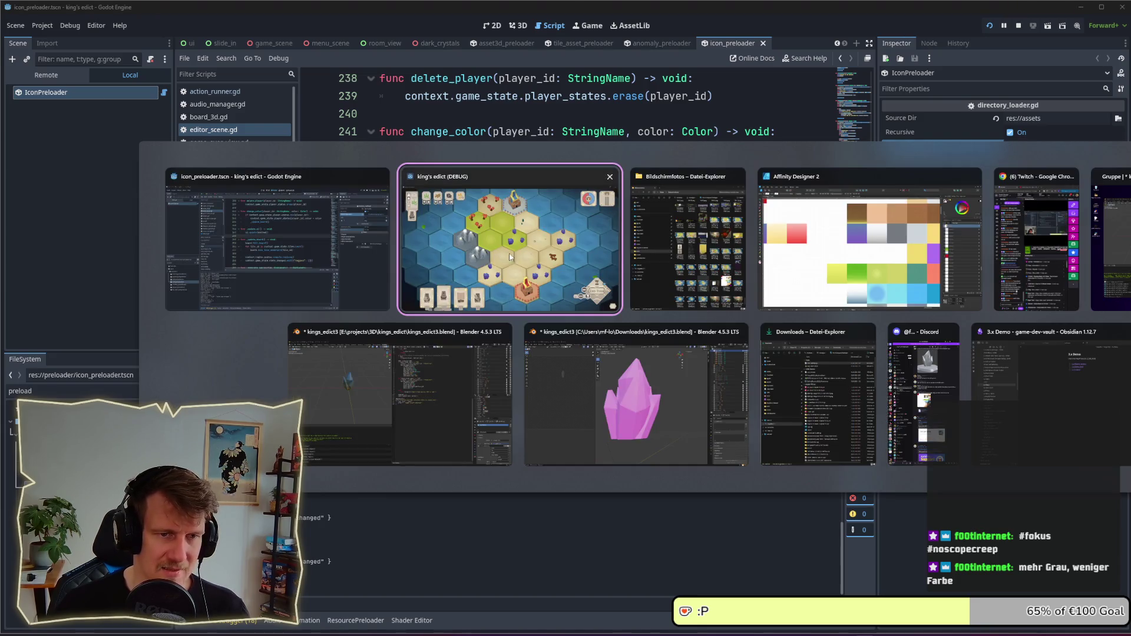
{"action": "left_click", "coordinate": [783, 251]}
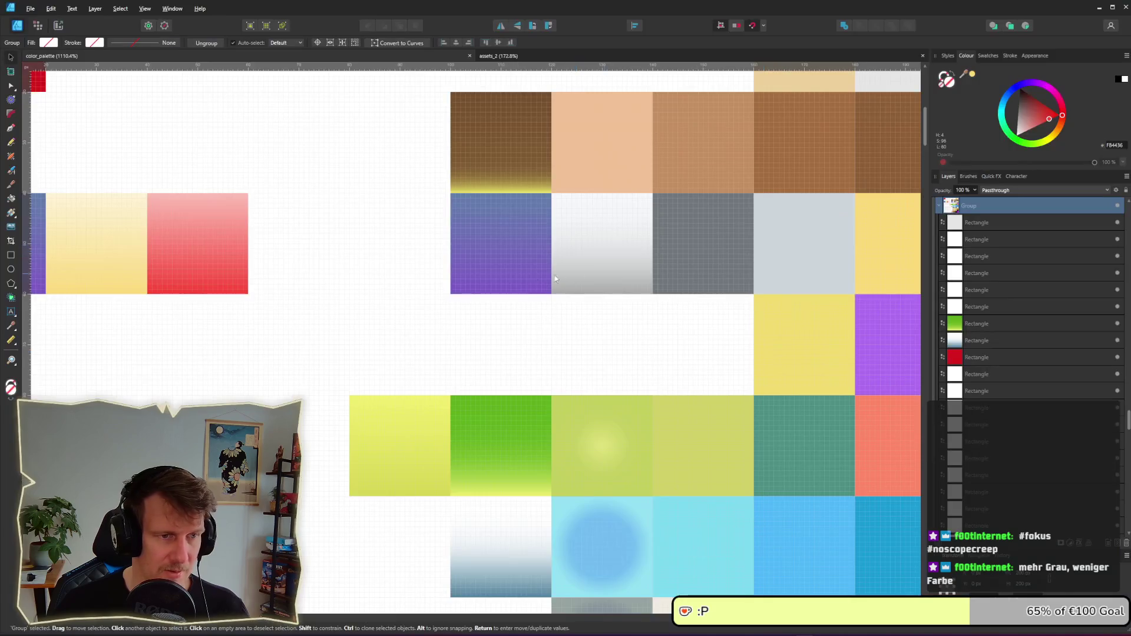
{"action": "double_click", "coordinate": [495, 235]}
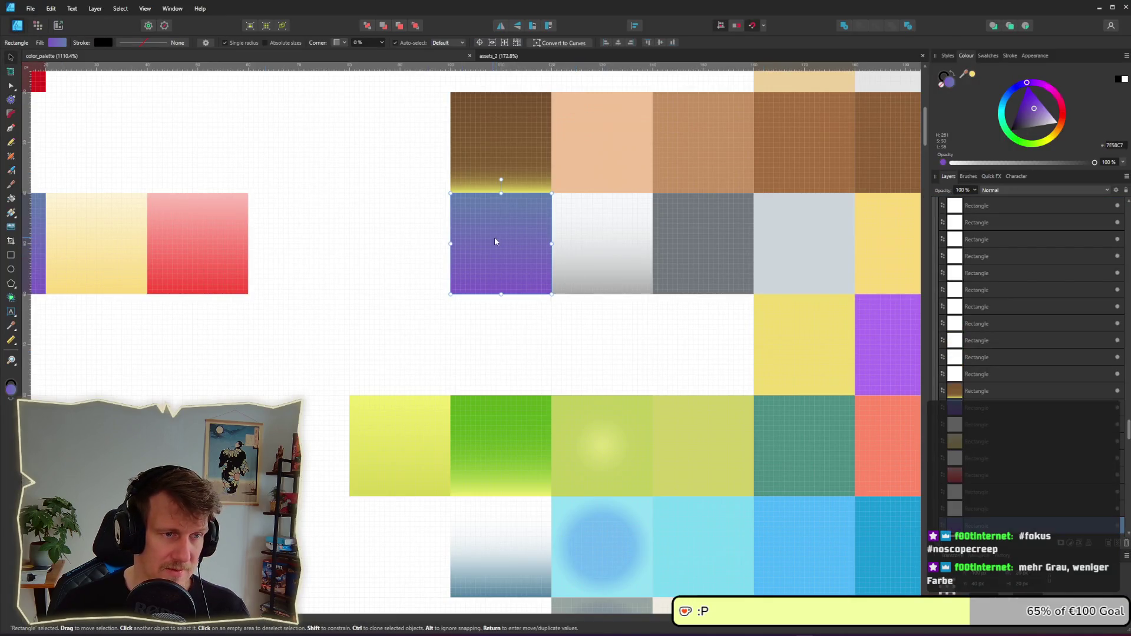
{"action": "left_click", "coordinate": [61, 44]}
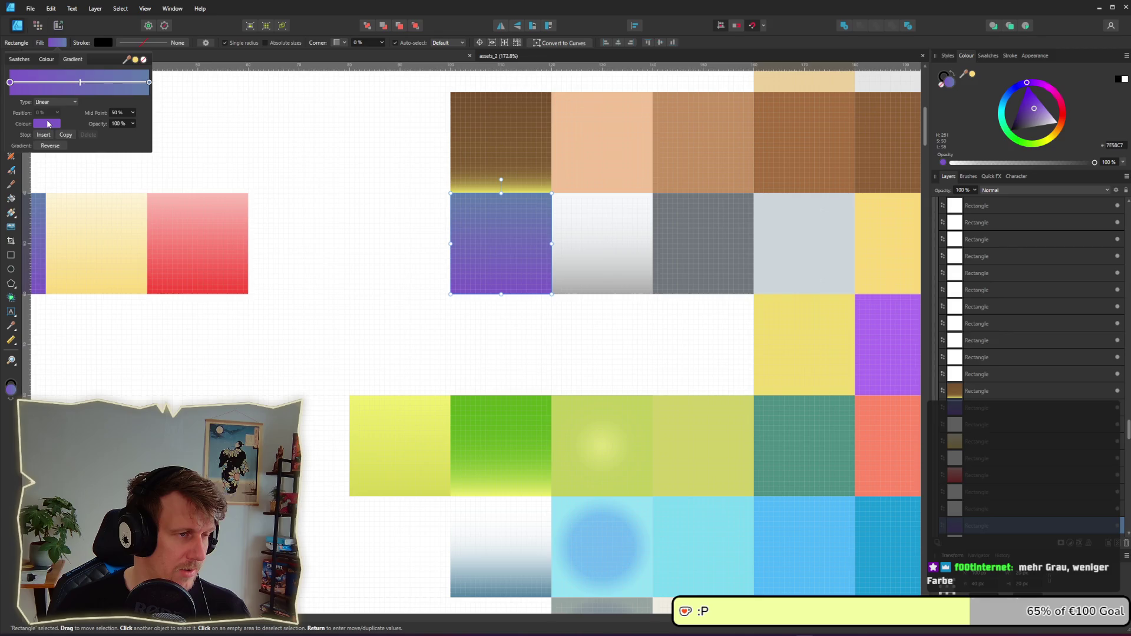
{"action": "left_click", "coordinate": [149, 83]}
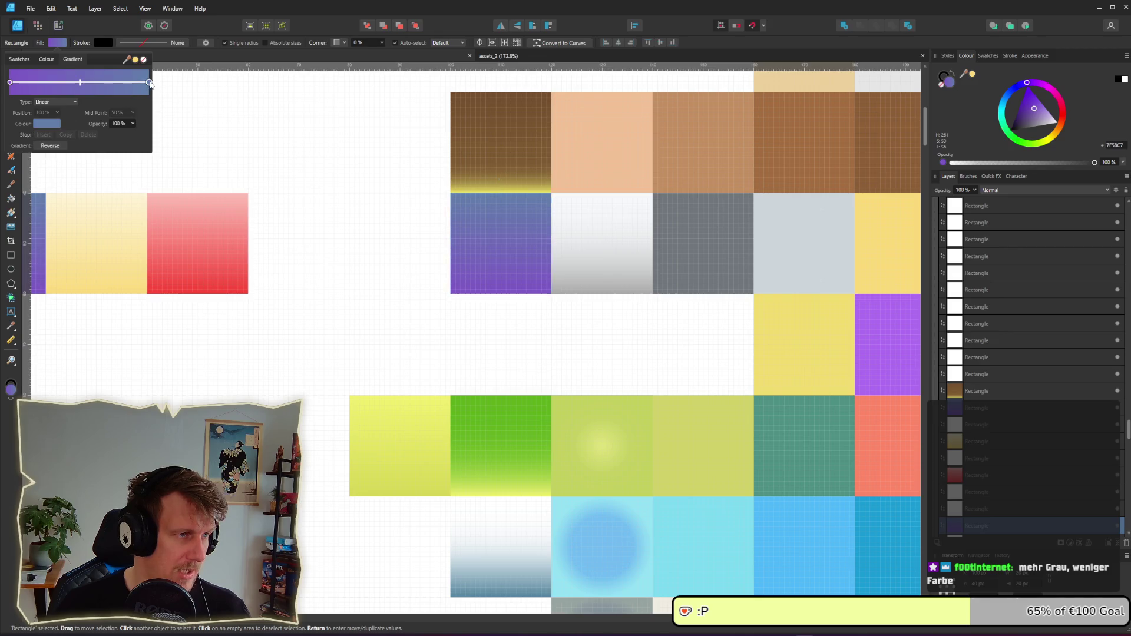
{"action": "left_click", "coordinate": [52, 124]}
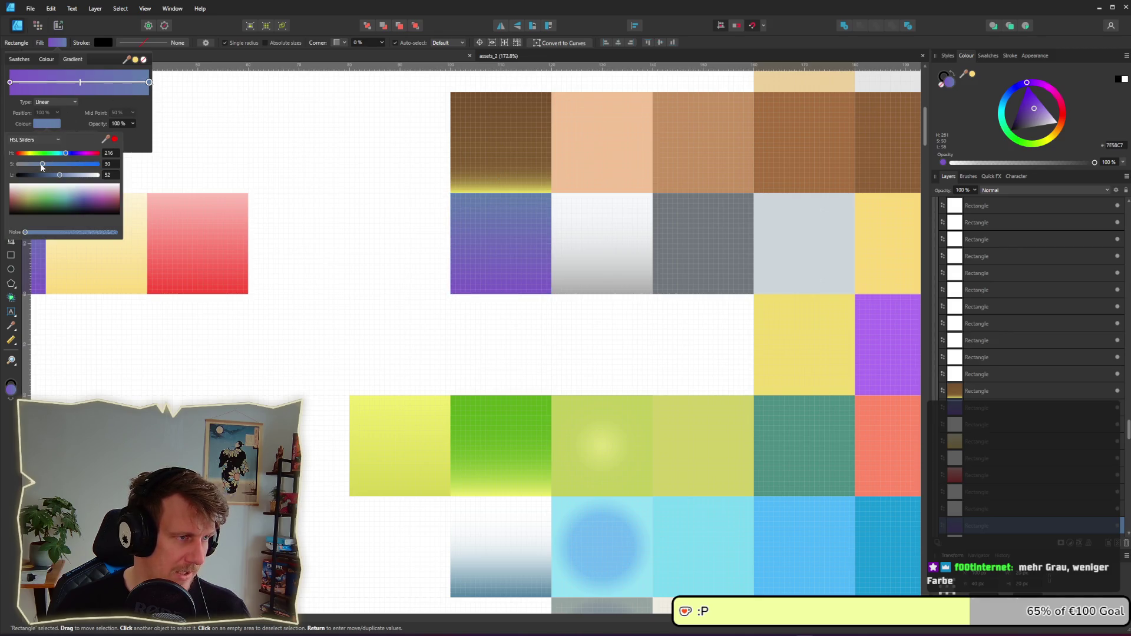
{"action": "left_click_drag", "start_coordinate": [40, 166], "coordinate": [36, 165]}
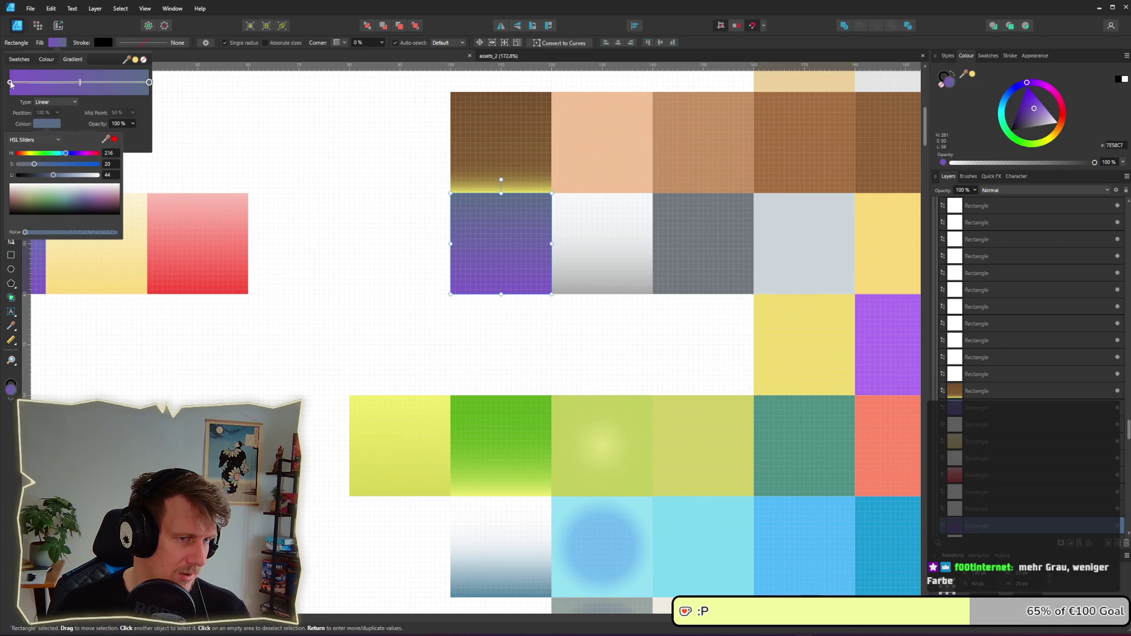
- Re-export the color_palette slice, replacing the existing color_palette.png
{"action": "key", "text": "alt+Tab"}
{"action": "key", "text": "alt+Tab"}
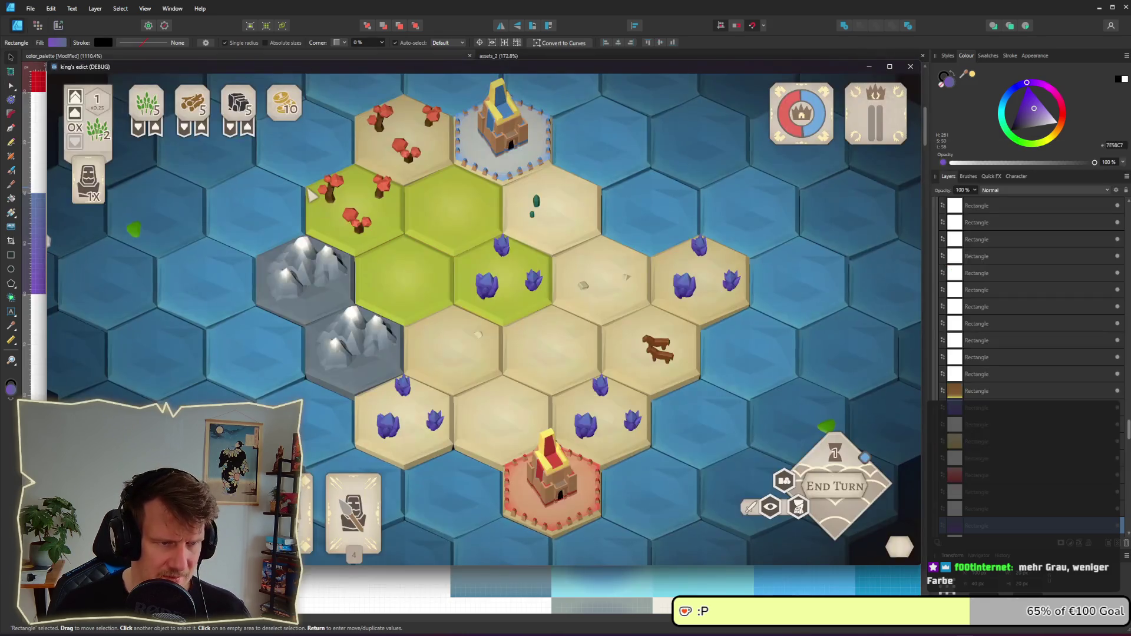
{"action": "key", "text": "alt+Tab"}
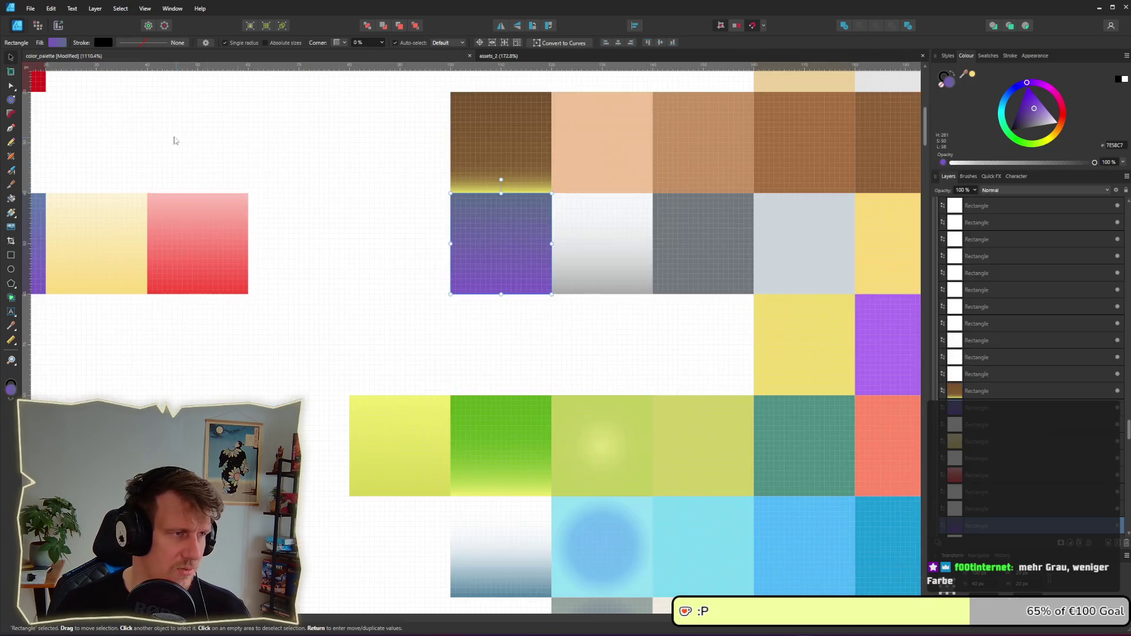
{"action": "left_click", "coordinate": [57, 26]}
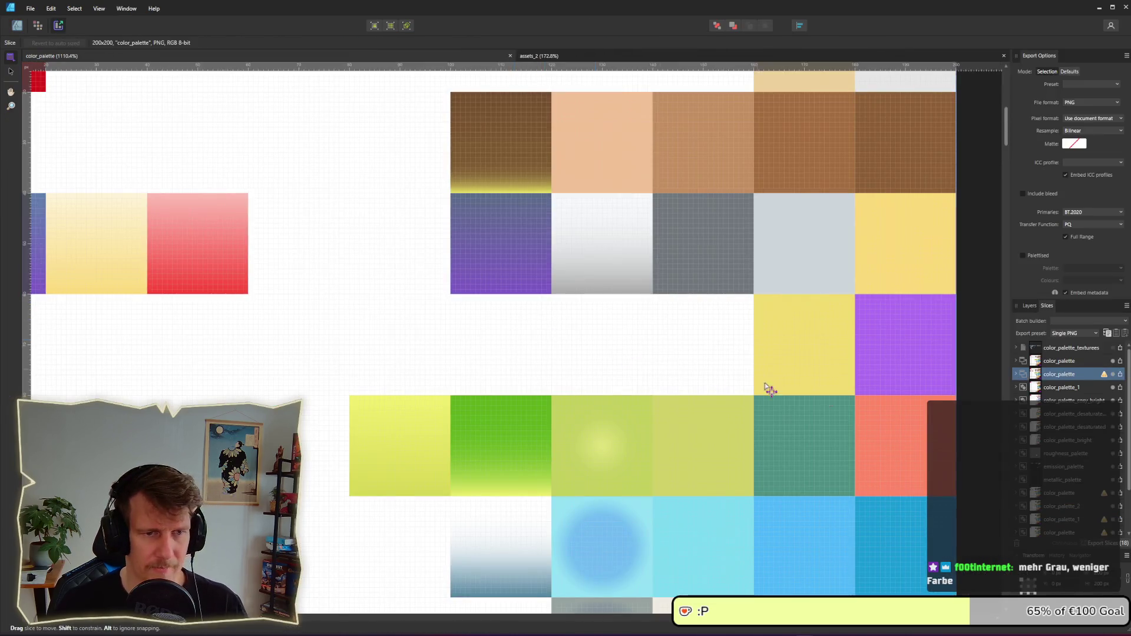
{"action": "left_click", "coordinate": [1121, 376]}
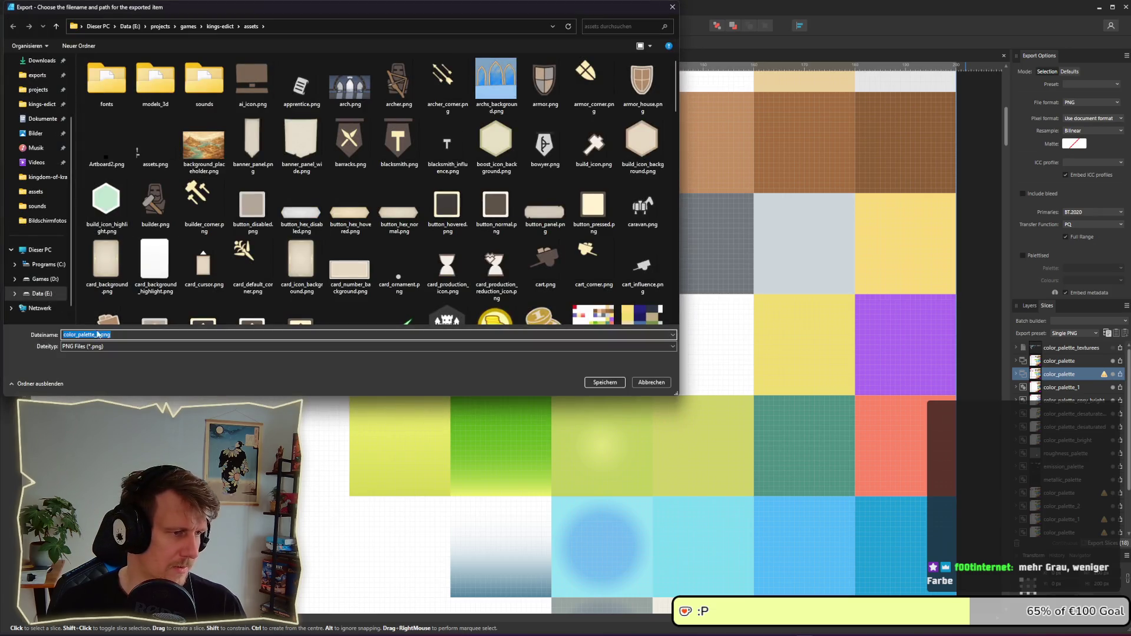
{"action": "key", "text": "Return"}
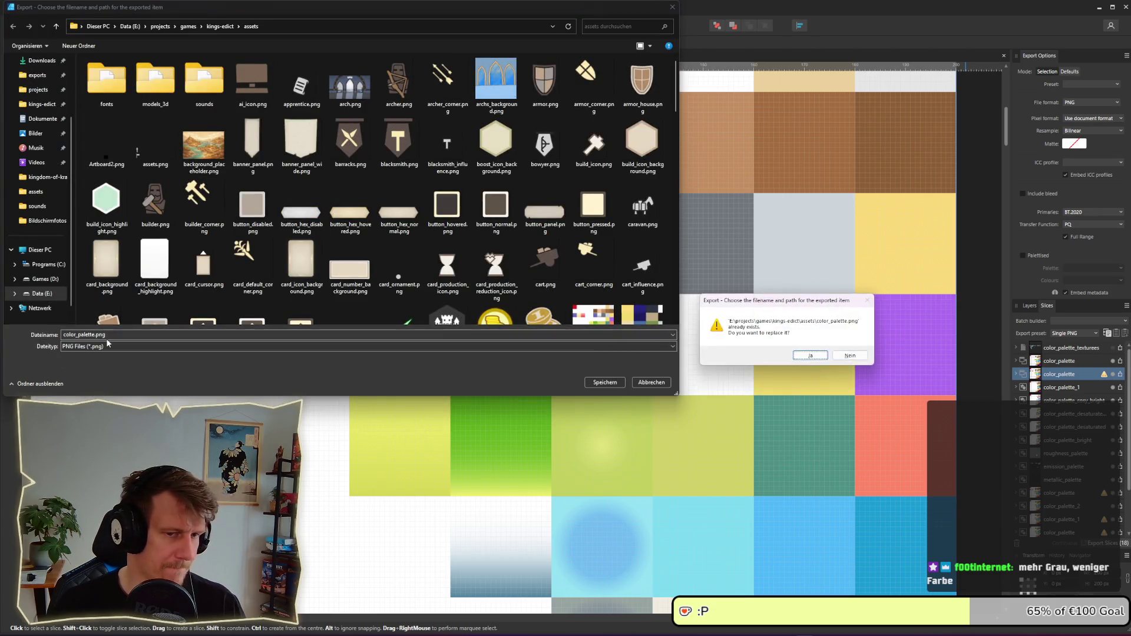
{"action": "key", "text": "alt+j"}
{"action": "key", "text": "alt+Tab"}
{"action": "key", "text": "Tab"}
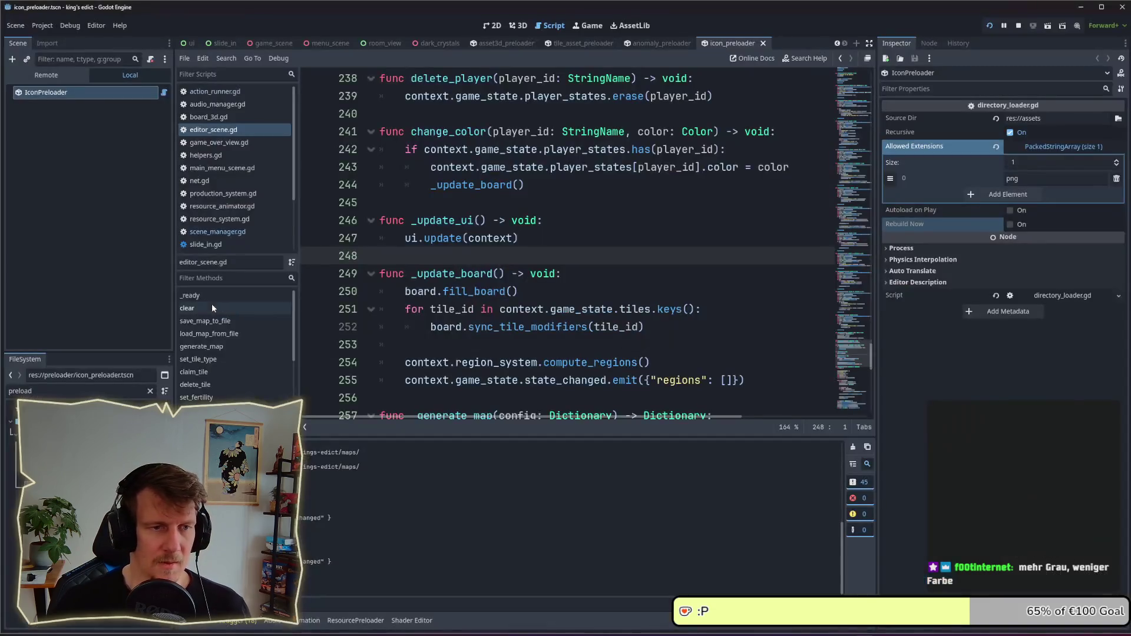
{"action": "key", "text": "alt+Tab"}
{"action": "key", "text": "Tab"}
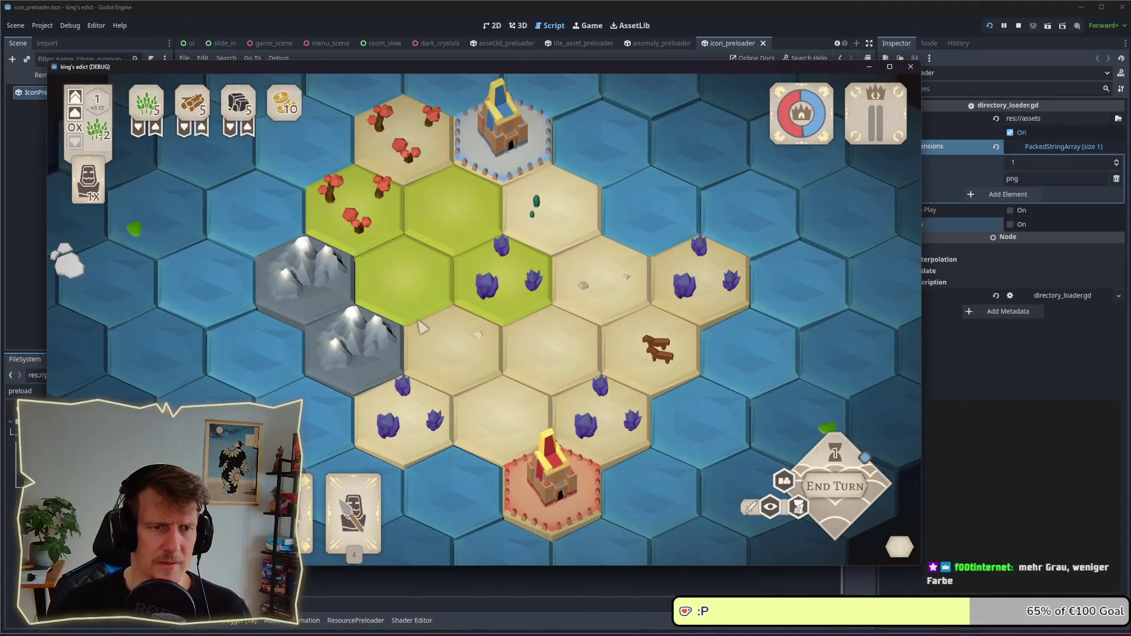
{"action": "scroll", "coordinate": [489, 359], "scroll_direction": "down", "scroll_amount": 2}
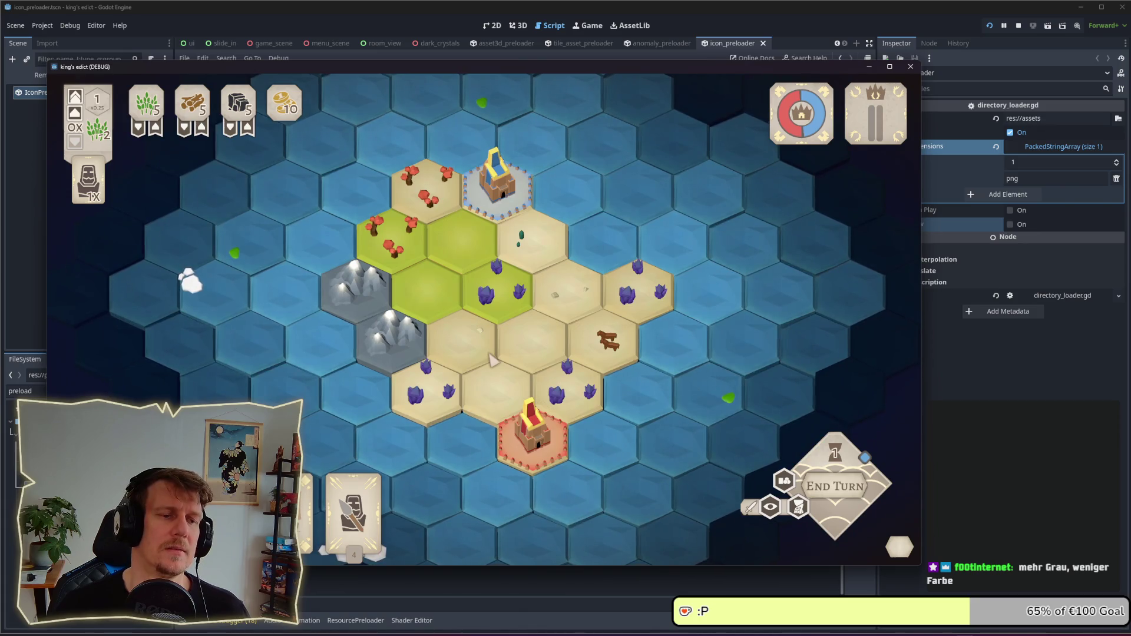
{"action": "scroll", "coordinate": [494, 360], "scroll_direction": "up", "scroll_amount": 1}
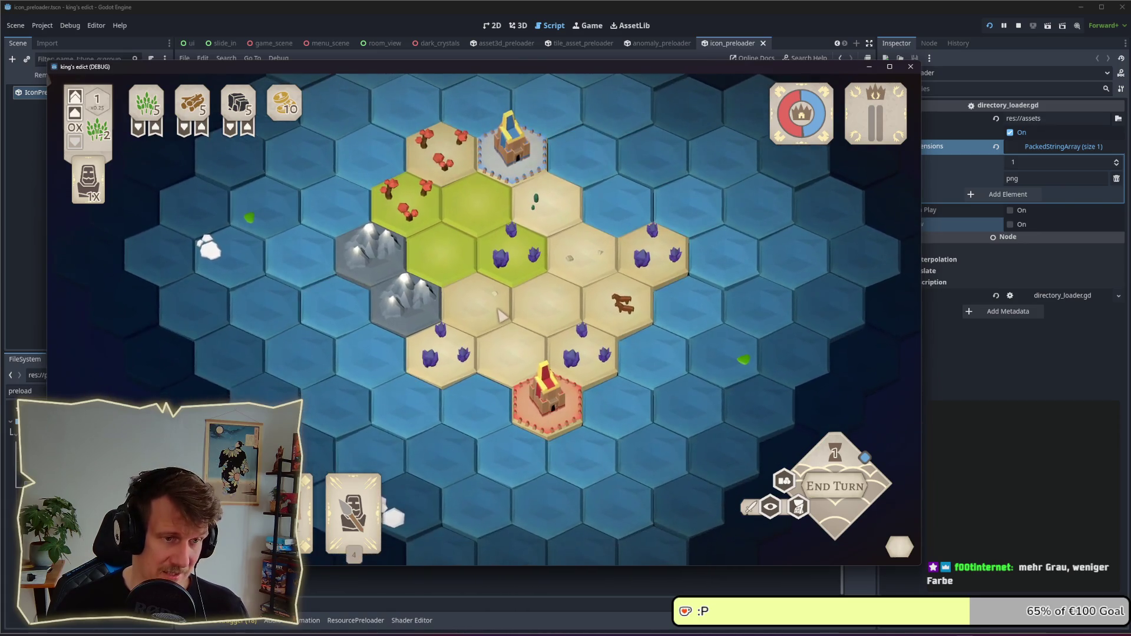
{"action": "scroll", "coordinate": [500, 324], "scroll_direction": "up", "scroll_amount": 1}
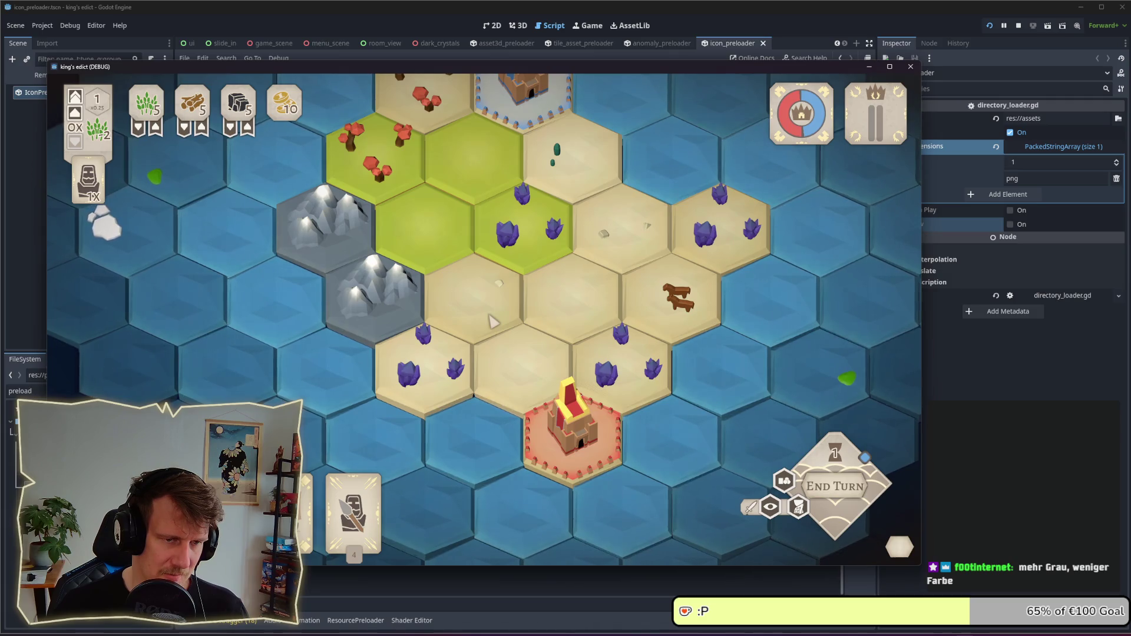
{"action": "key", "text": "alt+Tab"}
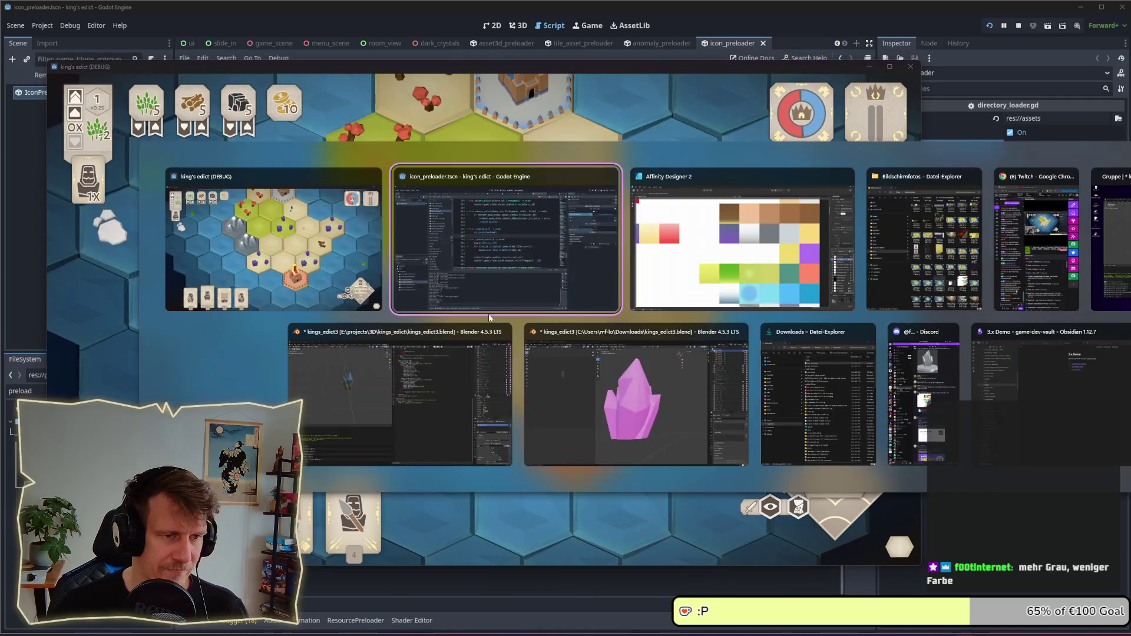
{"action": "key", "text": "Tab"}
{"action": "key", "text": "Tab"}
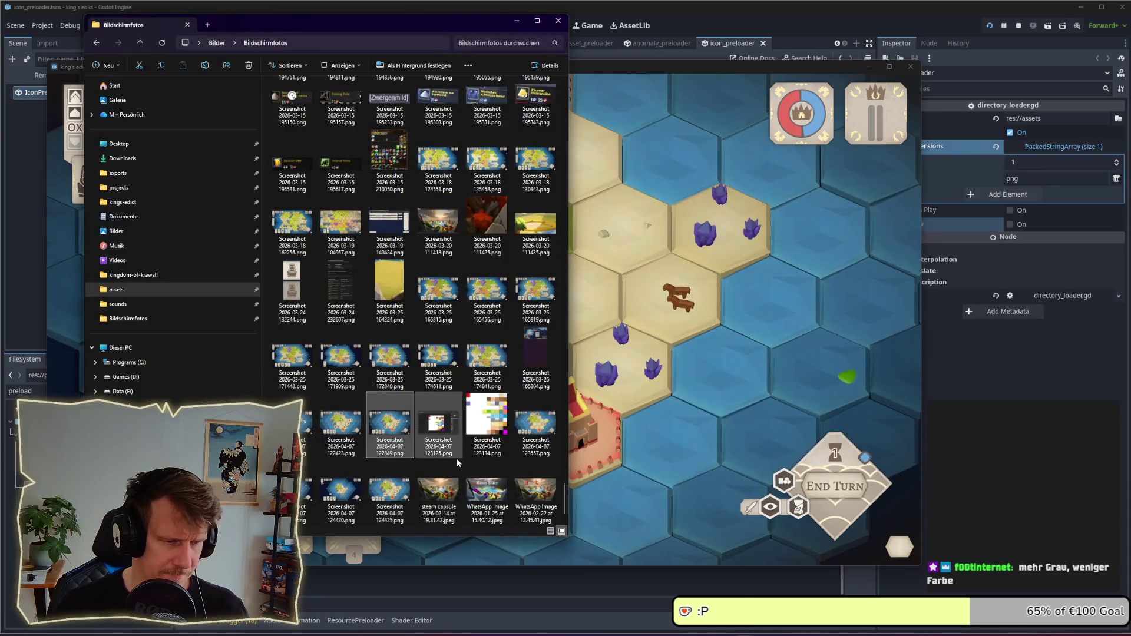
- Open Screenshot 2026-04-07 124425.png in Photos and place it on the right, closing Explorer
{"action": "double_click", "coordinate": [390, 490]}
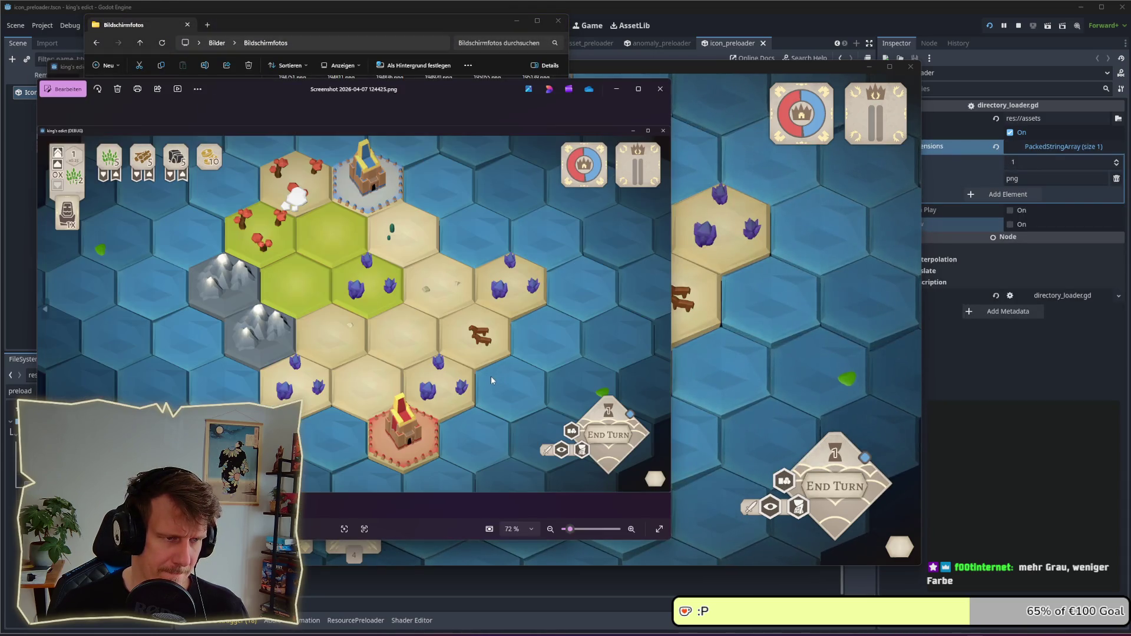
{"action": "mouse_move", "coordinate": [454, 93]}
{"action": "left_mouse_down"}
{"action": "mouse_move", "coordinate": [1100, 166]}
{"action": "mouse_move", "coordinate": [1070, 120]}
{"action": "left_mouse_up"}
{"action": "left_click", "coordinate": [516, 21]}
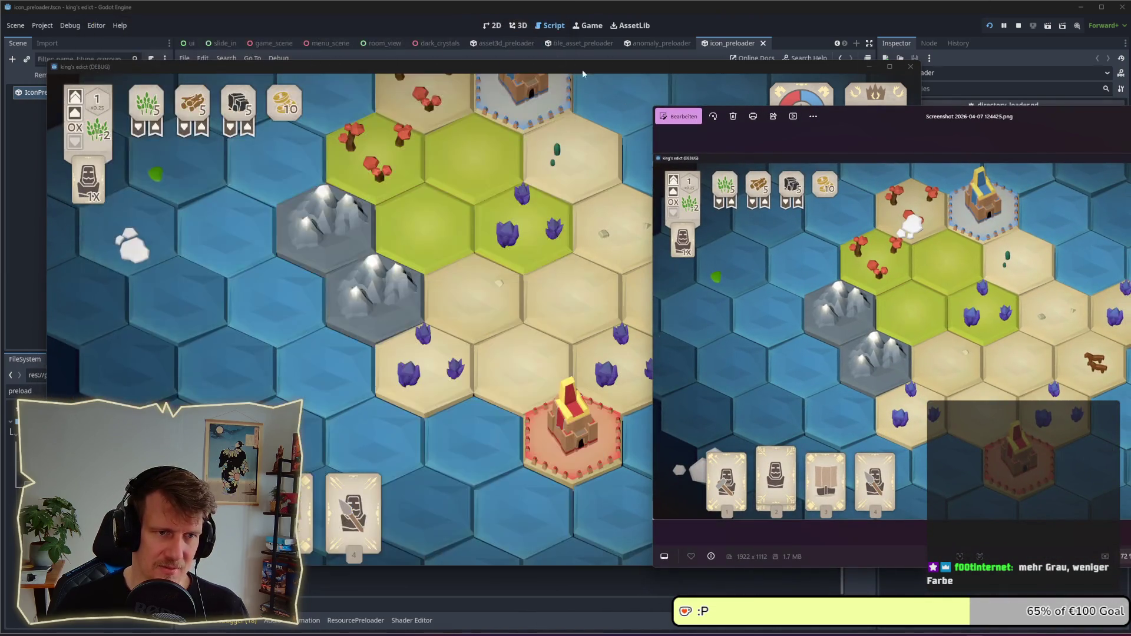
{"action": "left_click_drag", "start_coordinate": [820, 119], "coordinate": [776, 90]}
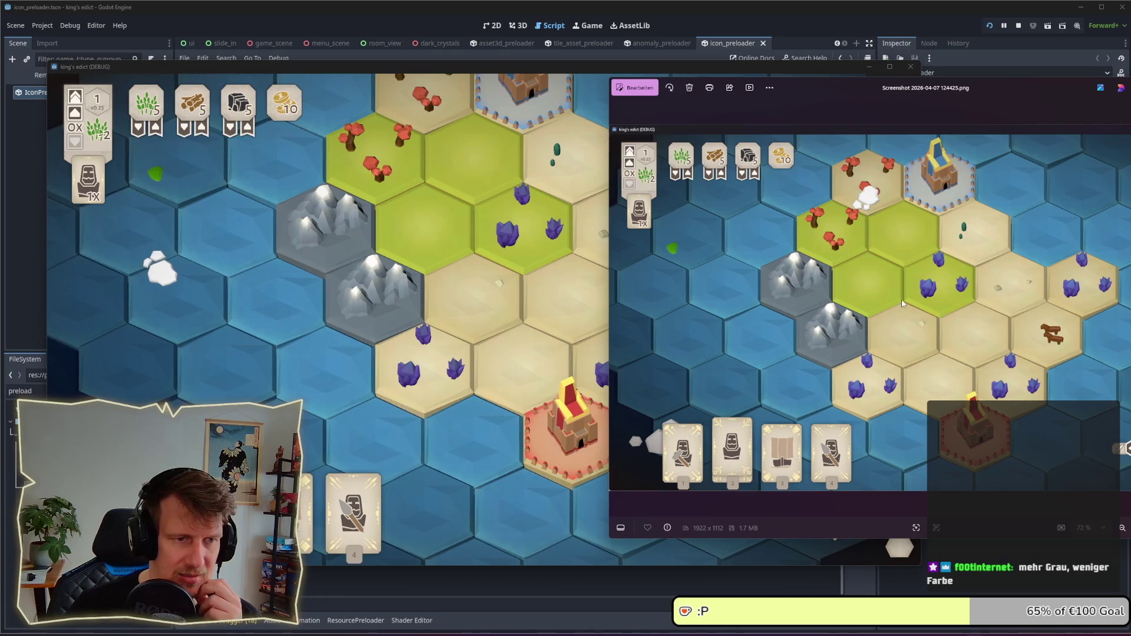
- Bring the running game forward, then switch over to Affinity Designer
{"action": "left_click", "coordinate": [535, 337]}
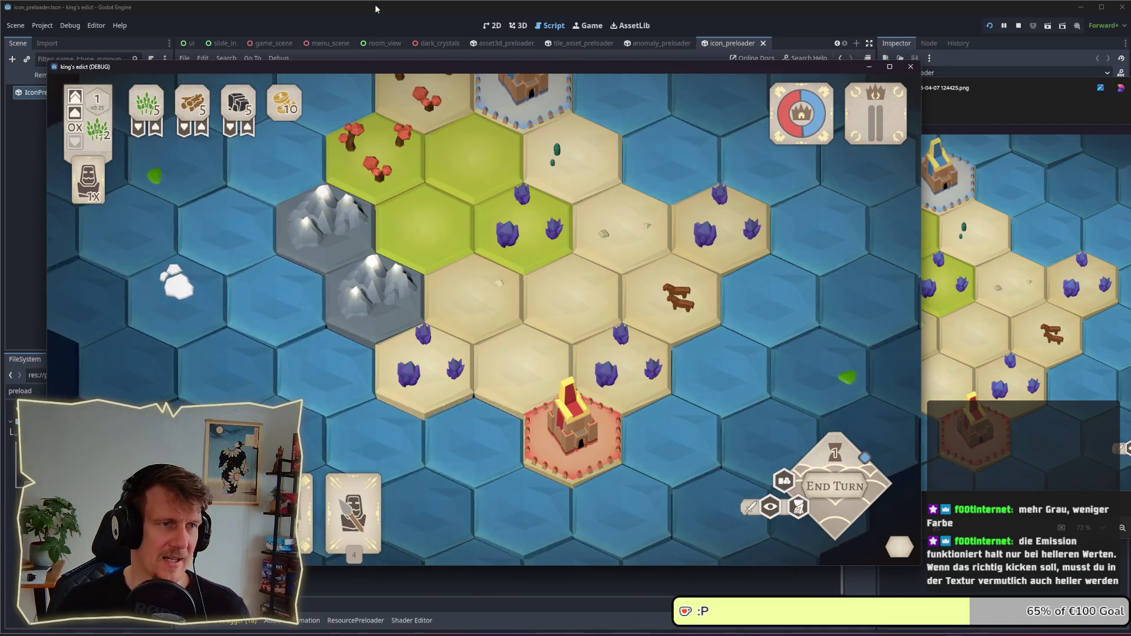
{"action": "key", "text": "alt+Tab"}
{"action": "key", "text": "alt+Tab"}
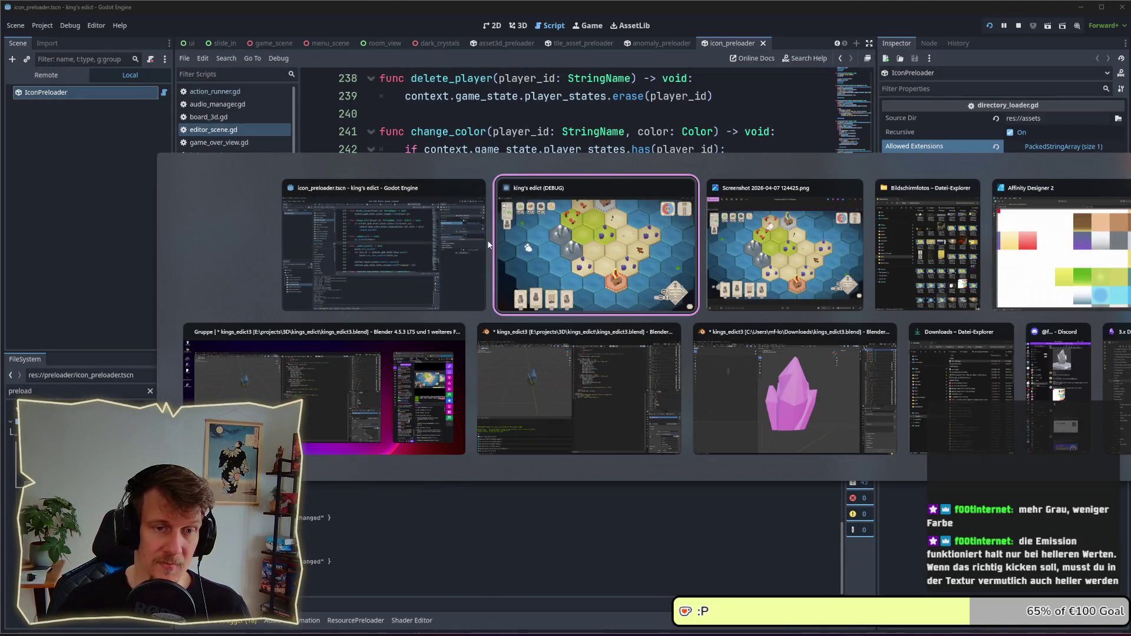
{"action": "key", "text": "alt+Tab"}
{"action": "key", "text": "alt+Tab"}
{"action": "key", "text": "alt+Tab"}
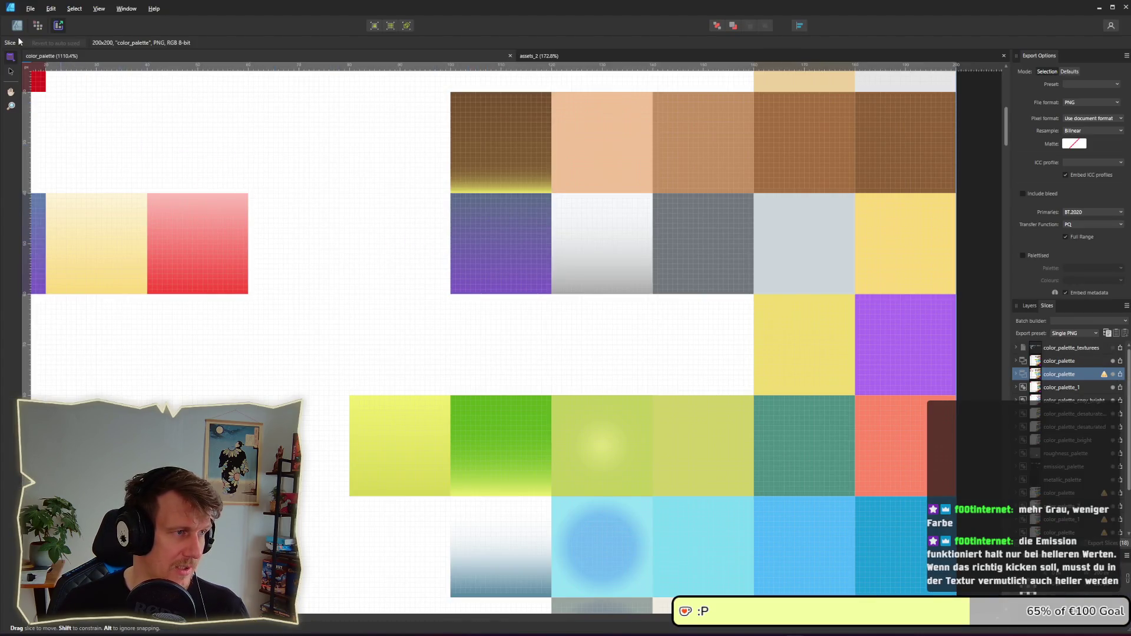
- Select the purple gradient tile and darken one end stop with the HSL lightness slider
{"action": "left_click", "coordinate": [17, 26]}
{"action": "left_click", "coordinate": [490, 248]}
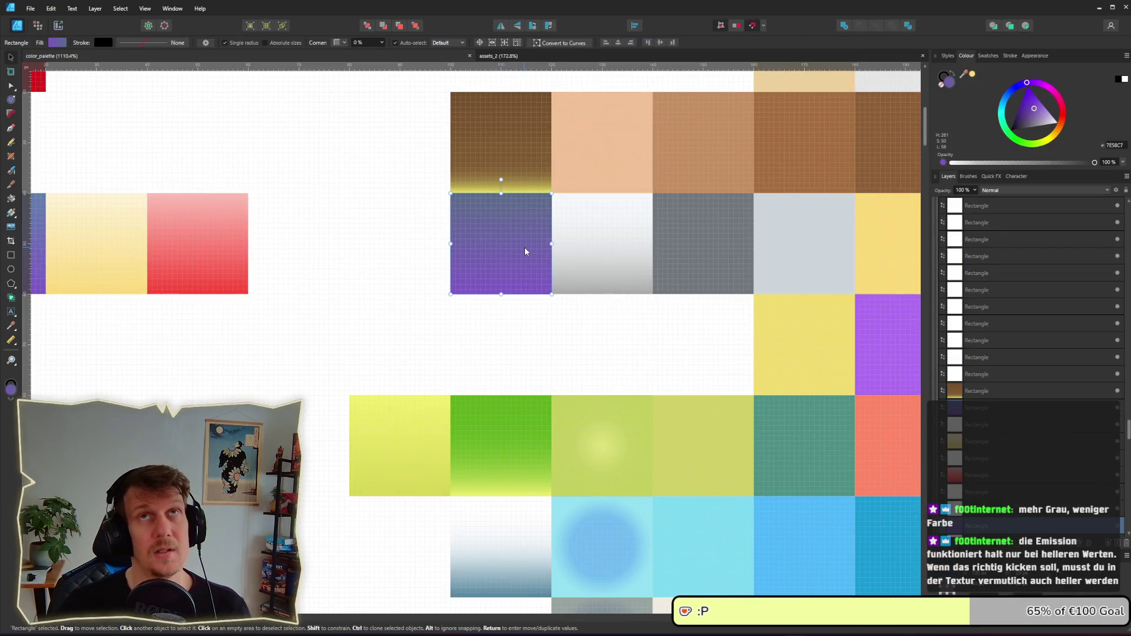
{"action": "left_click", "coordinate": [57, 43]}
{"action": "left_click", "coordinate": [56, 122]}
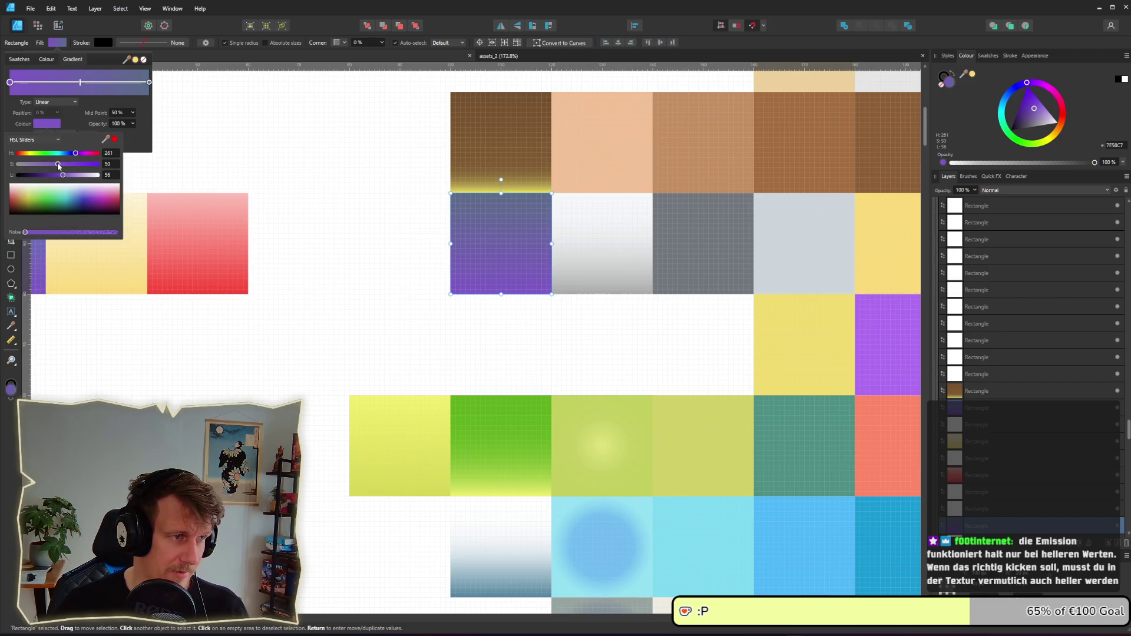
{"action": "left_click", "coordinate": [149, 83]}
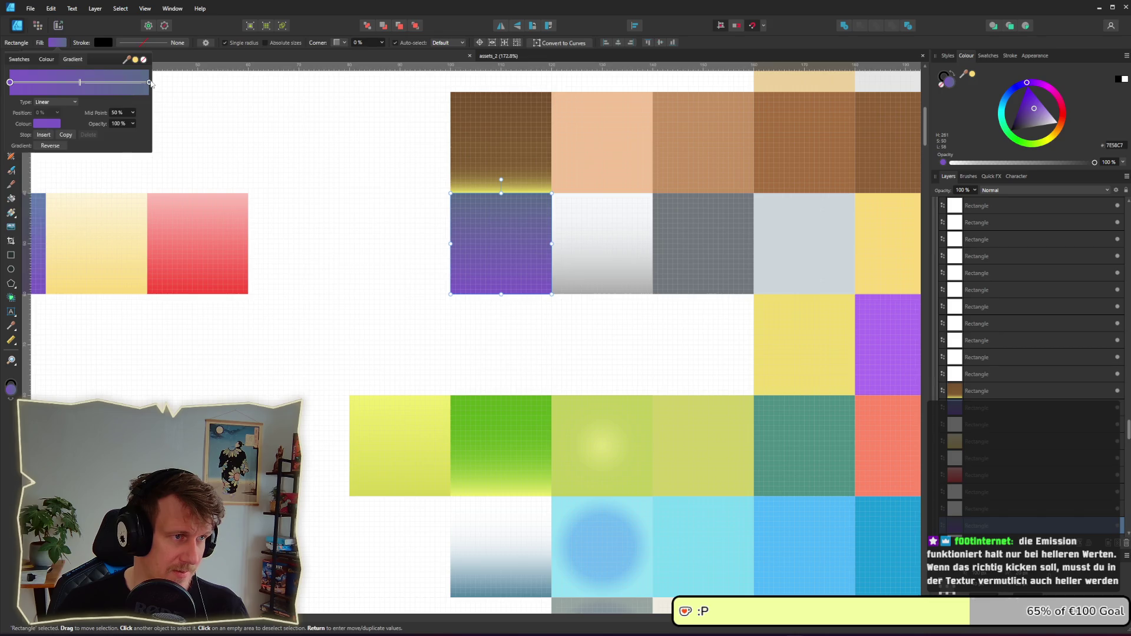
{"action": "left_click", "coordinate": [49, 123]}
{"action": "mouse_move", "coordinate": [53, 176]}
{"action": "left_mouse_down"}
{"action": "mouse_move", "coordinate": [41, 176]}
{"action": "mouse_move", "coordinate": [61, 167]}
{"action": "left_mouse_up"}
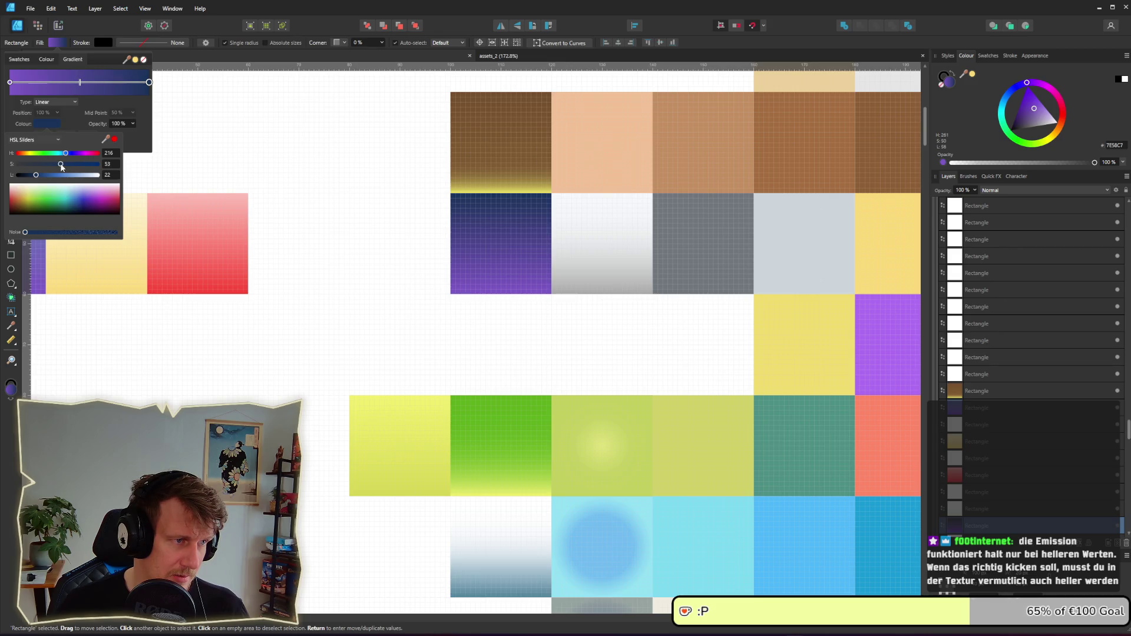
{"action": "left_click", "coordinate": [191, 101]}
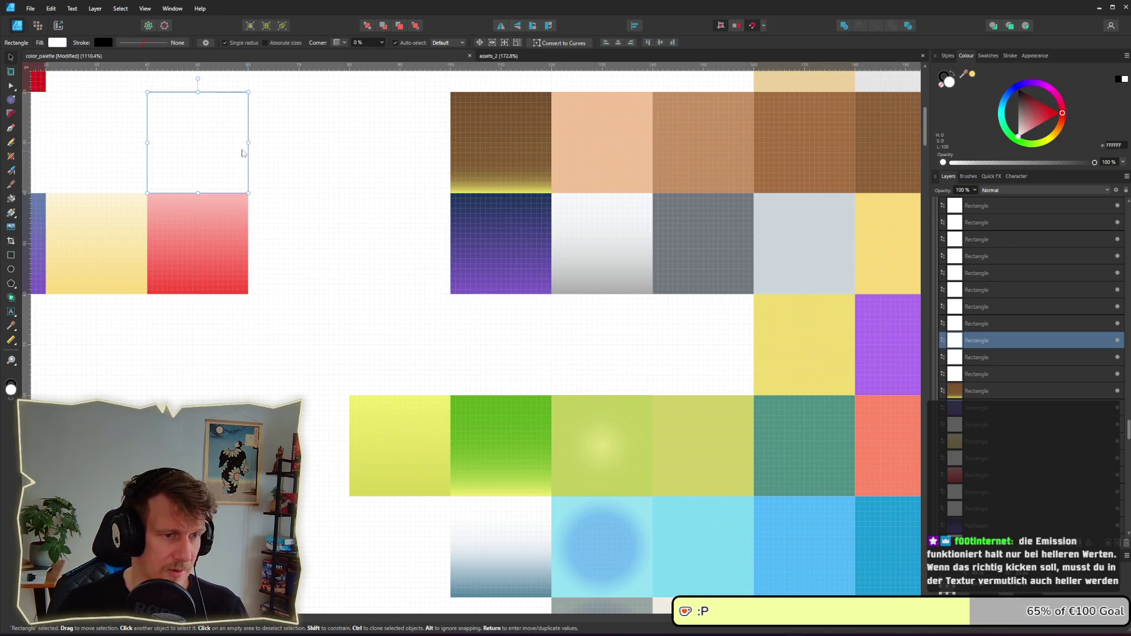
- Check the color_palette slice, then darken the tile's other gradient stop to lightness 34
{"action": "key", "text": "ctrl+3"}
{"action": "left_click", "coordinate": [504, 259]}
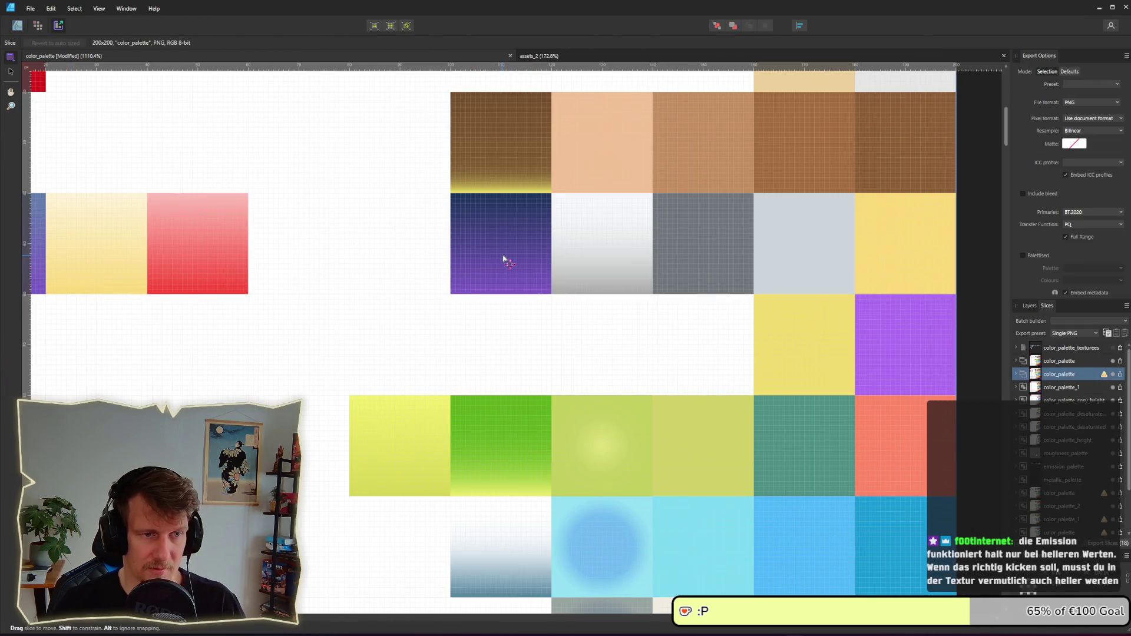
{"action": "left_click", "coordinate": [17, 25]}
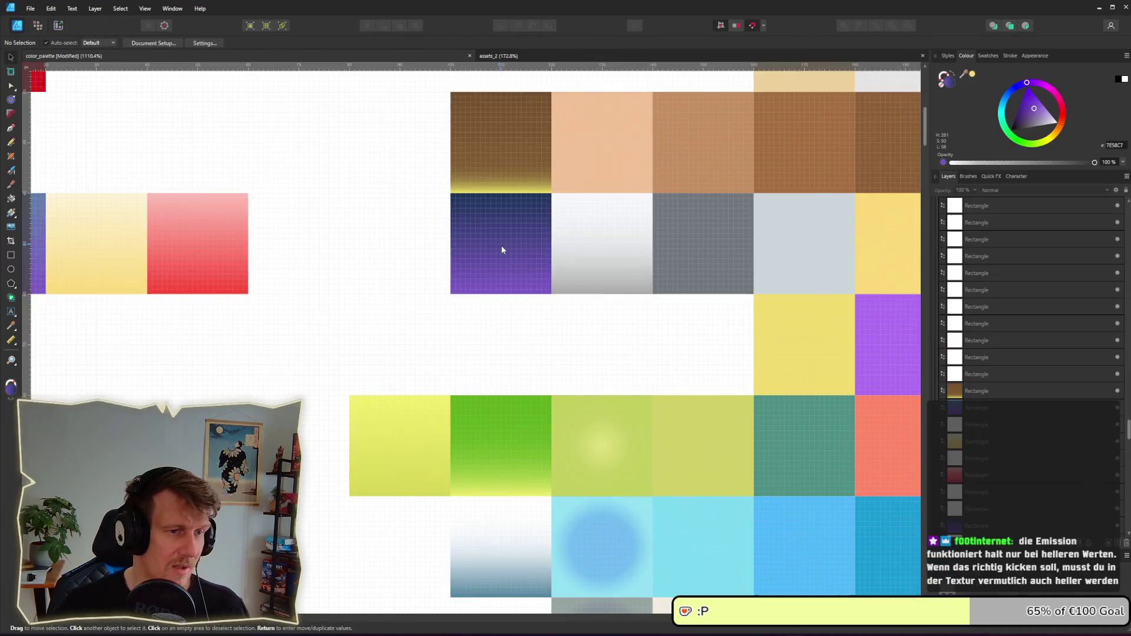
{"action": "left_click", "coordinate": [504, 245]}
{"action": "left_click", "coordinate": [61, 43]}
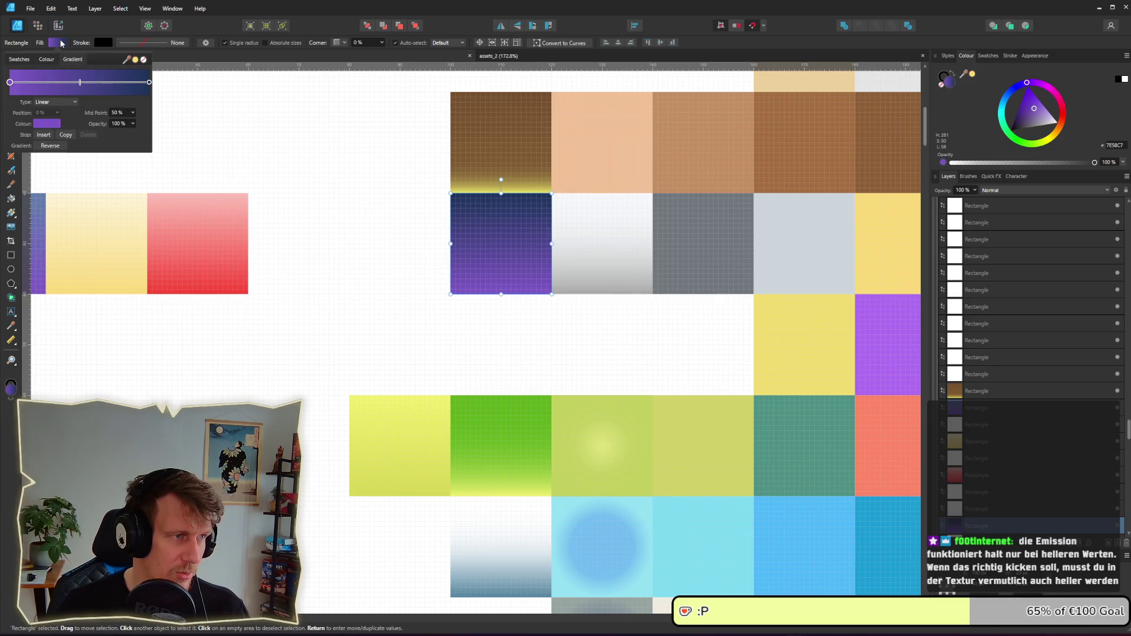
{"action": "left_click", "coordinate": [55, 123]}
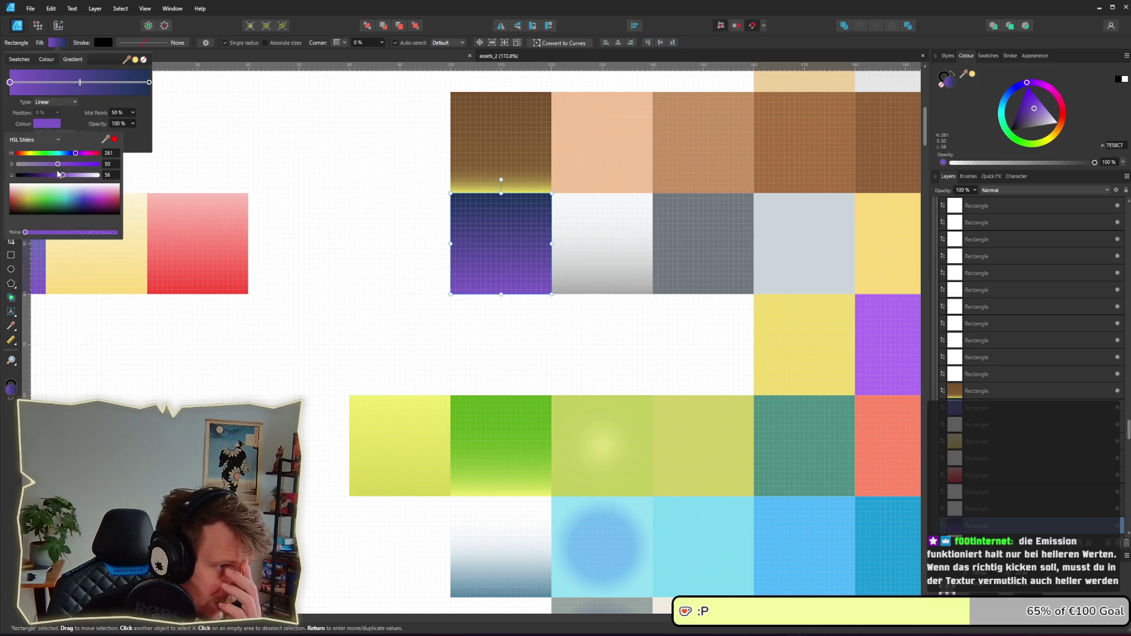
{"action": "left_click_drag", "start_coordinate": [63, 176], "coordinate": [58, 177]}
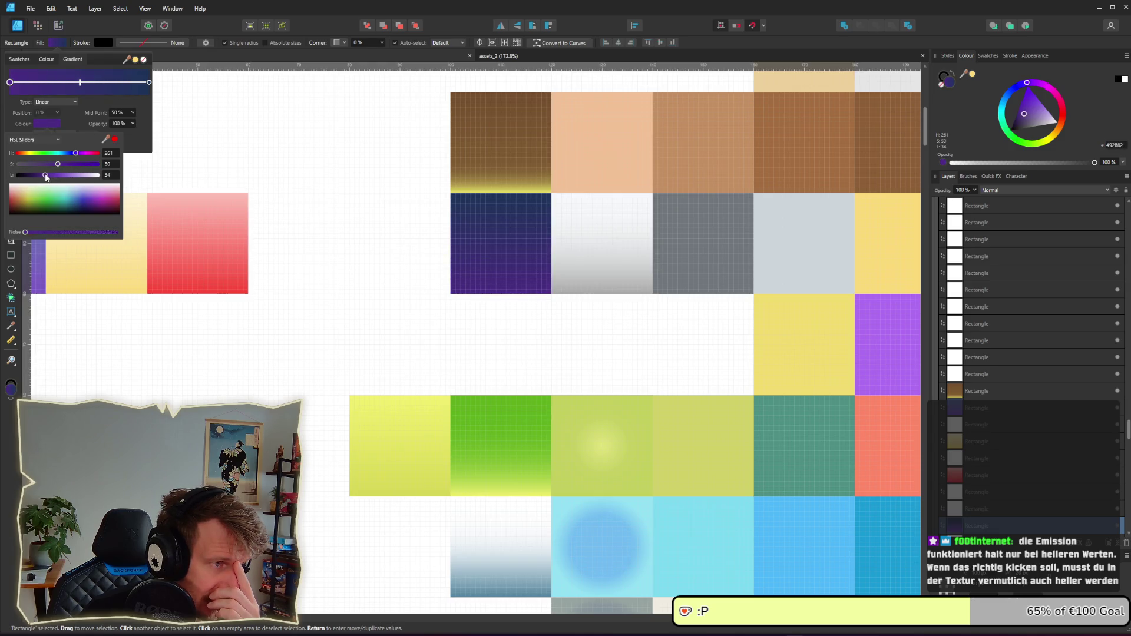
{"action": "left_click", "coordinate": [298, 141]}
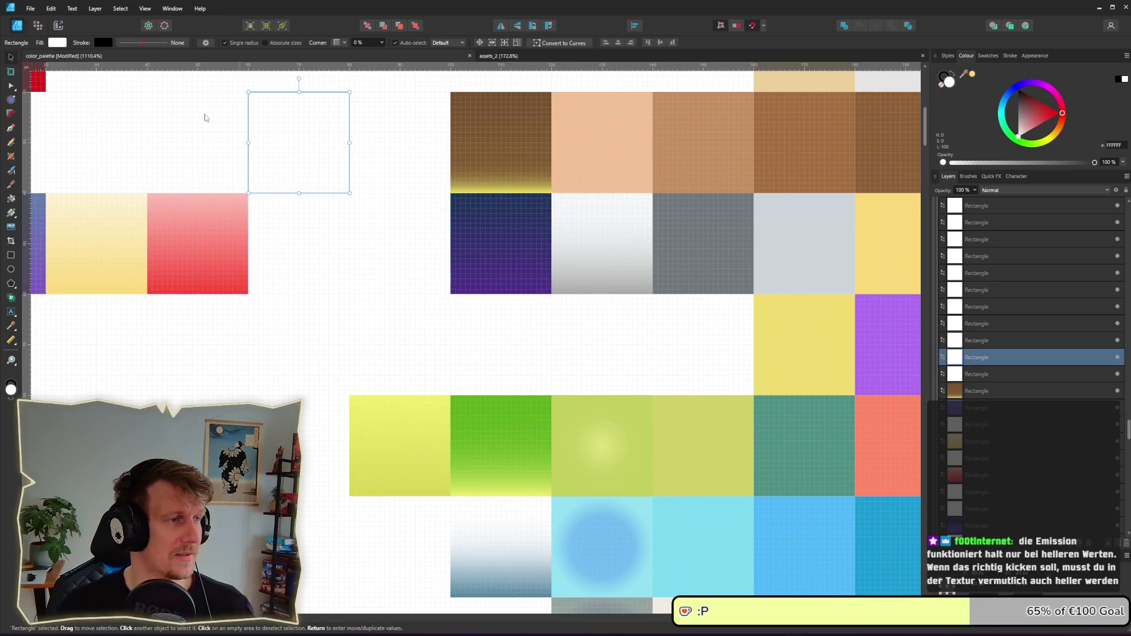
{"action": "left_click", "coordinate": [58, 26]}
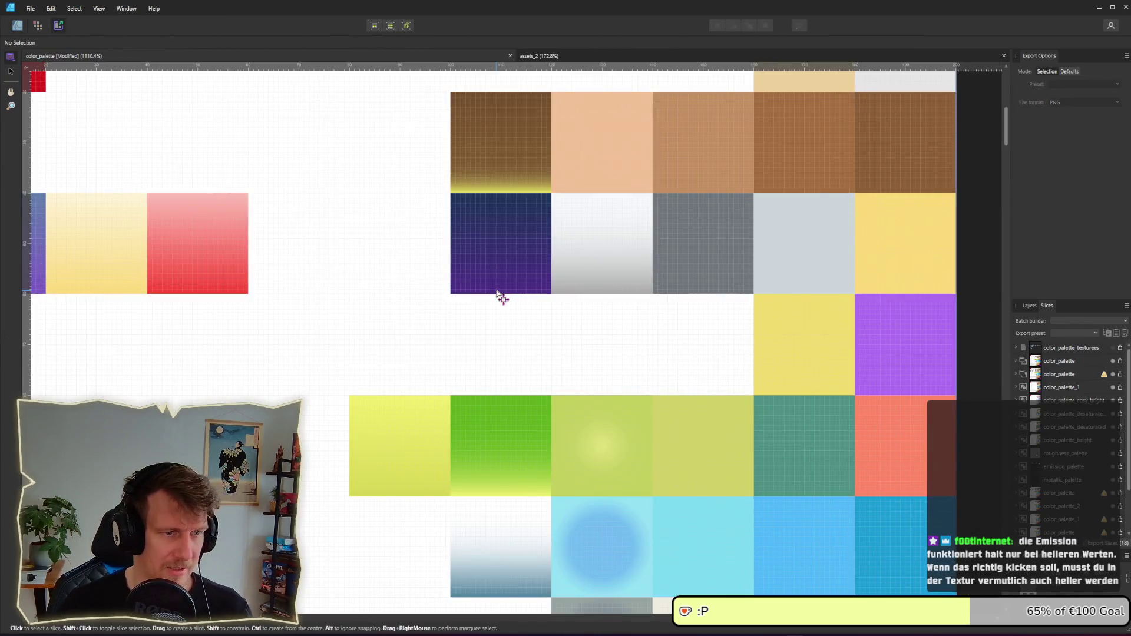
- Export the palette slice as color_palette_3.png, then bring the running game back to the front
{"action": "left_click", "coordinate": [1120, 375]}
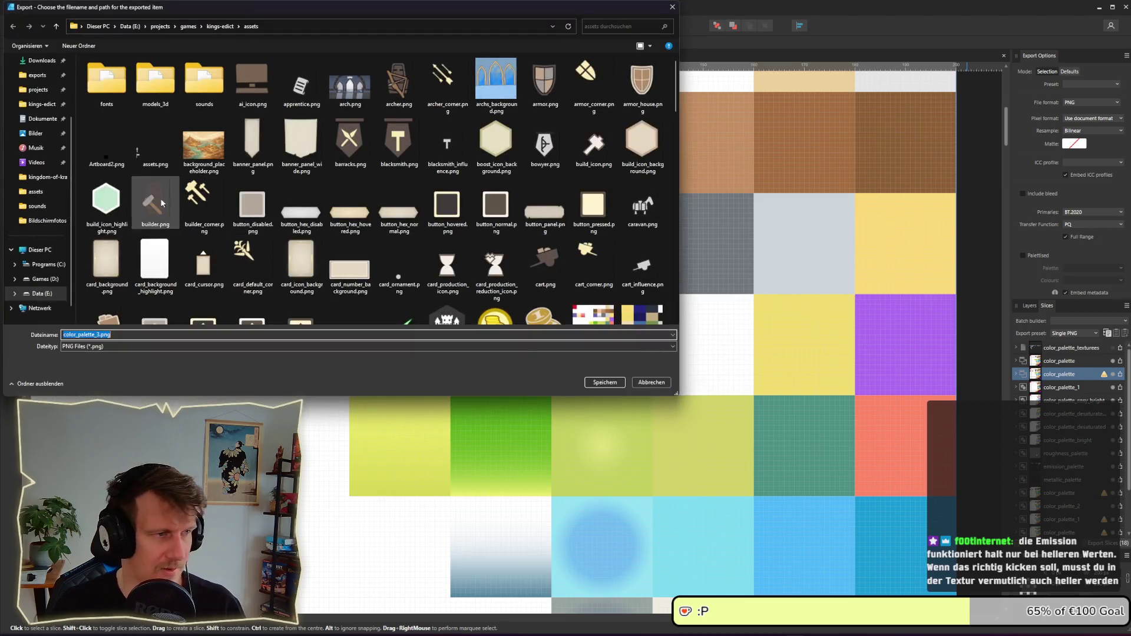
{"action": "key", "text": "Right"}
{"action": "key", "text": "Return"}
{"action": "key", "text": "alt+Tab"}
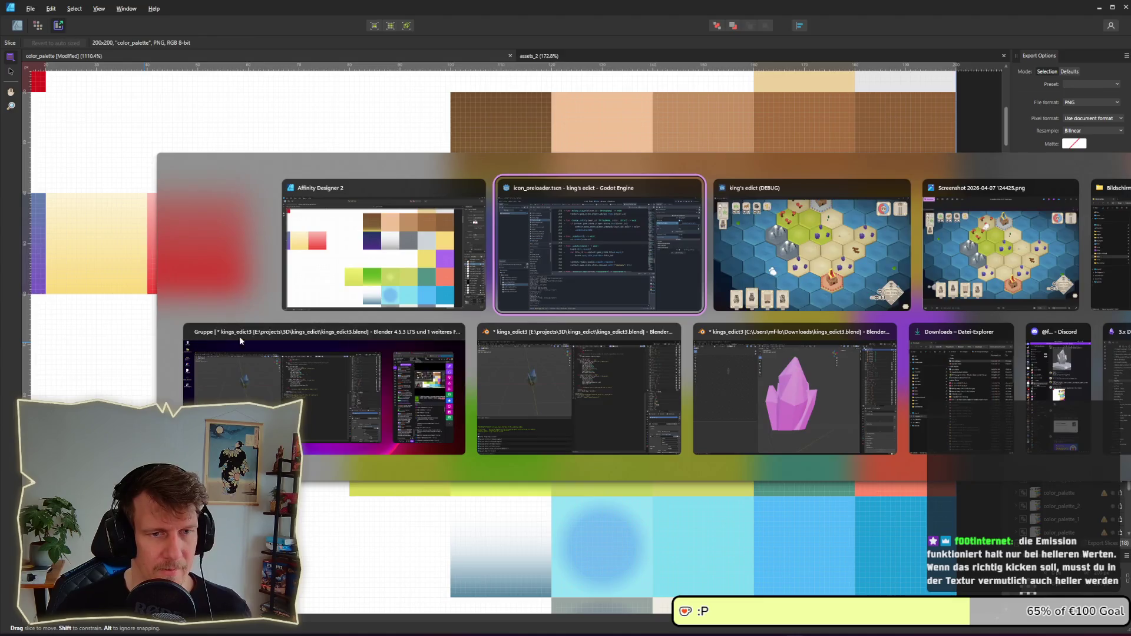
{"action": "key", "text": "alt+Tab"}
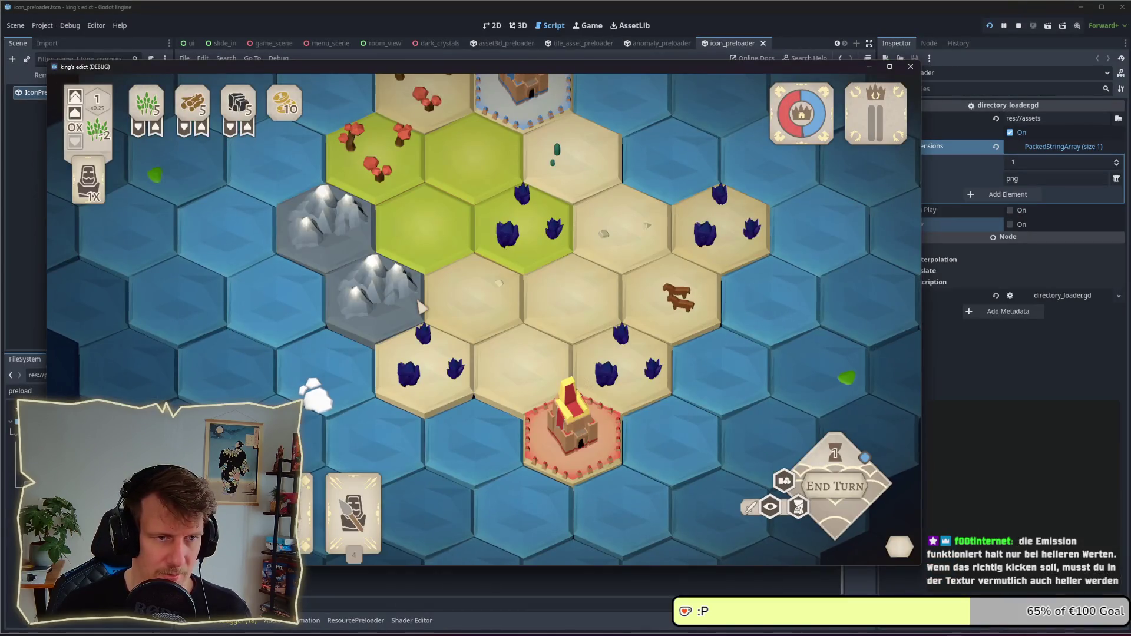
- Zoom out and pan the game board to inspect the dark purple crystals on Crystals 2 island
{"action": "scroll", "coordinate": [421, 306], "scroll_direction": "down", "scroll_amount": 2}
{"action": "left_click_drag", "start_coordinate": [441, 276], "coordinate": [439, 290]}
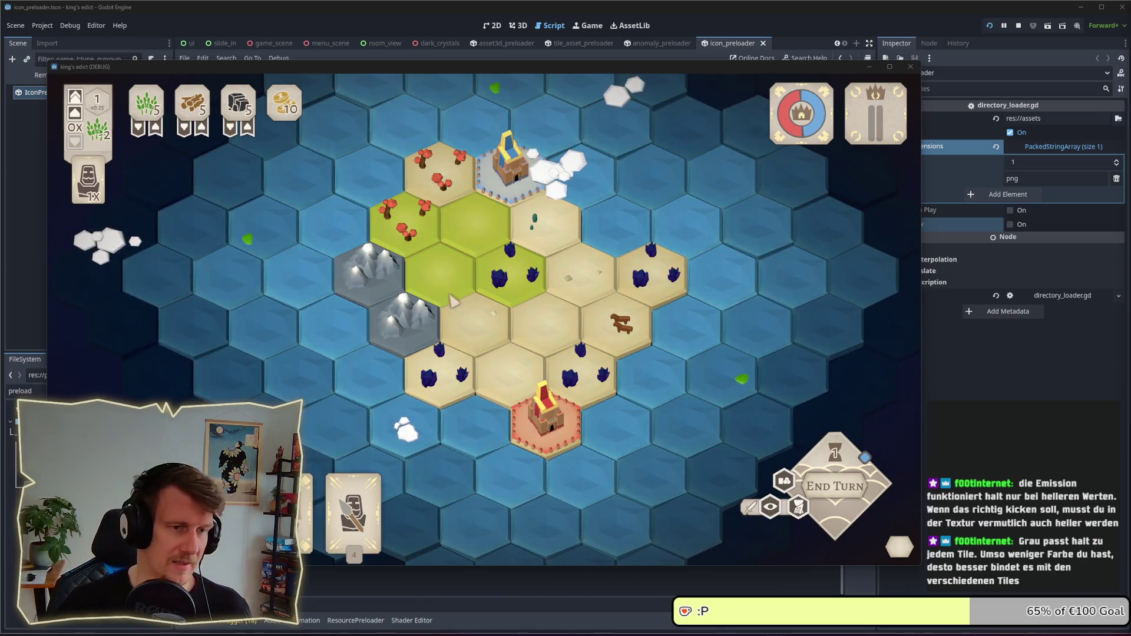
{"action": "key", "text": "alt+Tab"}
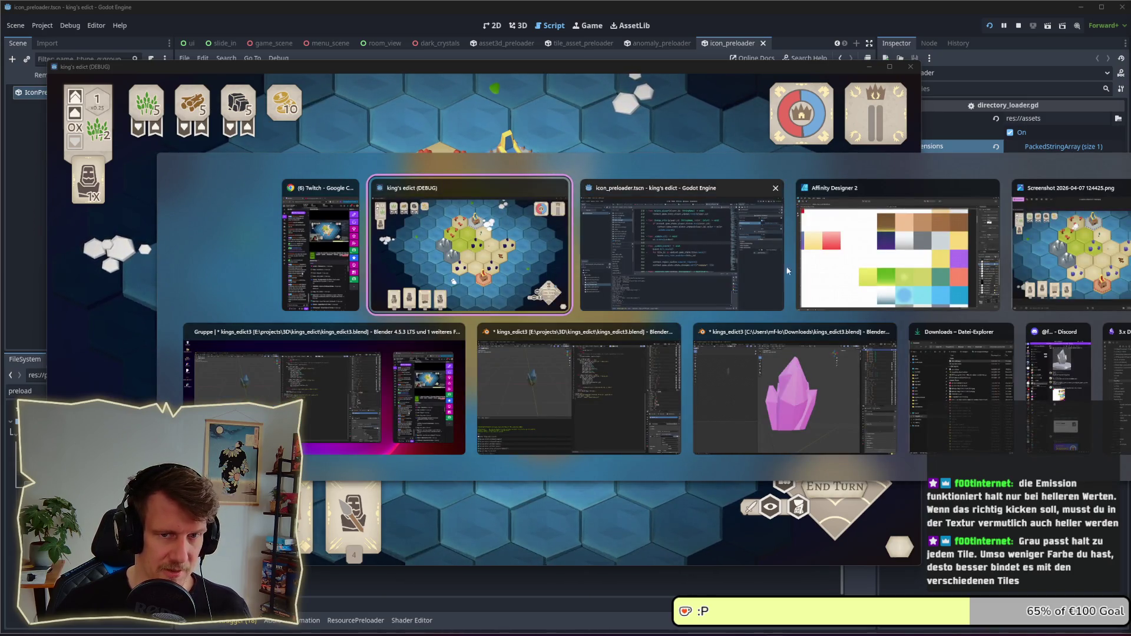
- Back in Affinity Designer, inspect the dark blue gradient tile's fill settings
{"action": "left_click", "coordinate": [830, 259]}
{"action": "left_click", "coordinate": [19, 28]}
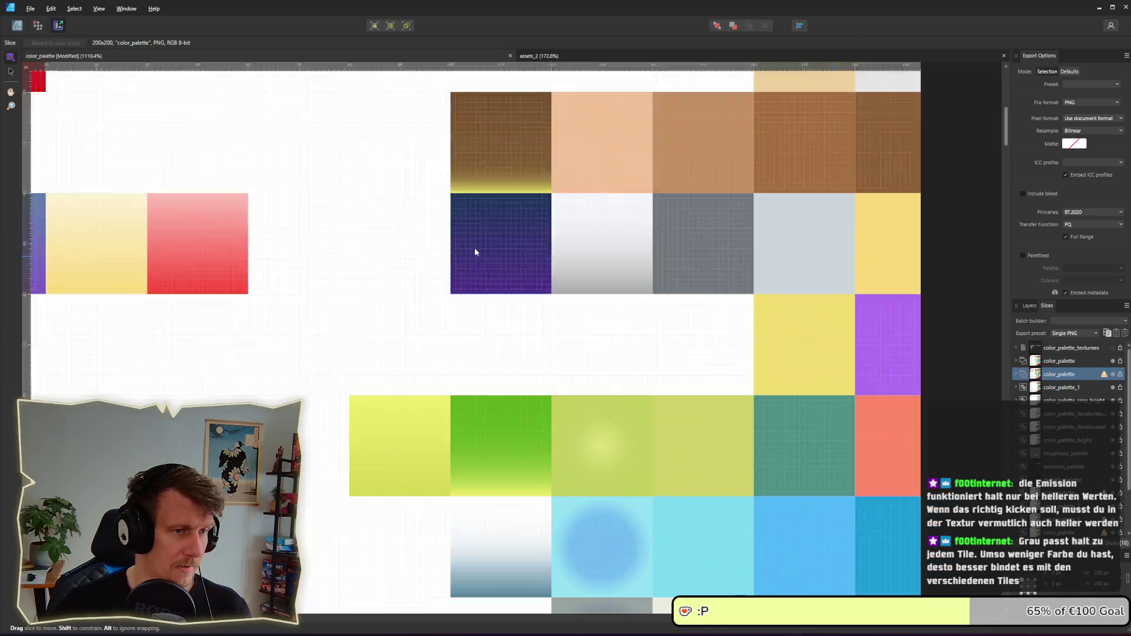
{"action": "left_click", "coordinate": [468, 239]}
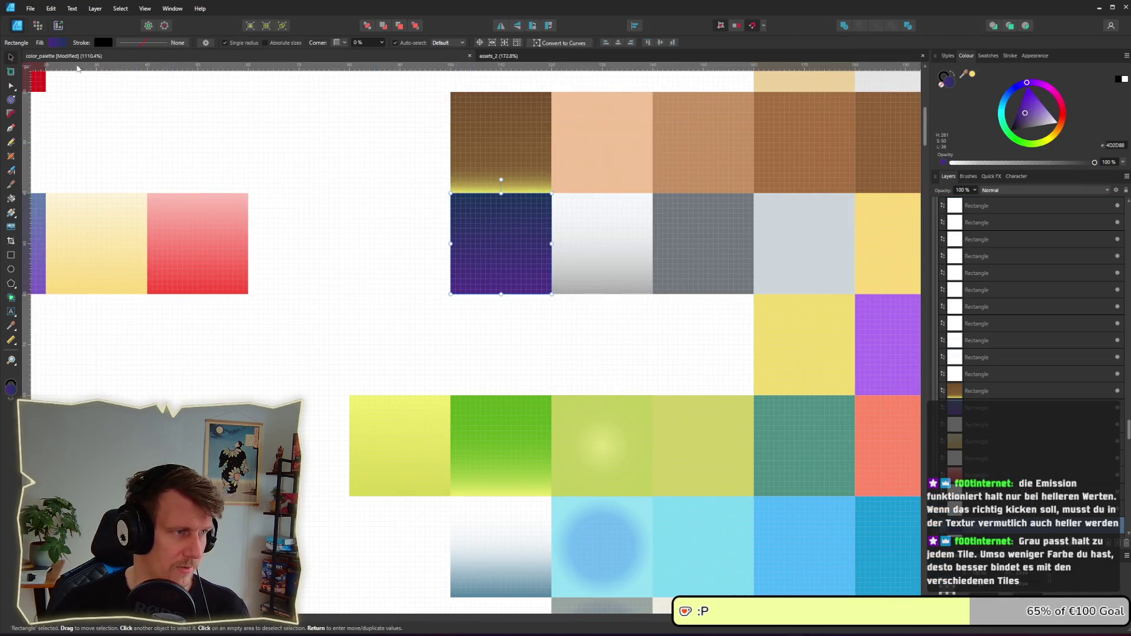
{"action": "left_click", "coordinate": [57, 42]}
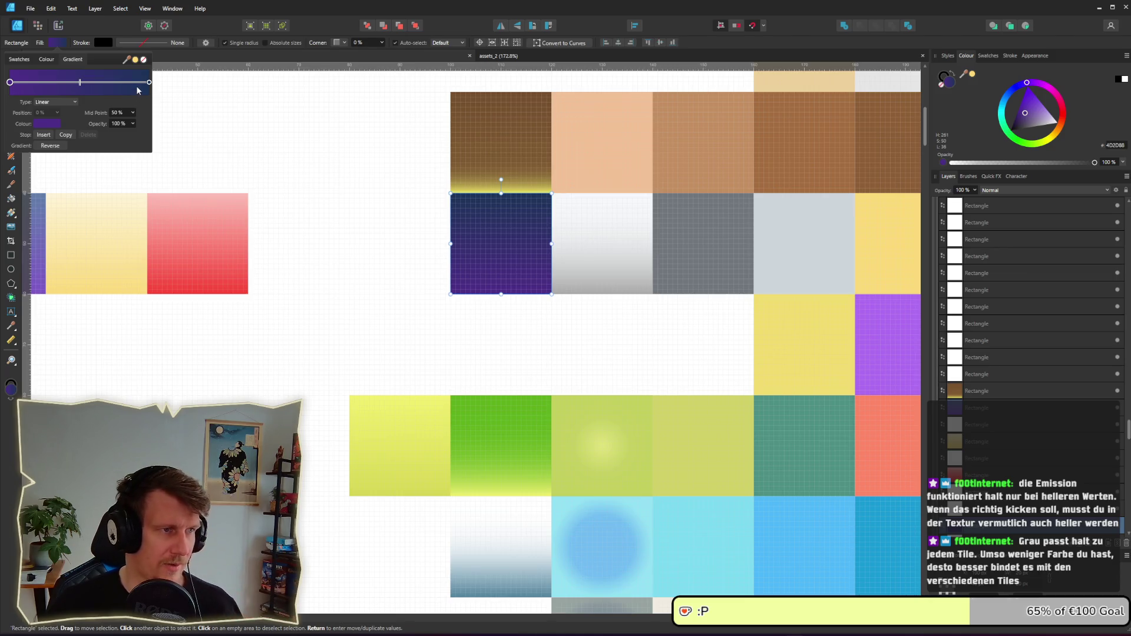
{"action": "left_click", "coordinate": [400, 212]}
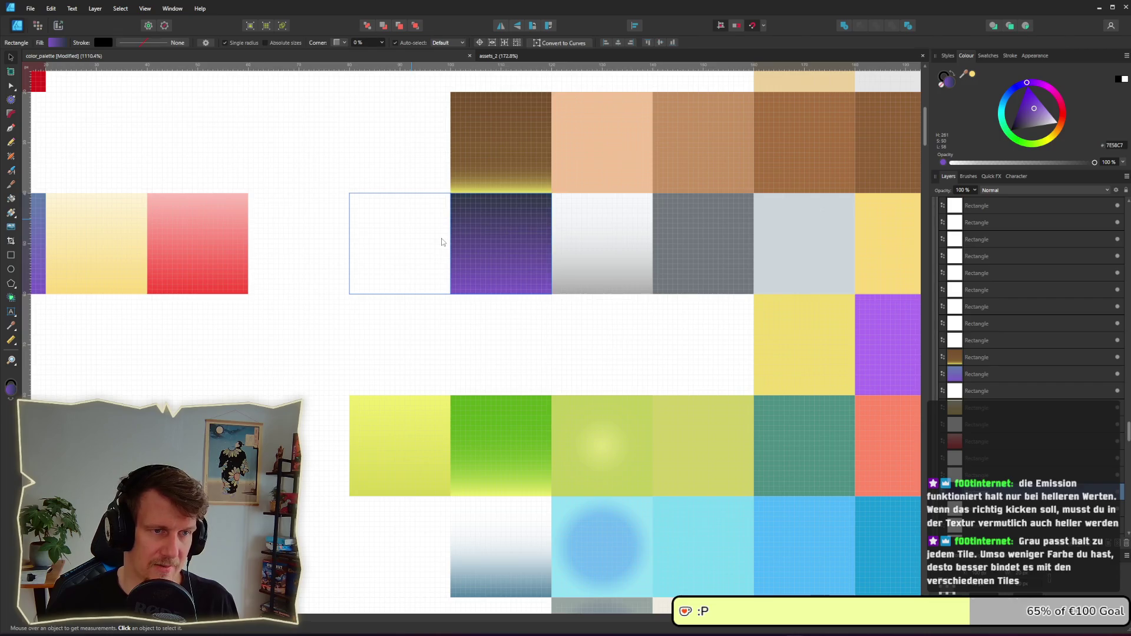
- Select the purple gradient tile and paste a white (FFFFFF) fill onto it
{"action": "scroll", "coordinate": [464, 245], "scroll_direction": "left", "scroll_amount": 2}
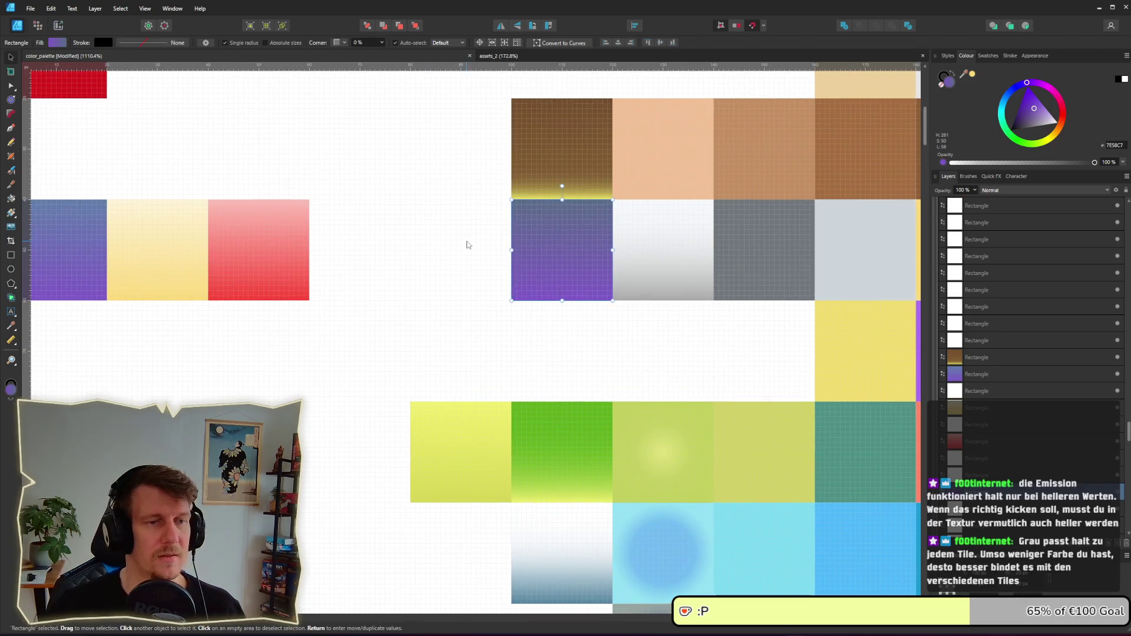
{"action": "scroll", "coordinate": [502, 227], "scroll_direction": "left", "scroll_amount": 1}
{"action": "scroll", "coordinate": [502, 227], "scroll_direction": "down", "scroll_amount": 1}
{"action": "left_click", "coordinate": [503, 227]}
{"action": "left_click", "coordinate": [60, 26]}
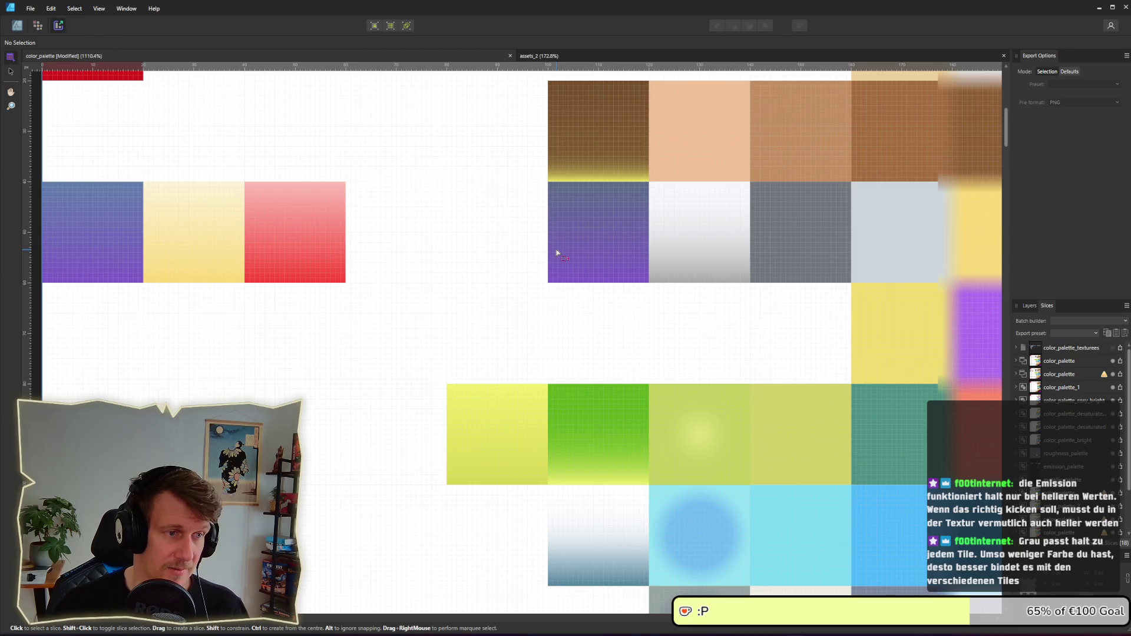
{"action": "left_click", "coordinate": [17, 26]}
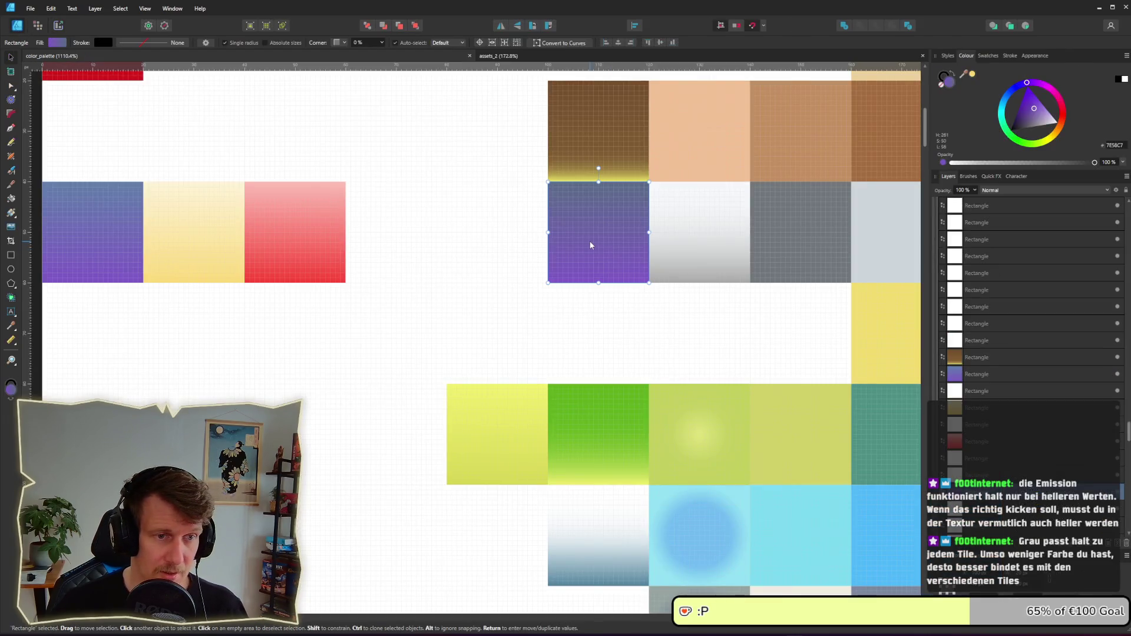
{"action": "key", "text": "ctrl+shift+v"}
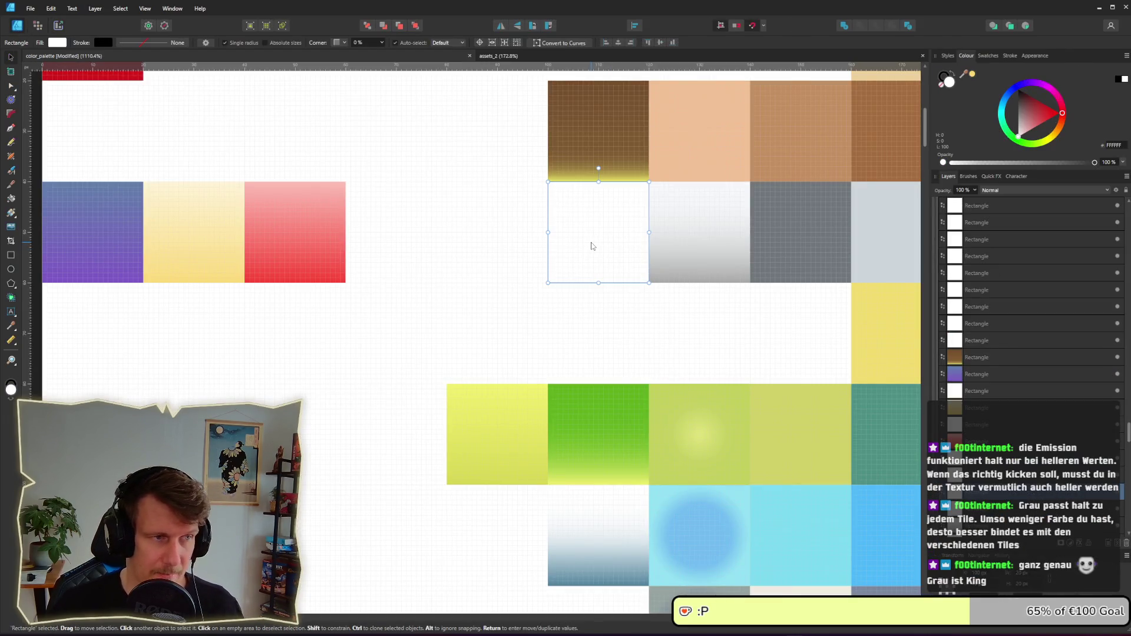
- Save the palette document and delete one grey middle swatch in the emission palette
{"action": "key", "text": "ctrl+s"}
{"action": "scroll", "coordinate": [504, 345], "scroll_direction": "down", "scroll_amount": 10}
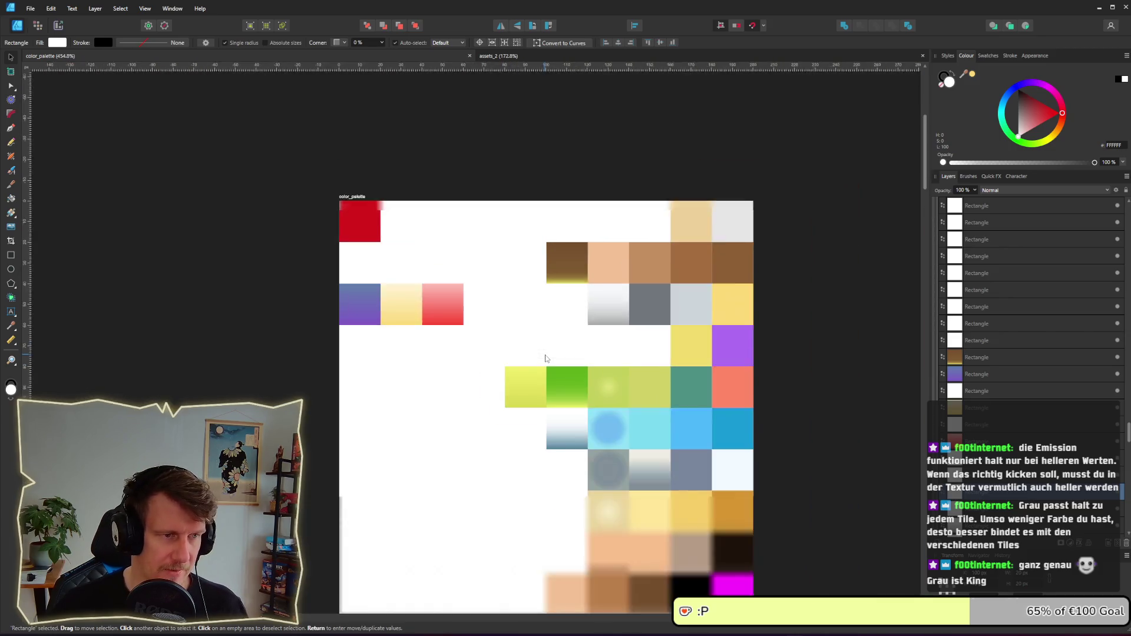
{"action": "scroll", "coordinate": [707, 164], "scroll_direction": "down", "scroll_amount": 4}
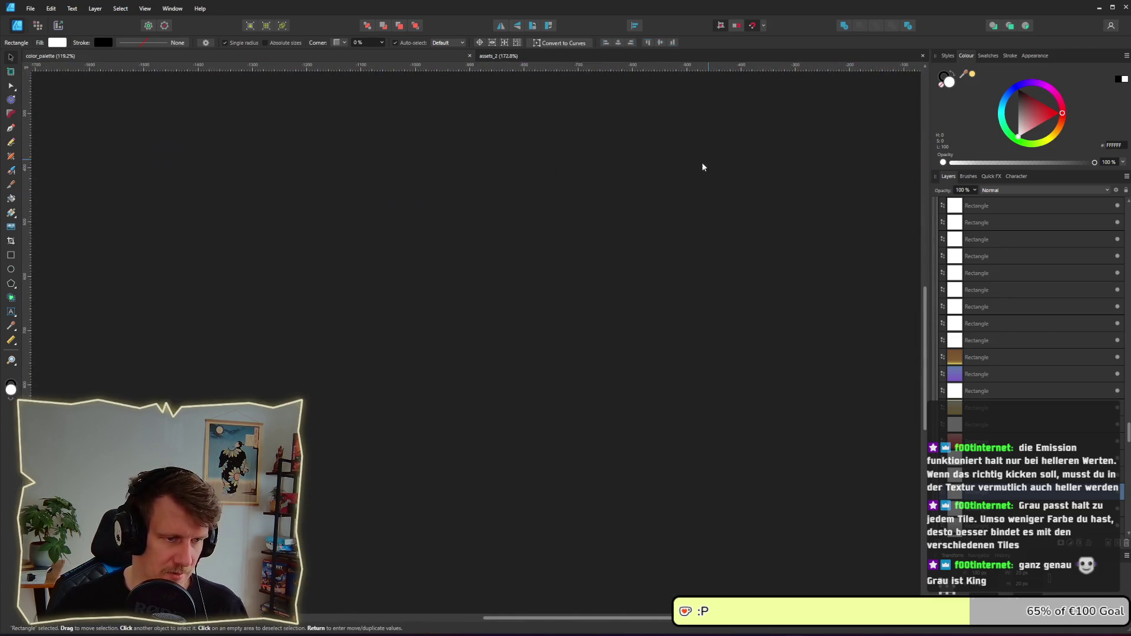
{"action": "scroll", "coordinate": [437, 321], "scroll_direction": "up", "scroll_amount": 4}
{"action": "scroll", "coordinate": [488, 268], "scroll_direction": "up", "scroll_amount": 5}
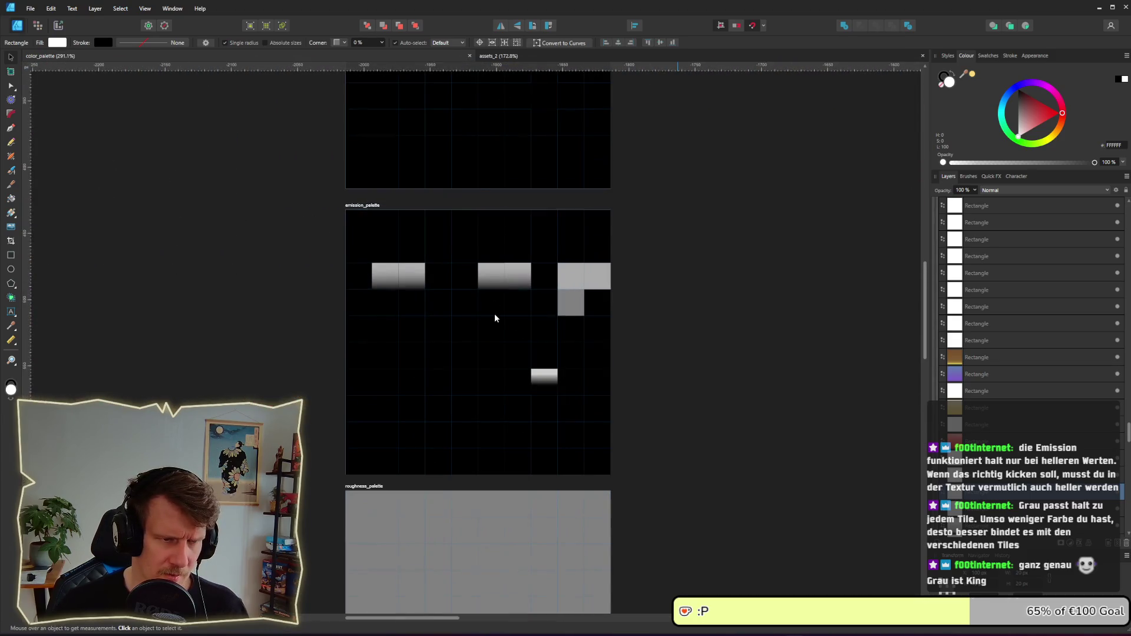
{"action": "left_click", "coordinate": [520, 317]}
{"action": "double_click", "coordinate": [493, 277]}
{"action": "key", "text": "Delete"}
- Re-export the emission_palette slice as PNG, replacing the existing emission_palette.png
{"action": "left_click", "coordinate": [58, 26]}
{"action": "left_click", "coordinate": [442, 302]}
{"action": "left_click", "coordinate": [1120, 466]}
{"action": "key", "text": "Return"}
{"action": "key", "text": "Return"}
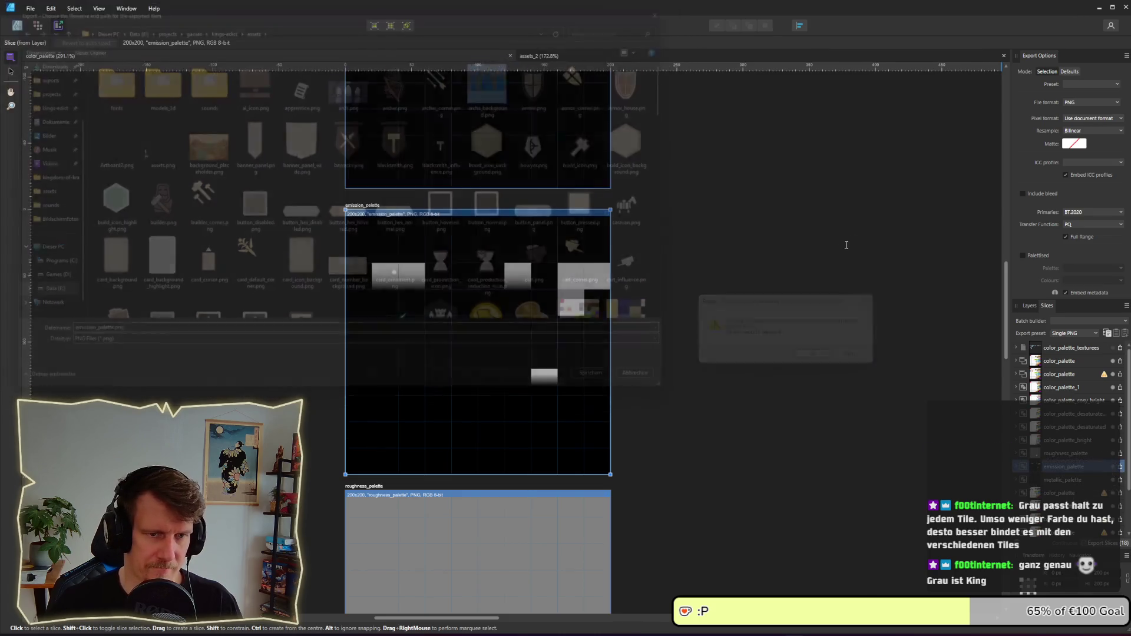
- Re-export the color_palette slice as PNG, overwriting the existing file
{"action": "scroll", "coordinate": [396, 361], "scroll_direction": "down", "scroll_amount": 2}
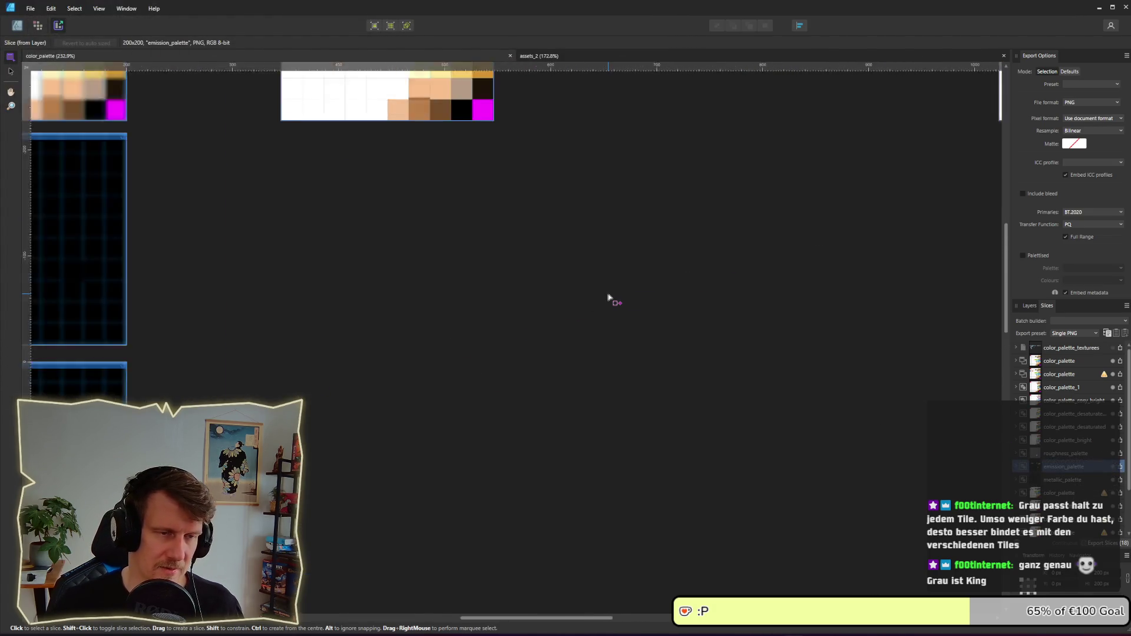
{"action": "scroll", "coordinate": [609, 298], "scroll_direction": "down", "scroll_amount": 4}
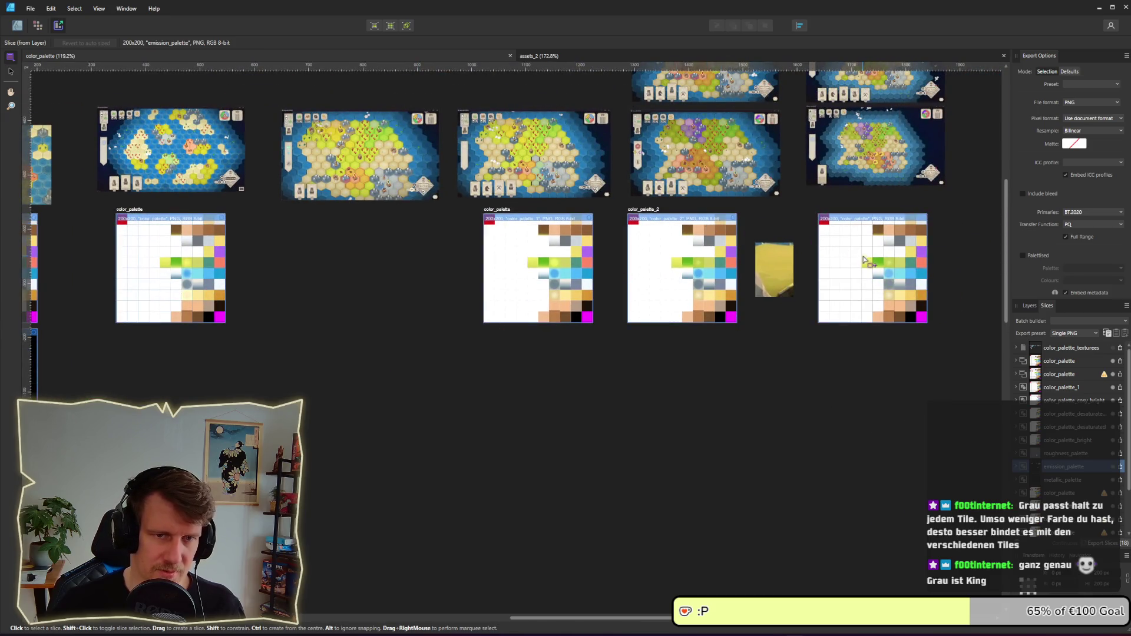
{"action": "scroll", "coordinate": [865, 279], "scroll_direction": "right", "scroll_amount": 10}
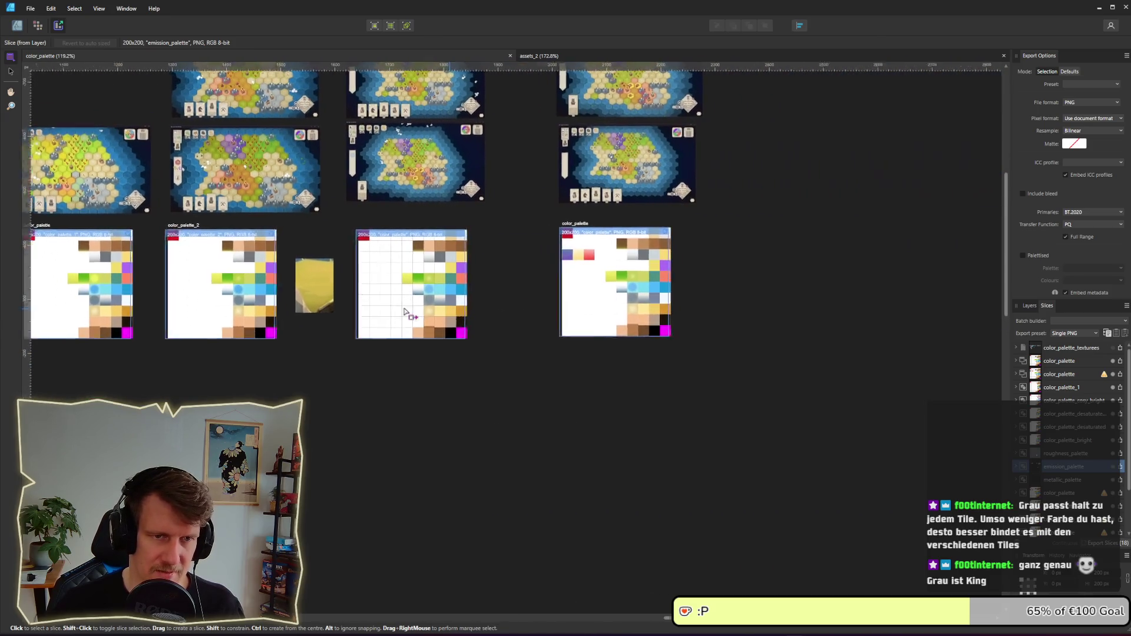
{"action": "left_click", "coordinate": [1019, 375]}
{"action": "key", "text": "ctrl+shift+alt+s"}
{"action": "left_click", "coordinate": [80, 334]}
{"action": "key", "text": "Delete"}
{"action": "key", "text": "Delete"}
{"action": "key", "text": "Return"}
{"action": "key", "text": "j"}
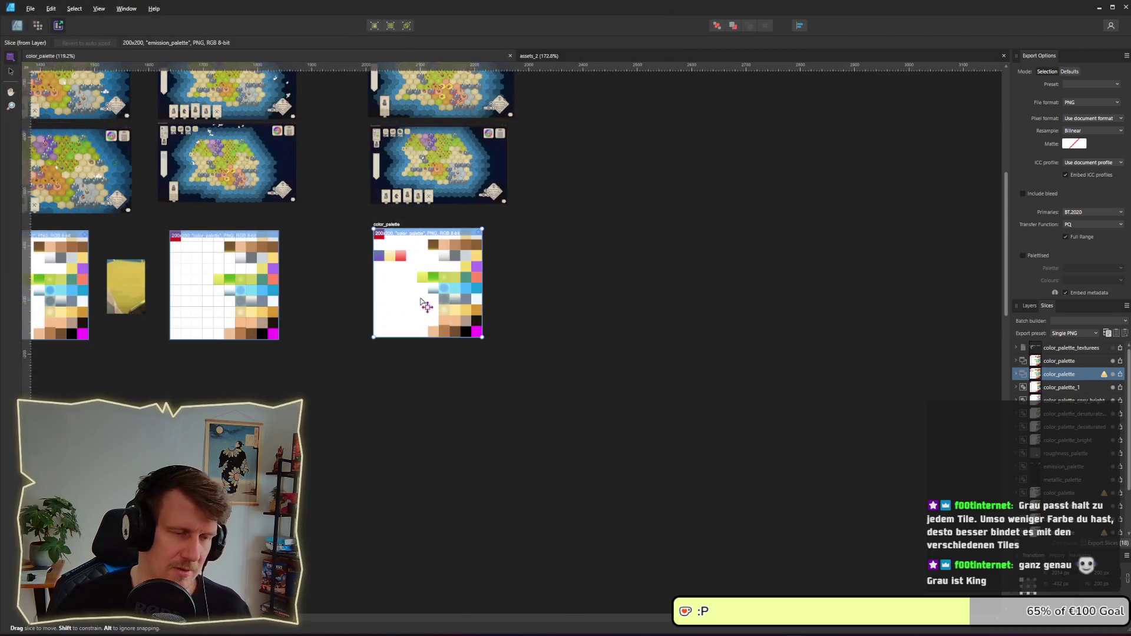
{"action": "key", "text": "alt+Tab"}
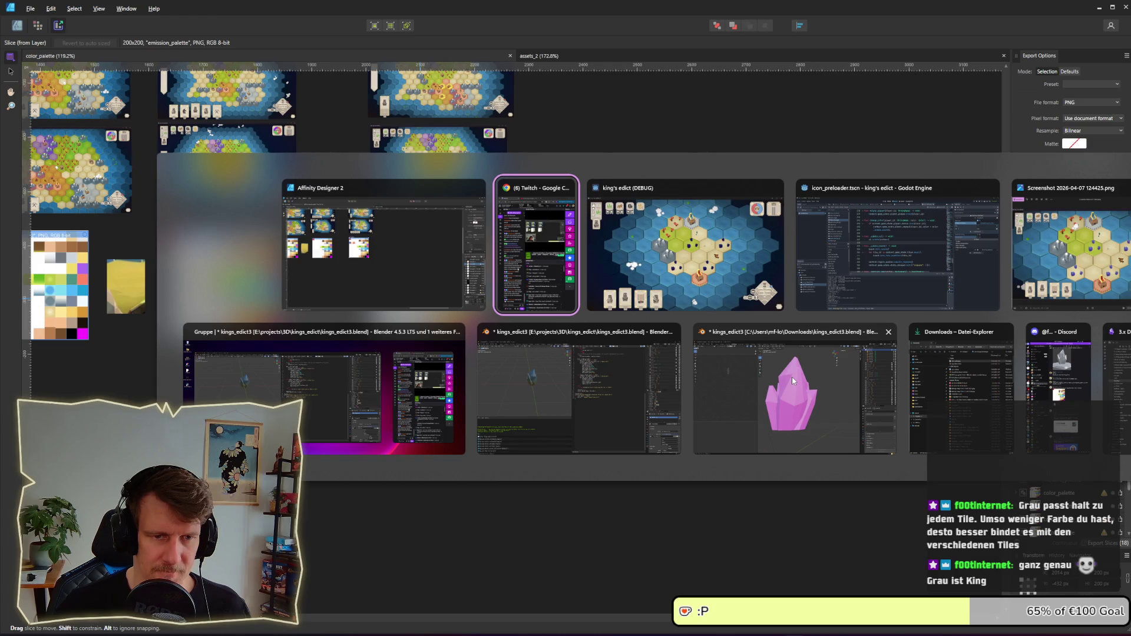
- Close the downloaded copy of the crystal Blender file without saving
{"action": "left_click", "coordinate": [791, 377]}
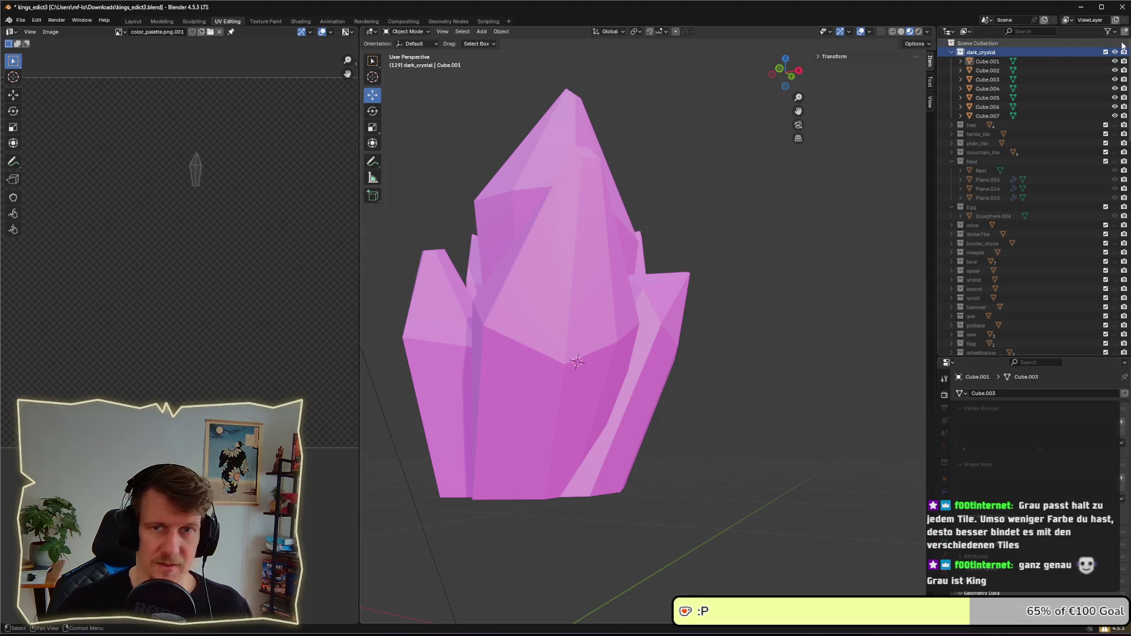
{"action": "left_click", "coordinate": [1122, 7]}
{"action": "left_click", "coordinate": [580, 345]}
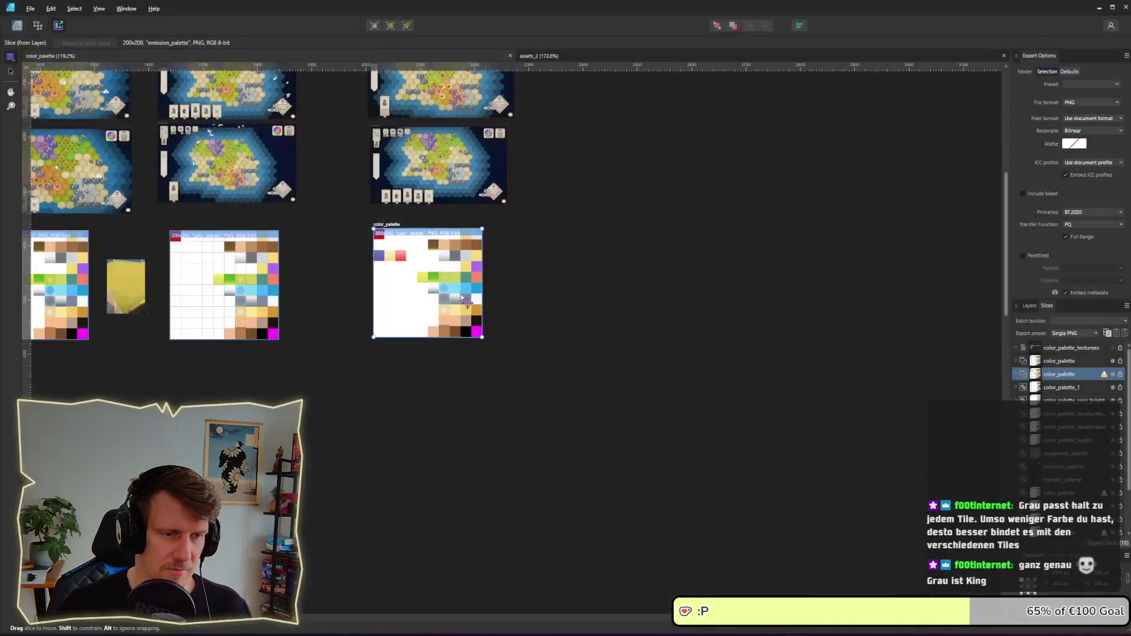
- In the project file, show the crystal beside color_palette.png in the UV Editing workspace
{"action": "key", "text": "alt+Tab"}
{"action": "left_click", "coordinate": [1004, 321]}
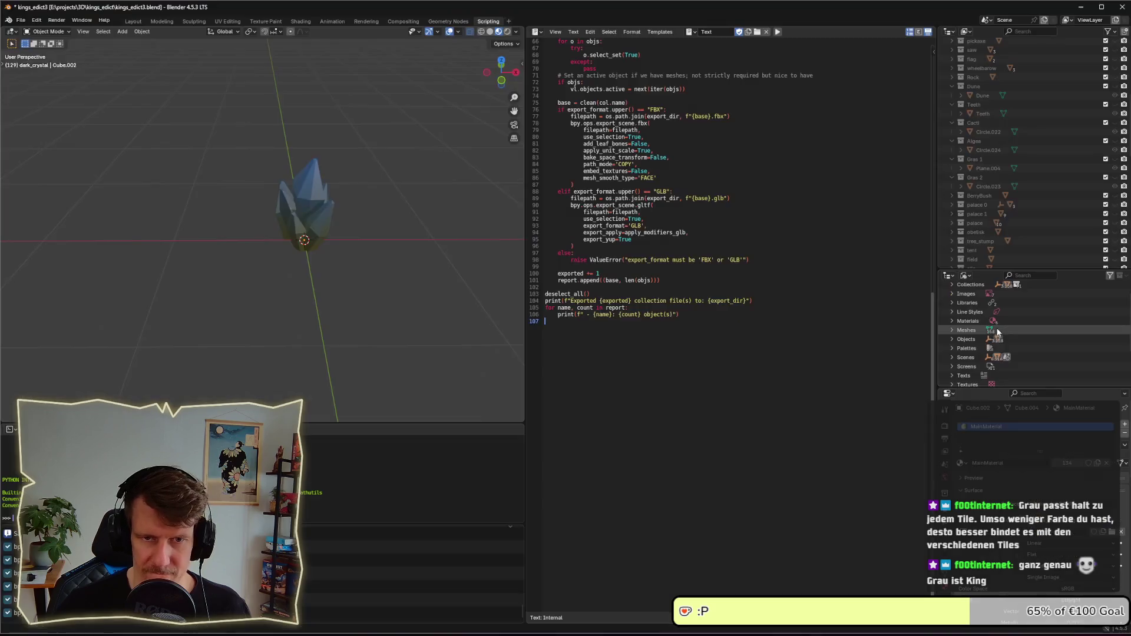
{"action": "left_click", "coordinate": [152, 22]}
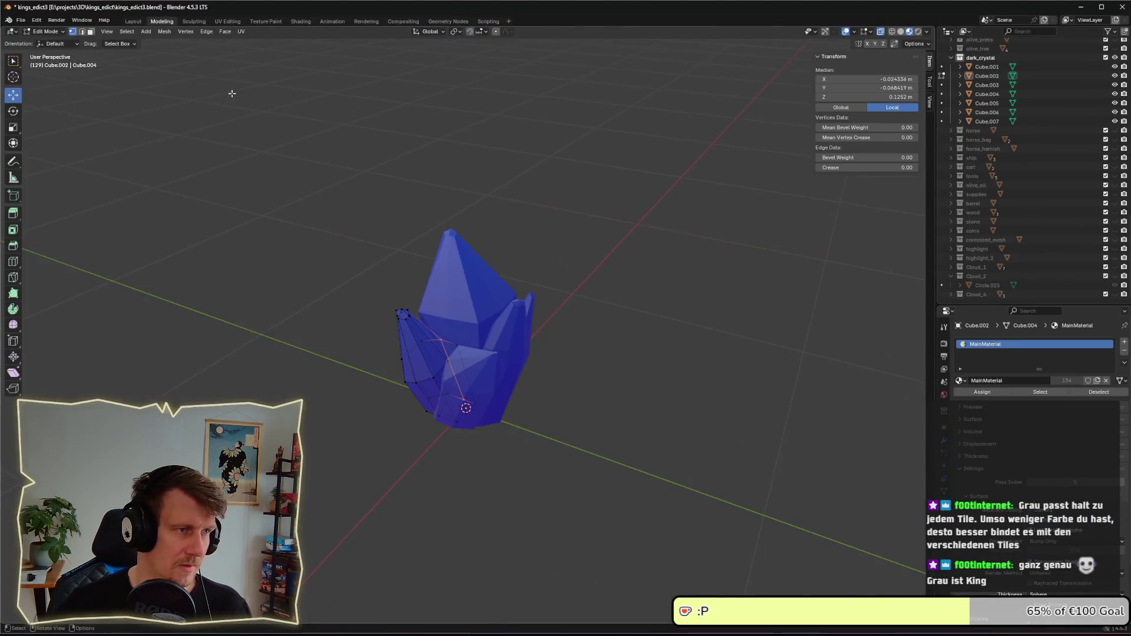
{"action": "left_click_drag", "start_coordinate": [518, 325], "coordinate": [126, 3]}
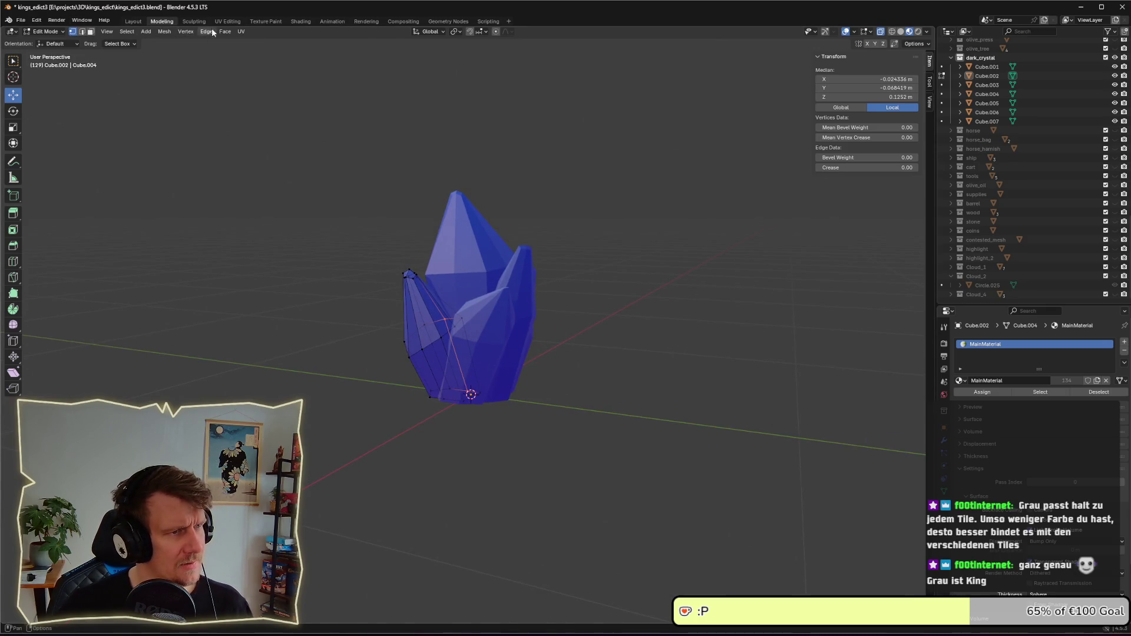
{"action": "left_click", "coordinate": [227, 21]}
{"action": "left_click_drag", "start_coordinate": [118, 239], "coordinate": [204, 237]}
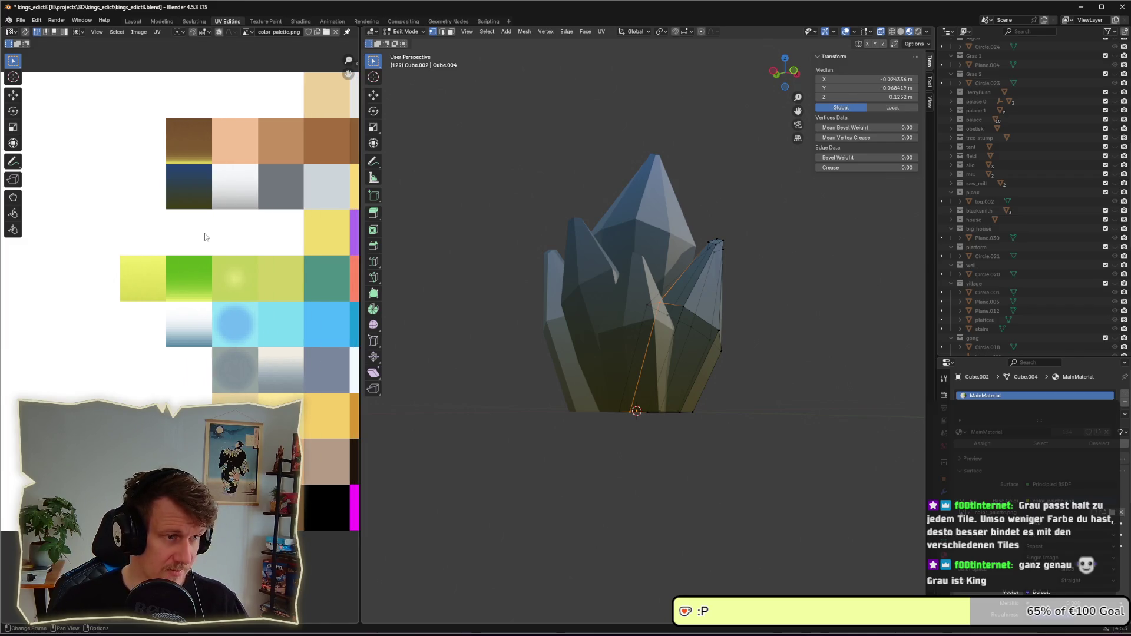
- Reload the updated color_palette.png in the UV Editor with Alt+R
{"action": "left_click_drag", "start_coordinate": [64, 190], "coordinate": [155, 201]}
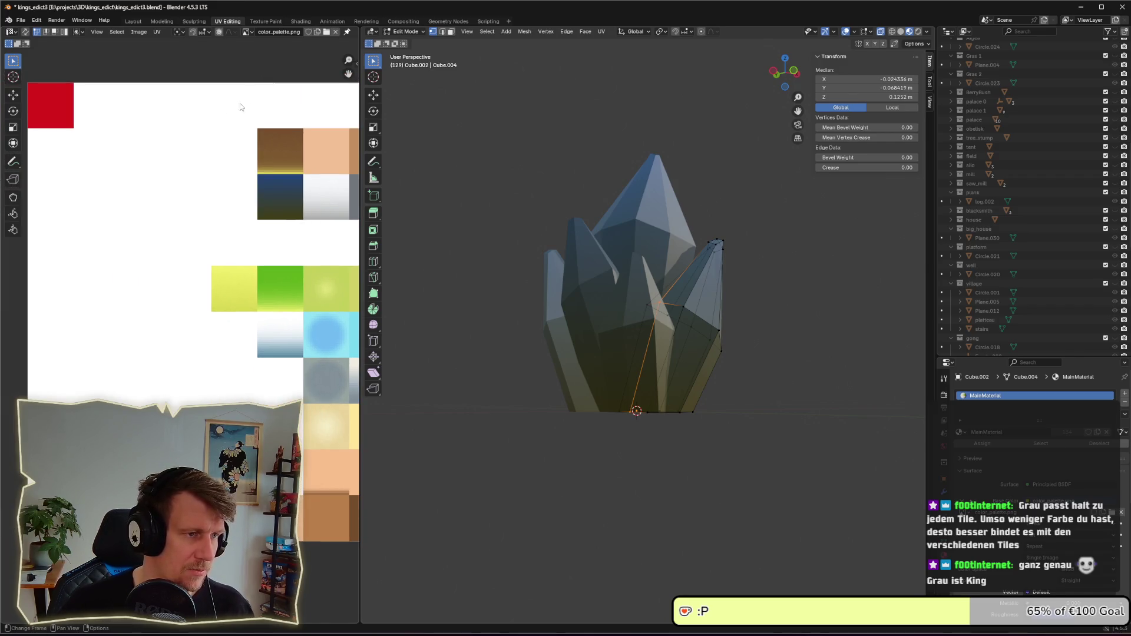
{"action": "key", "text": "alt+r"}
{"action": "mouse_move", "coordinate": [258, 219]}
{"action": "left_mouse_down"}
{"action": "mouse_move", "coordinate": [158, 211]}
{"action": "mouse_move", "coordinate": [233, 218]}
{"action": "left_mouse_up"}
- Deselect the crystal's vertices and select the dark_crystal collection in the Outliner
{"action": "left_click", "coordinate": [788, 289]}
{"action": "scroll", "coordinate": [1051, 191], "scroll_direction": "up", "scroll_amount": 10}
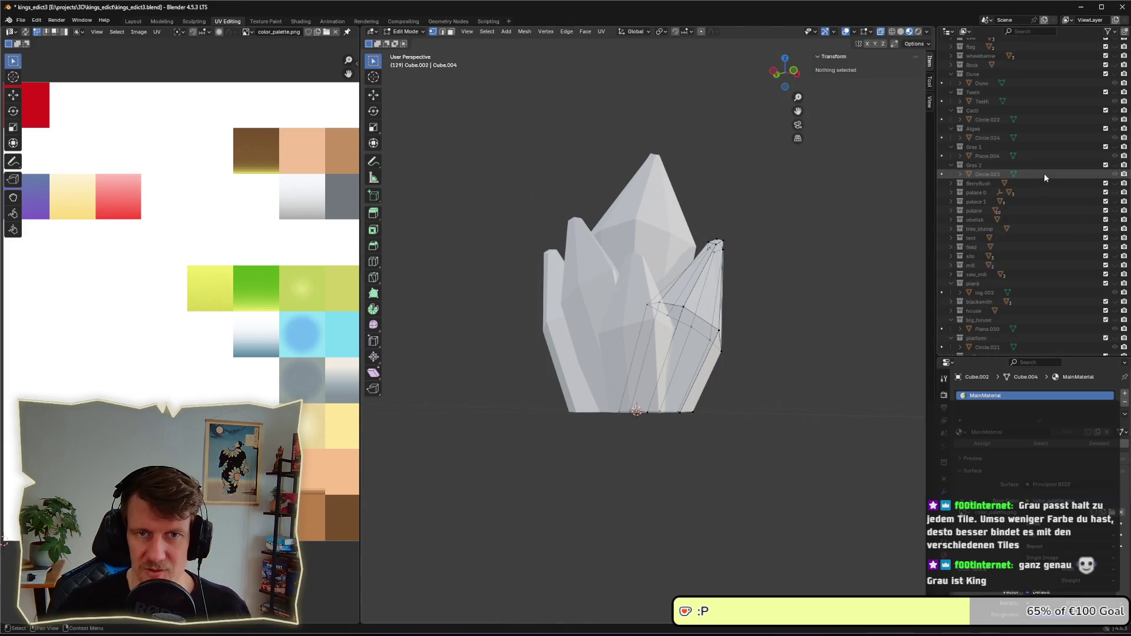
{"action": "scroll", "coordinate": [1107, 135], "scroll_direction": "up", "scroll_amount": 3}
{"action": "scroll", "coordinate": [977, 211], "scroll_direction": "down", "scroll_amount": 15}
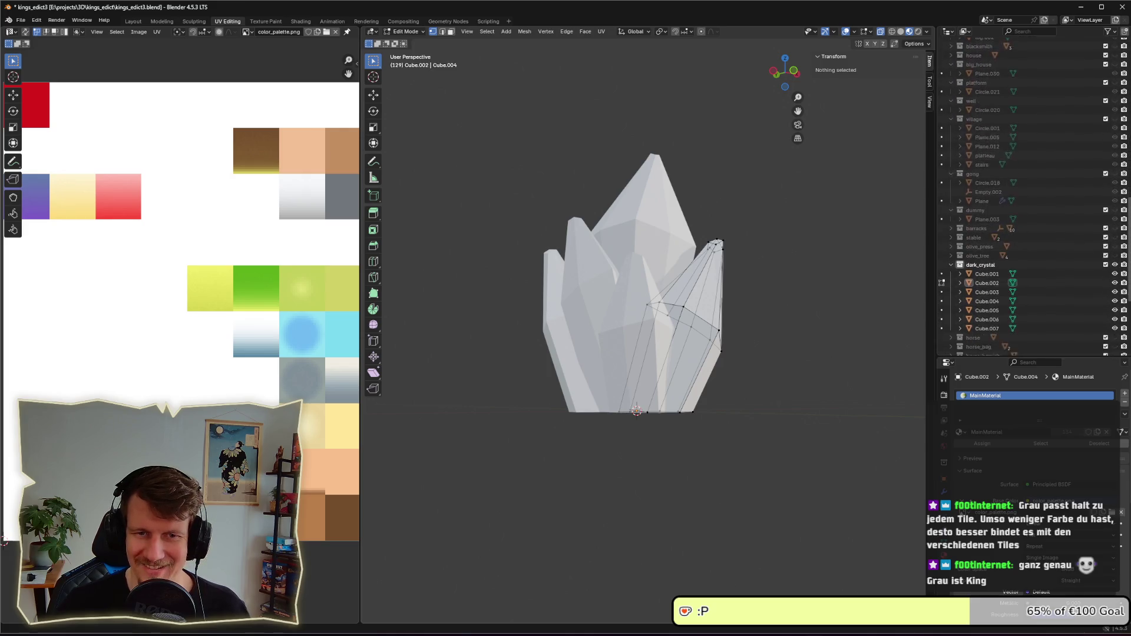
{"action": "left_click", "coordinate": [977, 211]}
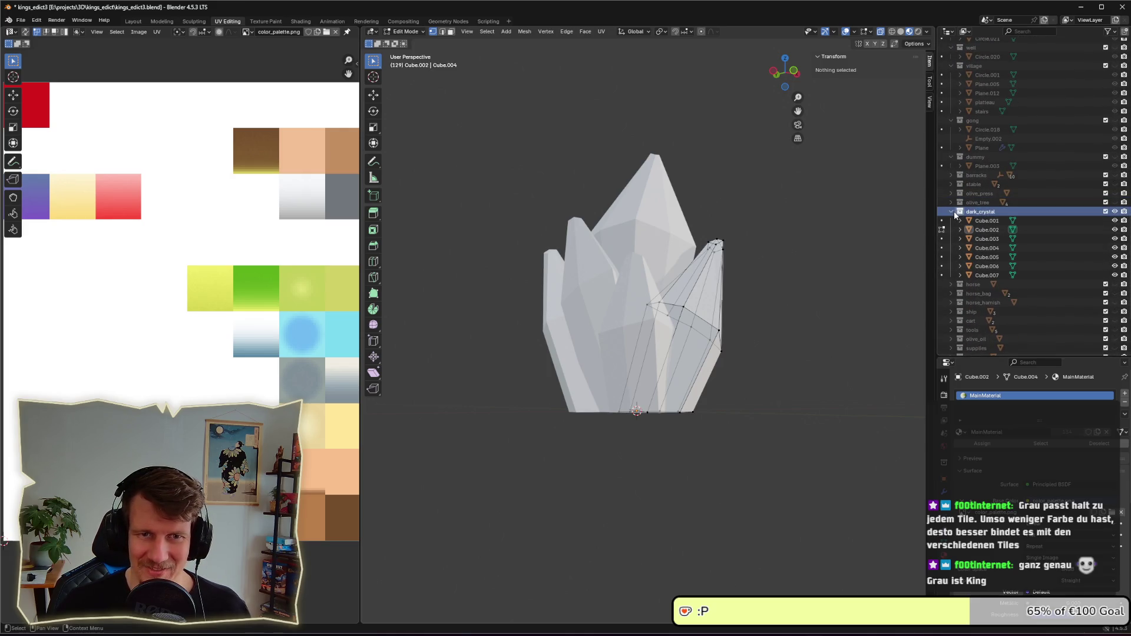
{"action": "left_click", "coordinate": [951, 211]}
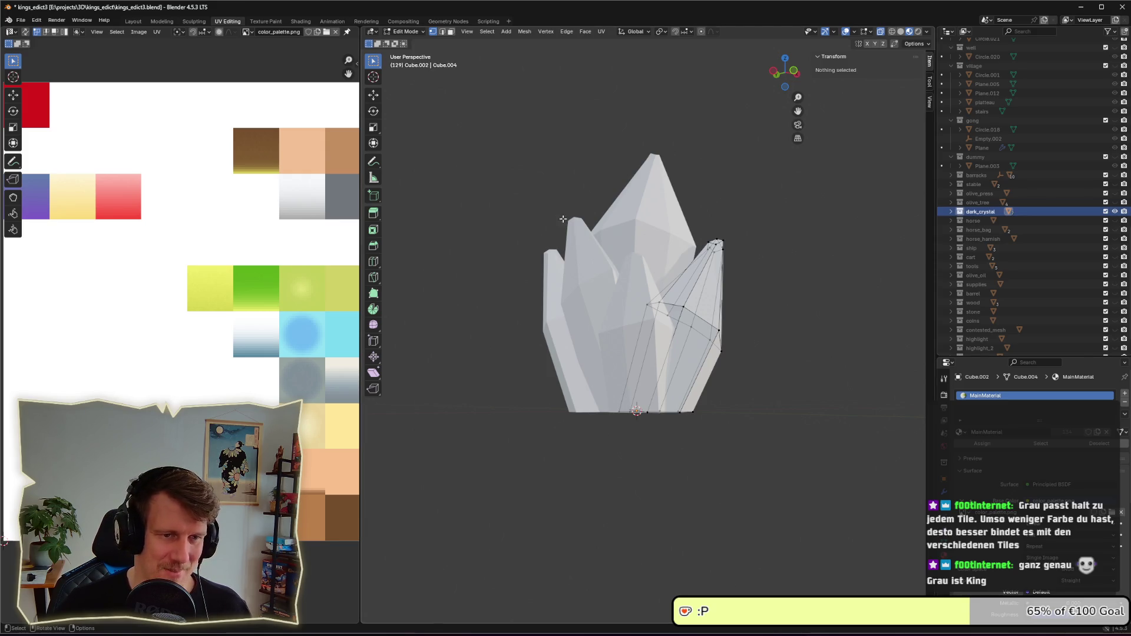
{"action": "mouse_move", "coordinate": [442, 225]}
{"action": "left_mouse_down"}
{"action": "mouse_move", "coordinate": [537, 252]}
{"action": "mouse_move", "coordinate": [523, 263]}
{"action": "left_mouse_up"}
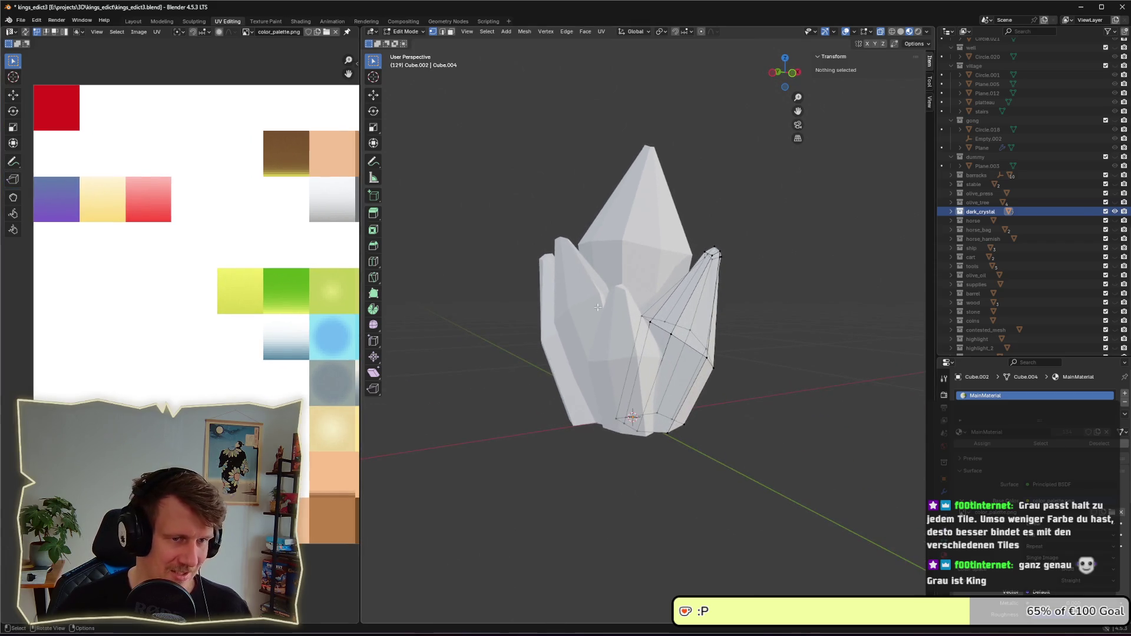
- Edit crystal pieces Cube.001 to Cube.007 together with all their geometry selected
{"action": "key", "text": "a"}
{"action": "key", "text": "alt+a"}
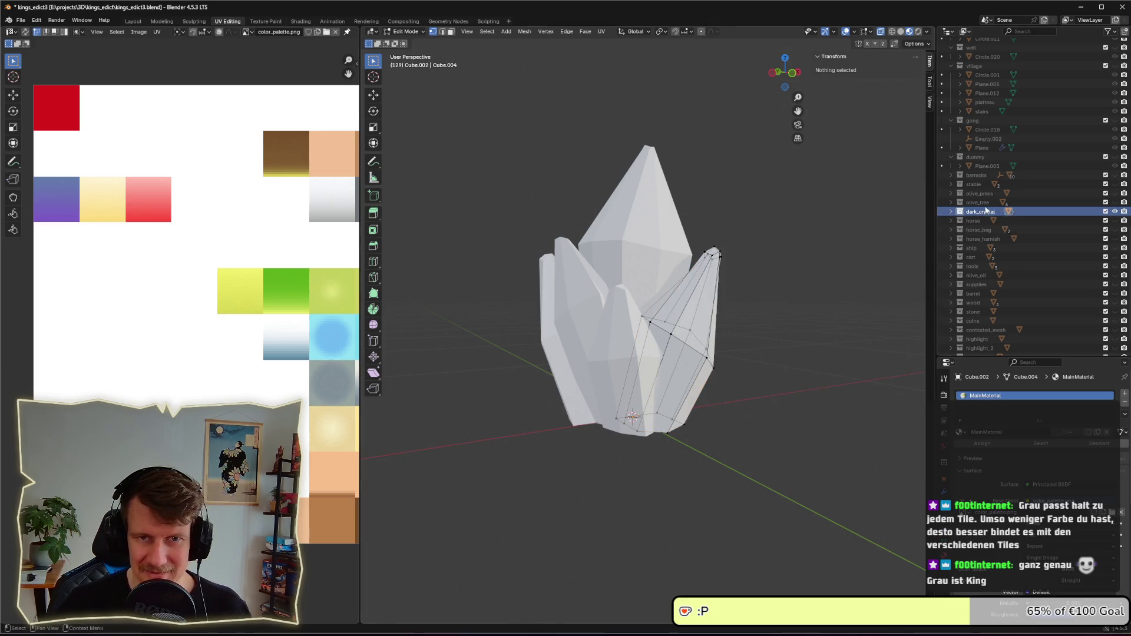
{"action": "left_click", "coordinate": [951, 212]}
{"action": "left_click", "coordinate": [986, 221]}
{"action": "left_click", "coordinate": [961, 274], "text": "shift"}
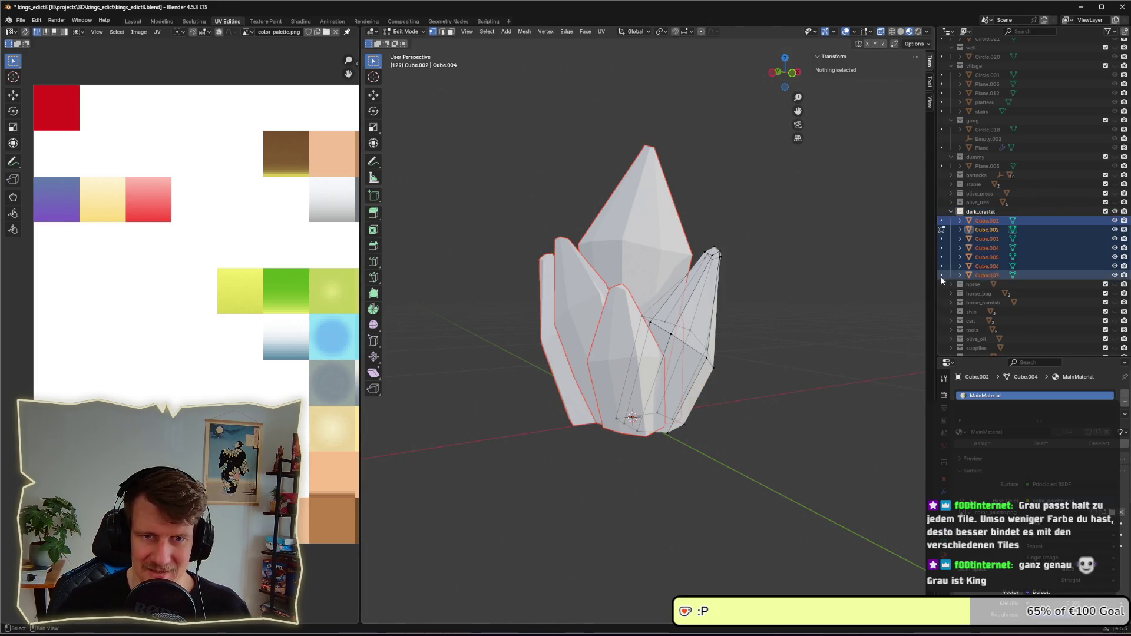
{"action": "key", "text": "a"}
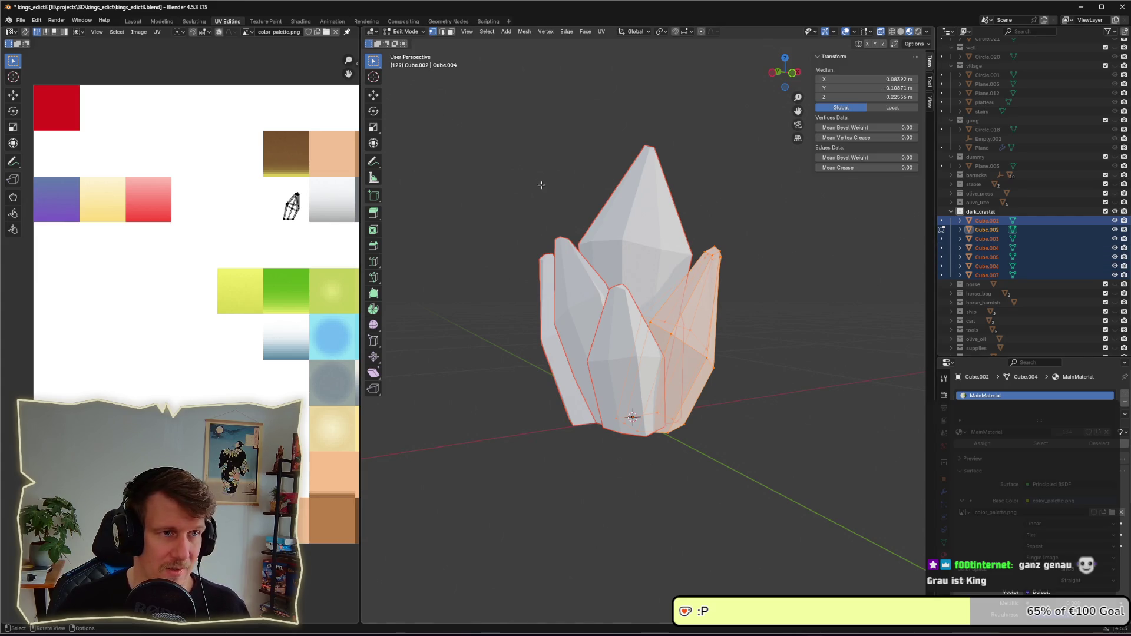
{"action": "key", "text": "Tab"}
{"action": "left_click", "coordinate": [980, 222]}
{"action": "left_click", "coordinate": [984, 273], "text": "shift"}
{"action": "key", "text": "Tab"}
{"action": "key", "text": "a"}
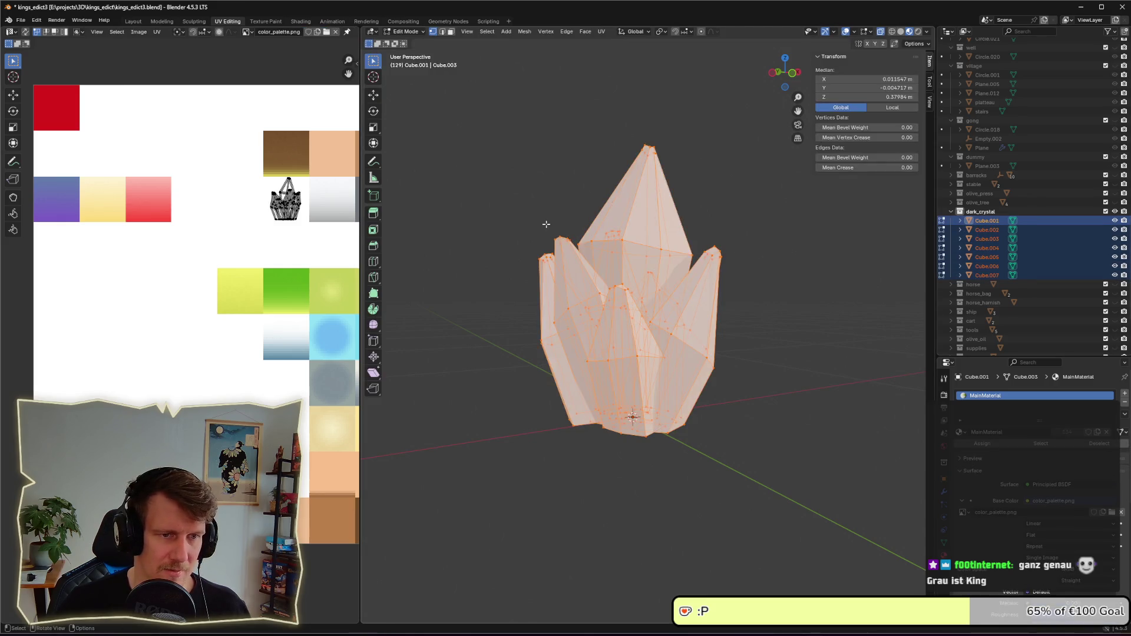
- Move the crystal's UV island onto the purple palette swatch
{"action": "left_click_drag", "start_coordinate": [259, 171], "coordinate": [319, 234]}
{"action": "key", "text": "g"}
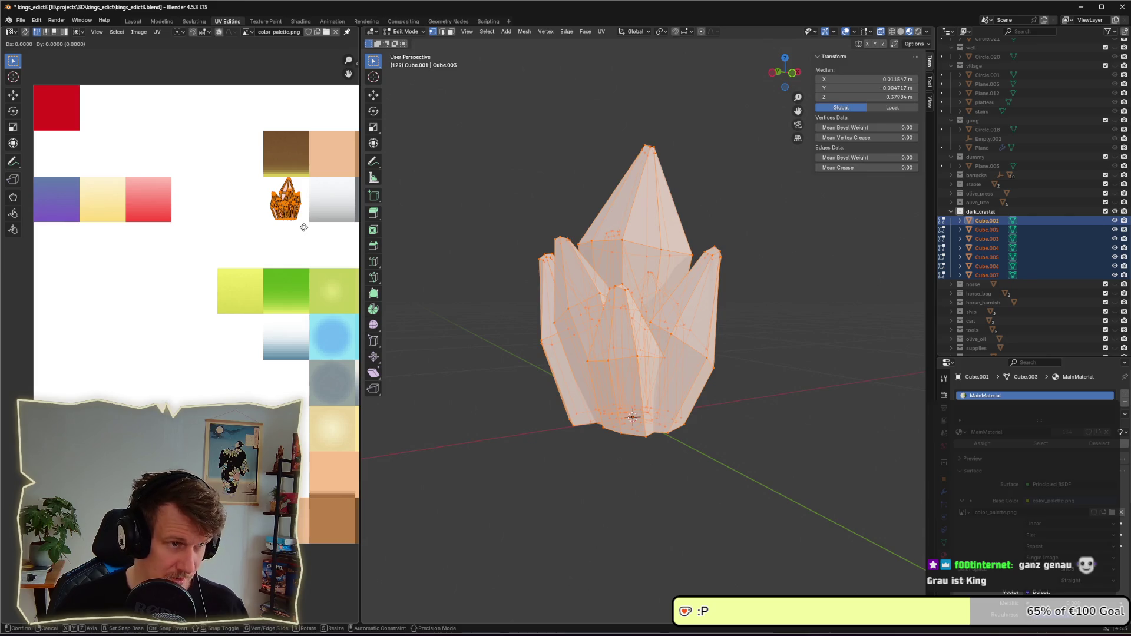
{"action": "key", "text": "y"}
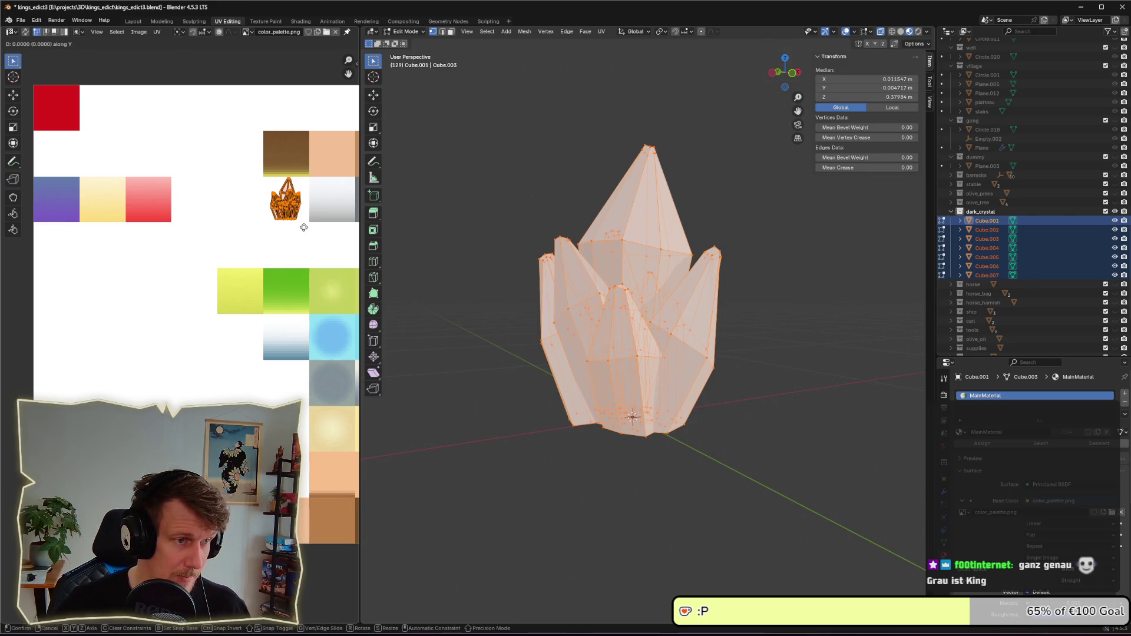
{"action": "key", "text": "x"}
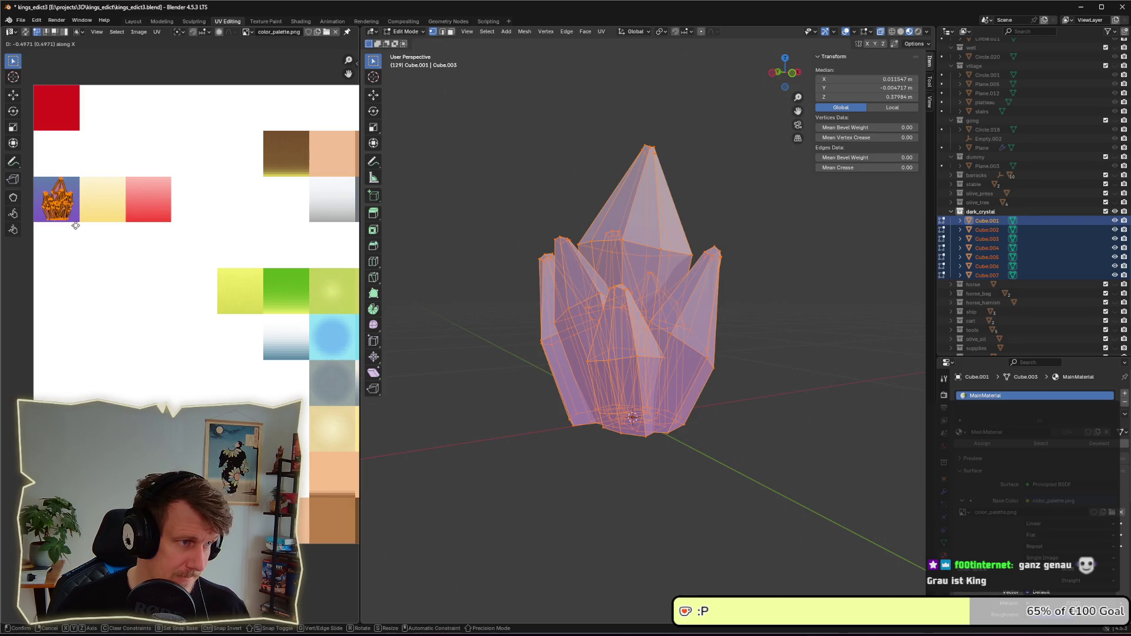
{"action": "left_click", "coordinate": [72, 226]}
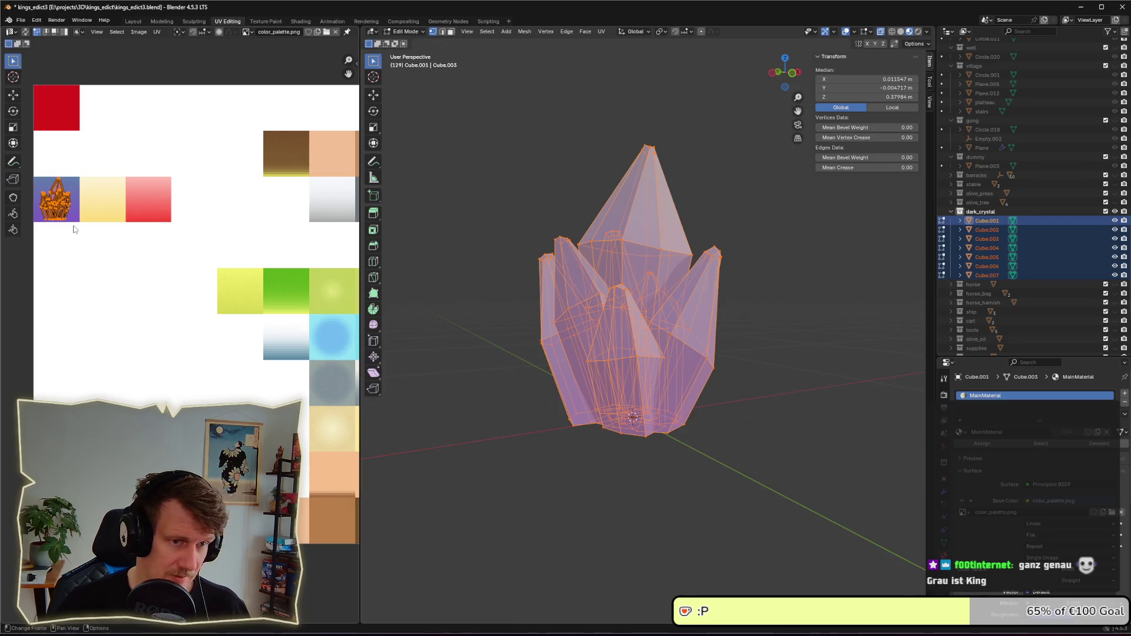
- Clear the selection, save kings_edict3.blend, and make dark_crystal the active collection
{"action": "left_click", "coordinate": [755, 397]}
{"action": "key", "text": "ctrl+s"}
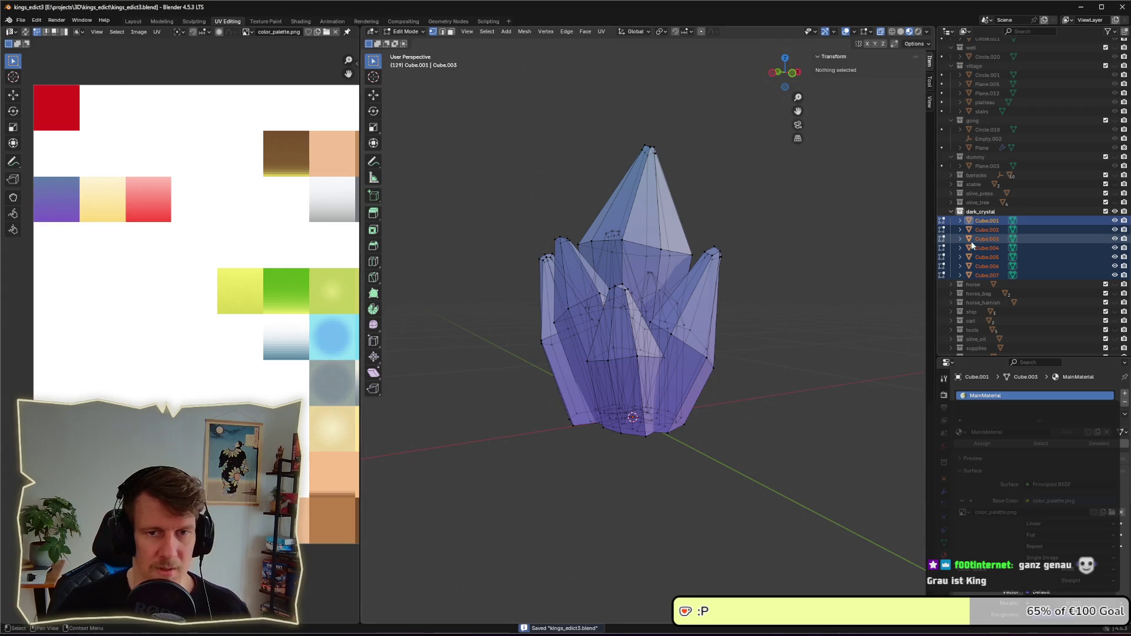
{"action": "left_click", "coordinate": [951, 211]}
{"action": "left_click", "coordinate": [977, 213]}
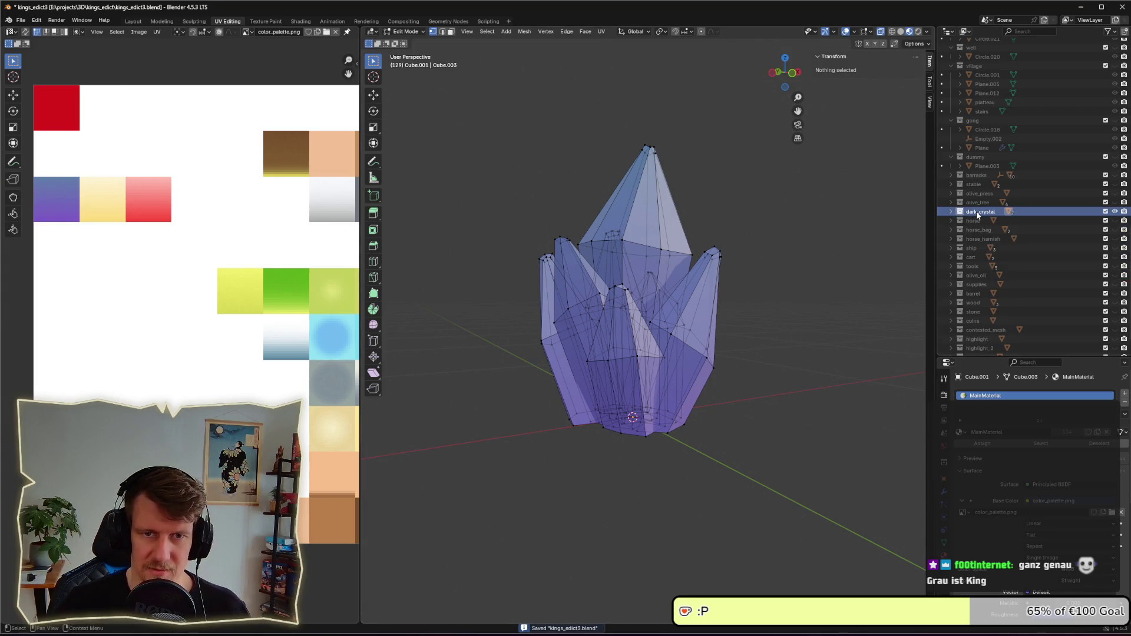
- Duplicate the dark_crystal collection and name the copy light_crystal
{"action": "right_click", "coordinate": [976, 214]}
{"action": "left_click", "coordinate": [941, 218]}
{"action": "double_click", "coordinate": [976, 222]}
{"action": "scroll", "coordinate": [972, 221], "scroll_direction": "down", "scroll_amount": 1}
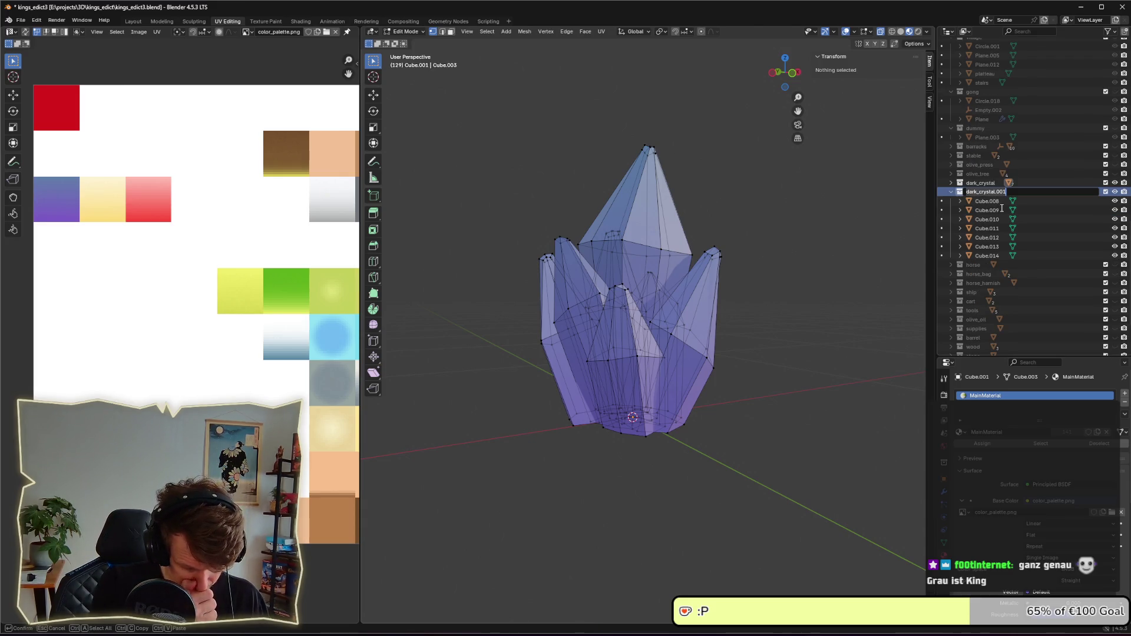
{"action": "key", "text": "BackSpace"}
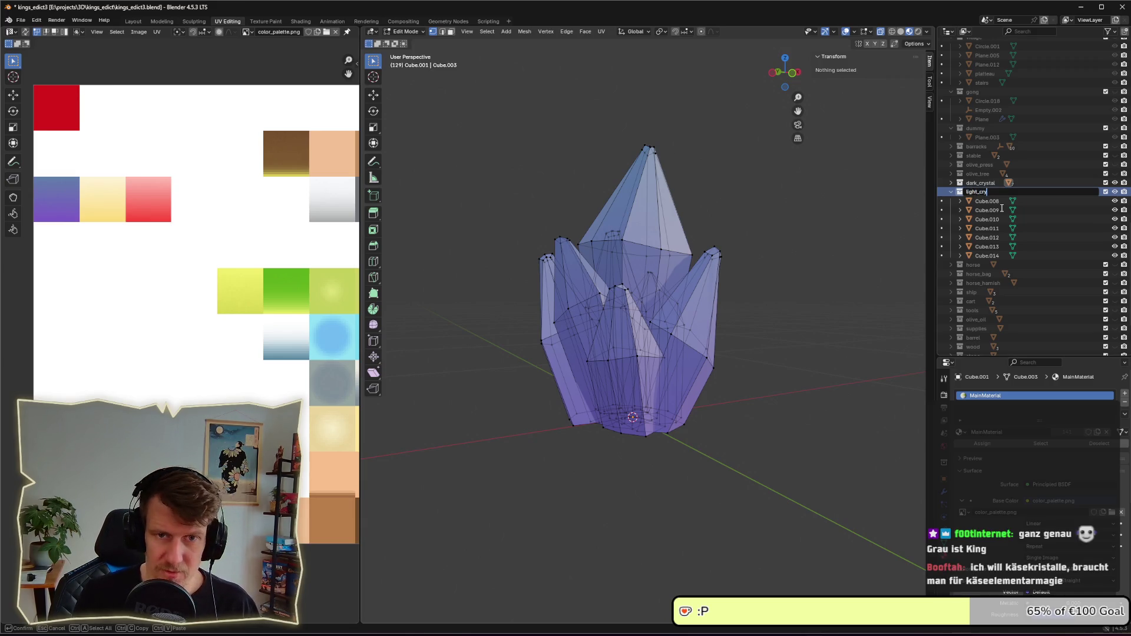
{"action": "key", "text": "Return"}
- Slide the UVs of Cube.008–Cube.014 horizontally onto the pale cream palette swatch
{"action": "left_click", "coordinate": [979, 201]}
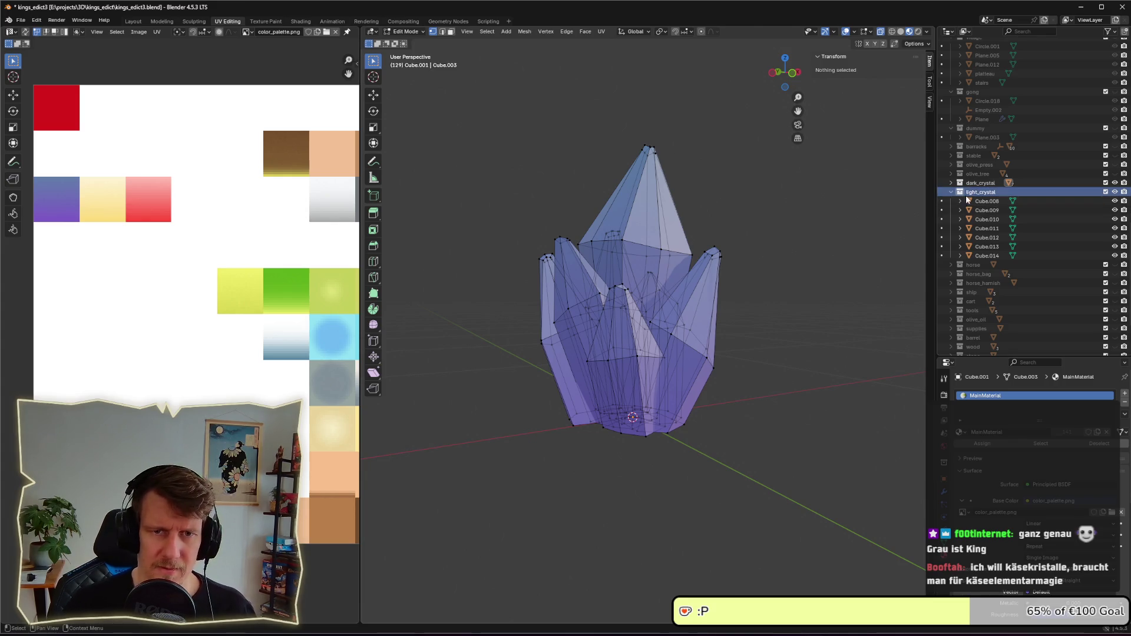
{"action": "left_click", "coordinate": [993, 256], "text": "shift"}
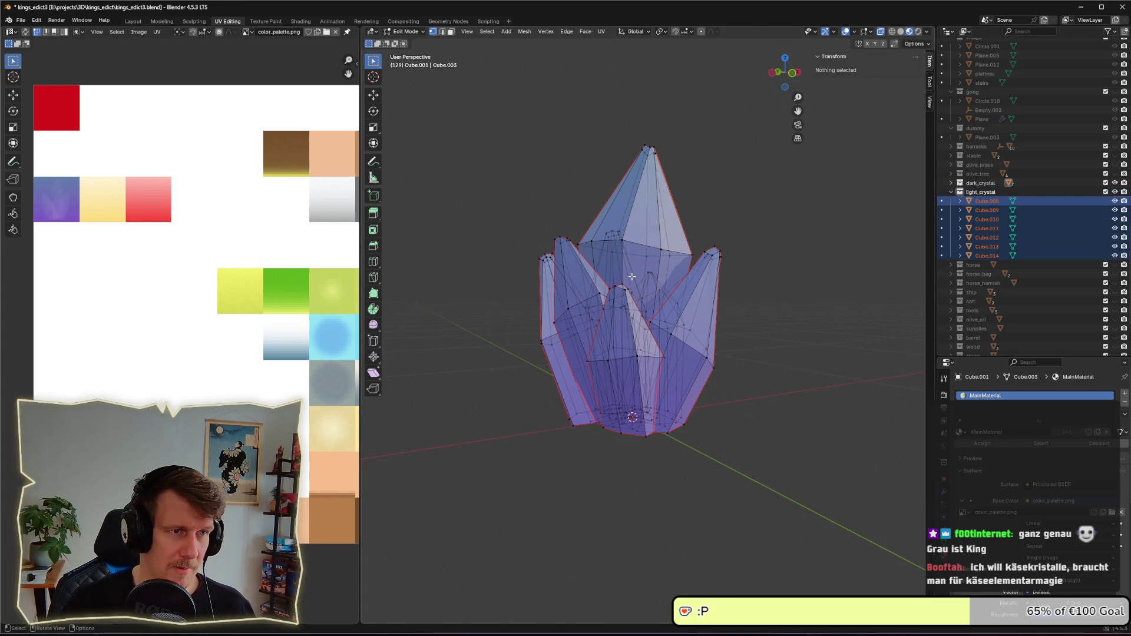
{"action": "key", "text": "a"}
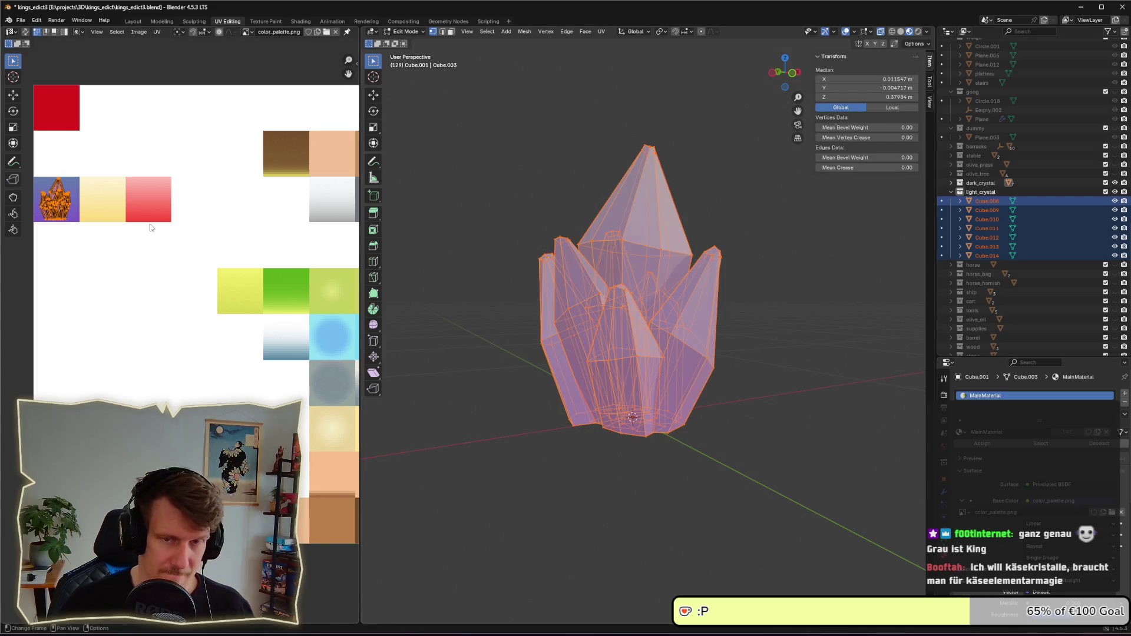
{"action": "left_click", "coordinate": [950, 183]}
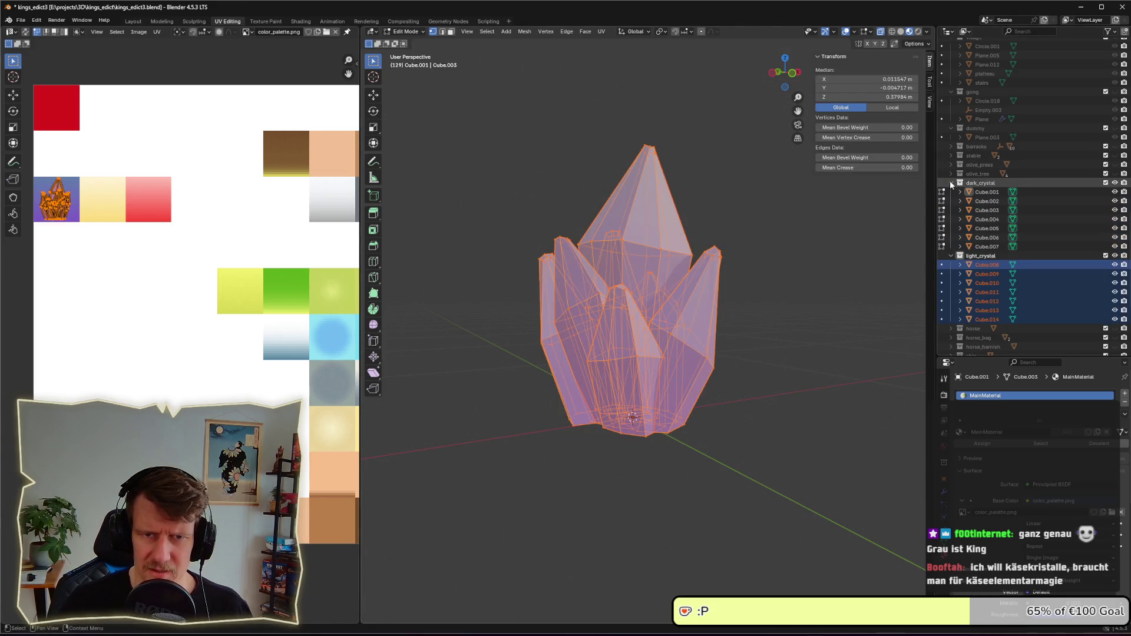
{"action": "left_click", "coordinate": [950, 183]}
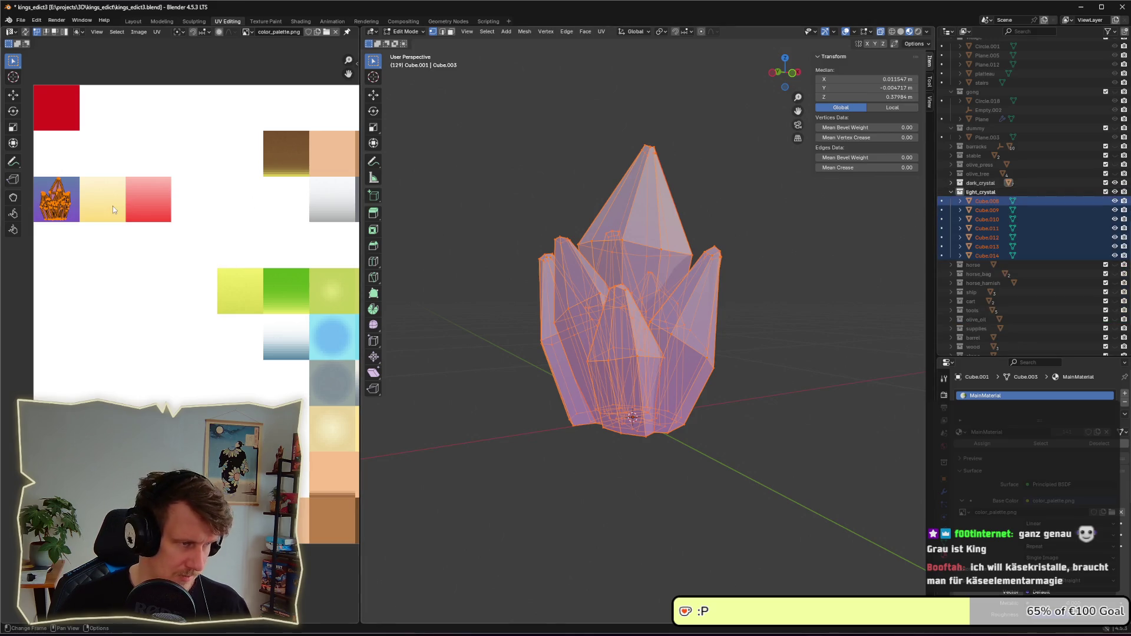
{"action": "key", "text": "g"}
{"action": "key", "text": "y"}
{"action": "key", "text": "x"}
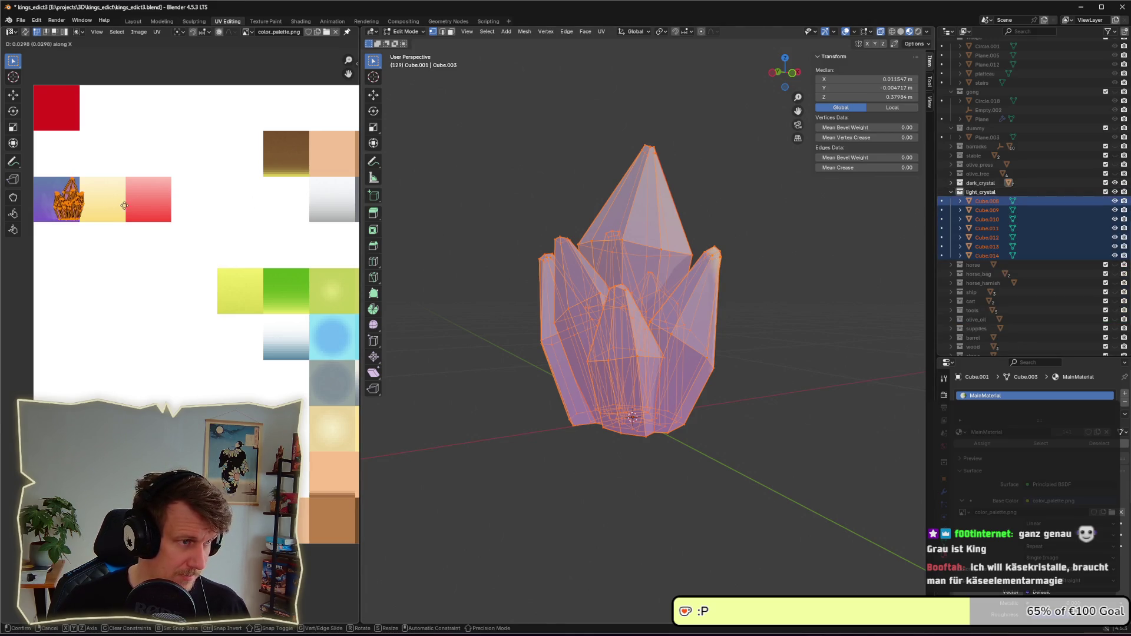
{"action": "left_click", "coordinate": [157, 207]}
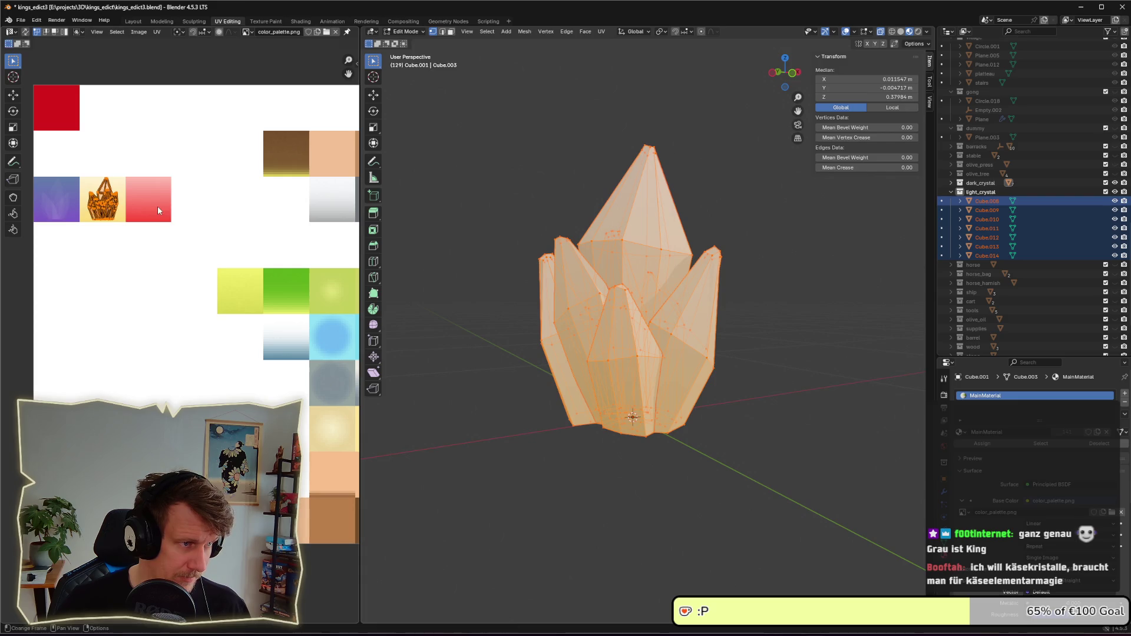
{"action": "key", "text": "alt+a"}
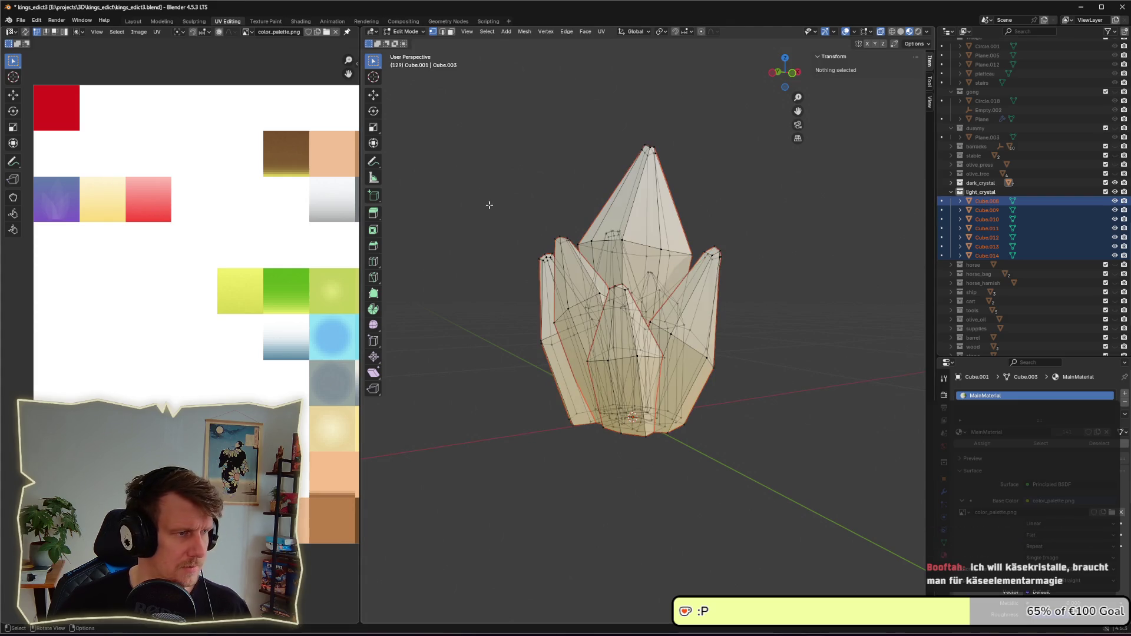
{"action": "key", "text": "Tab"}
{"action": "key", "text": "alt+a"}
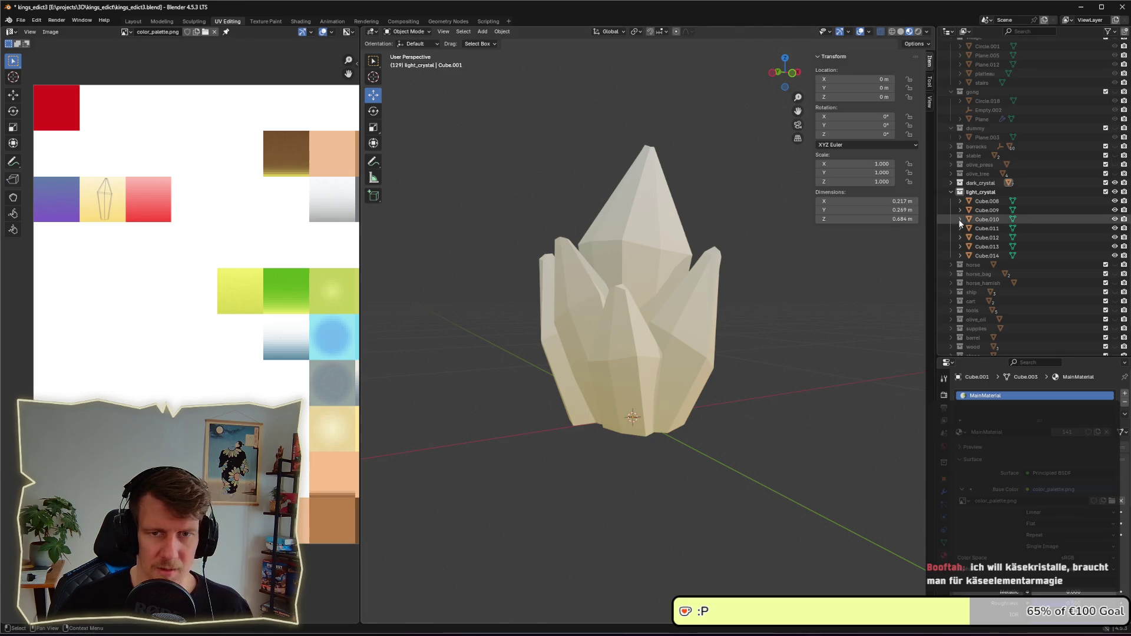
- Duplicate the light_crystal collection in the Outliner and begin renaming the new copy
{"action": "left_click", "coordinate": [973, 191]}
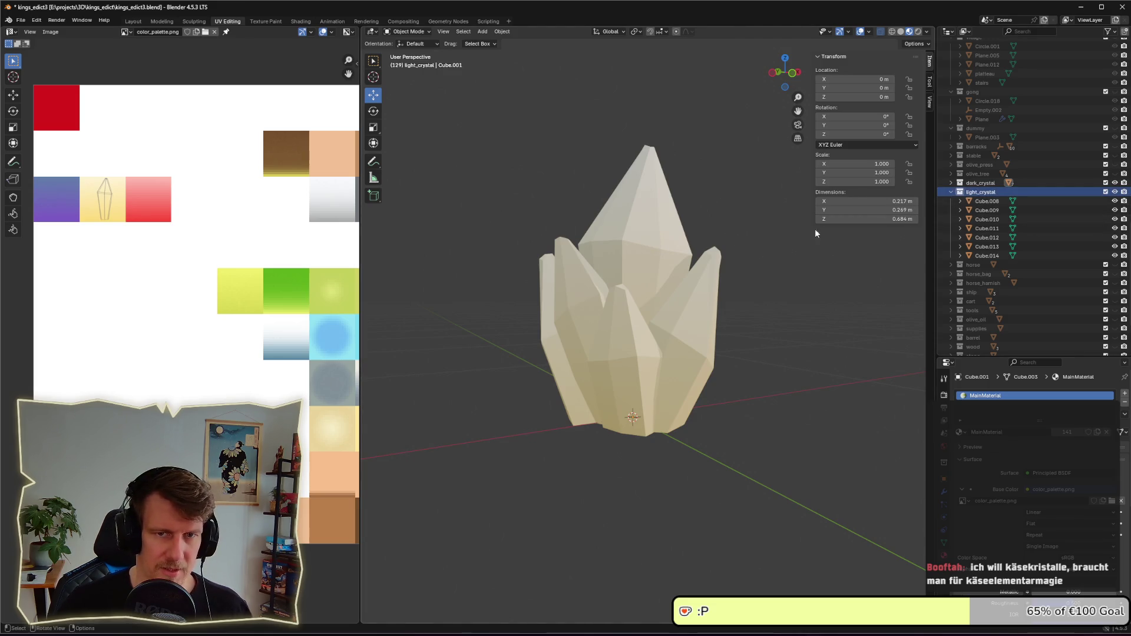
{"action": "right_click", "coordinate": [960, 194]}
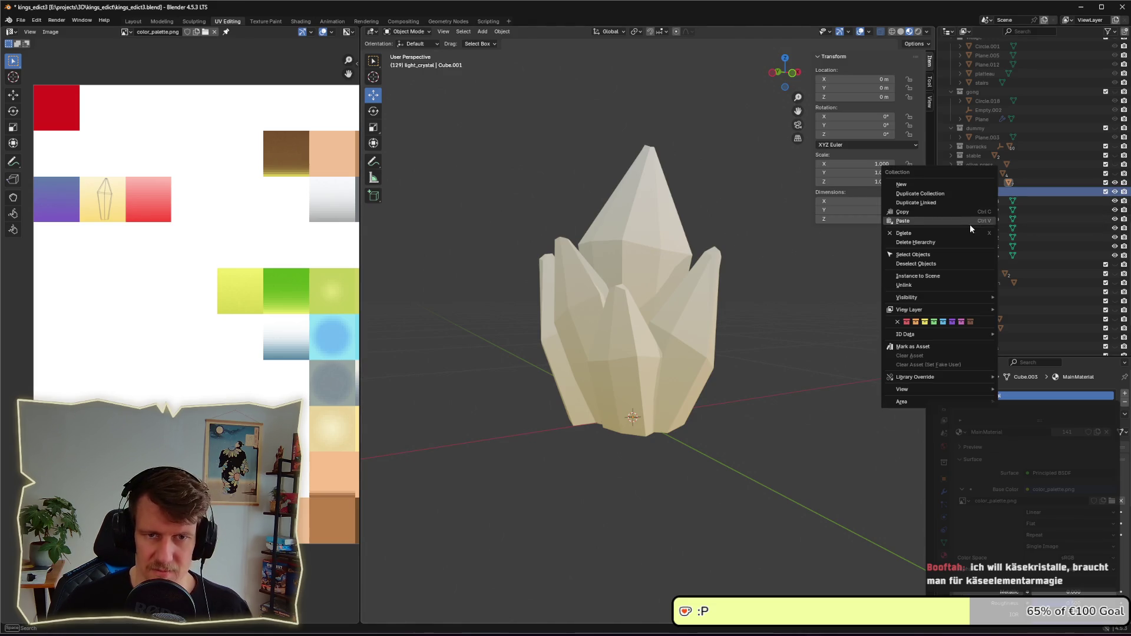
{"action": "left_click", "coordinate": [933, 195]}
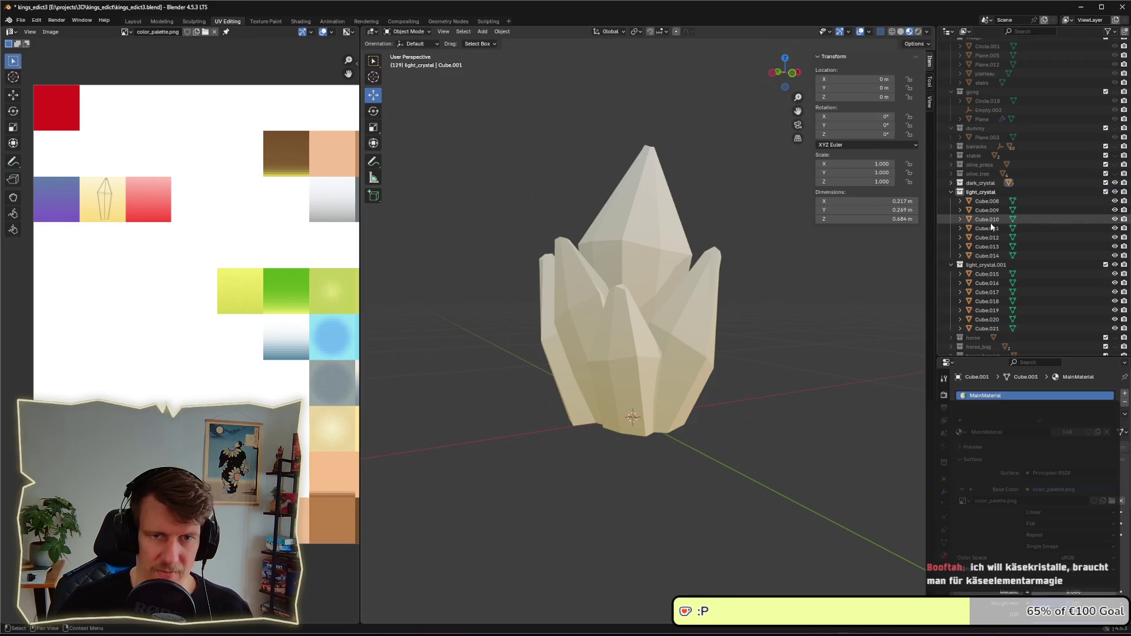
{"action": "double_click", "coordinate": [982, 265]}
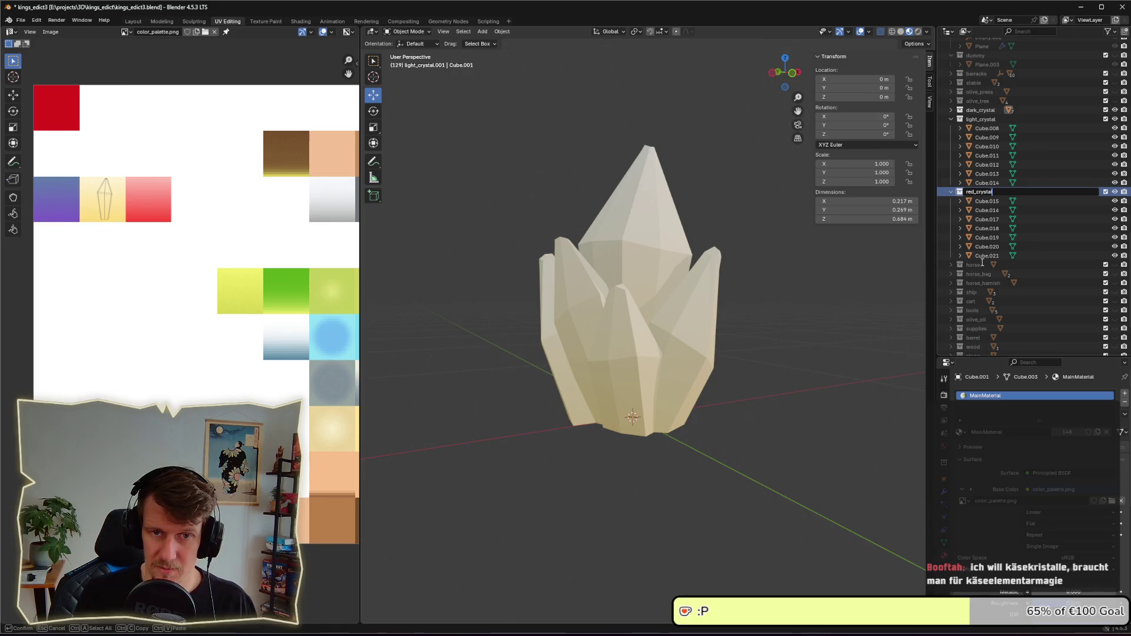
- Name the copy red_crystal and shift Cube.015–Cube.021's UVs onto the red swatch
{"action": "type", "text": "l"}
{"action": "key", "text": "Return"}
{"action": "left_click", "coordinate": [983, 203]}
{"action": "left_click", "coordinate": [986, 256], "text": "shift"}
{"action": "key", "text": "Tab"}
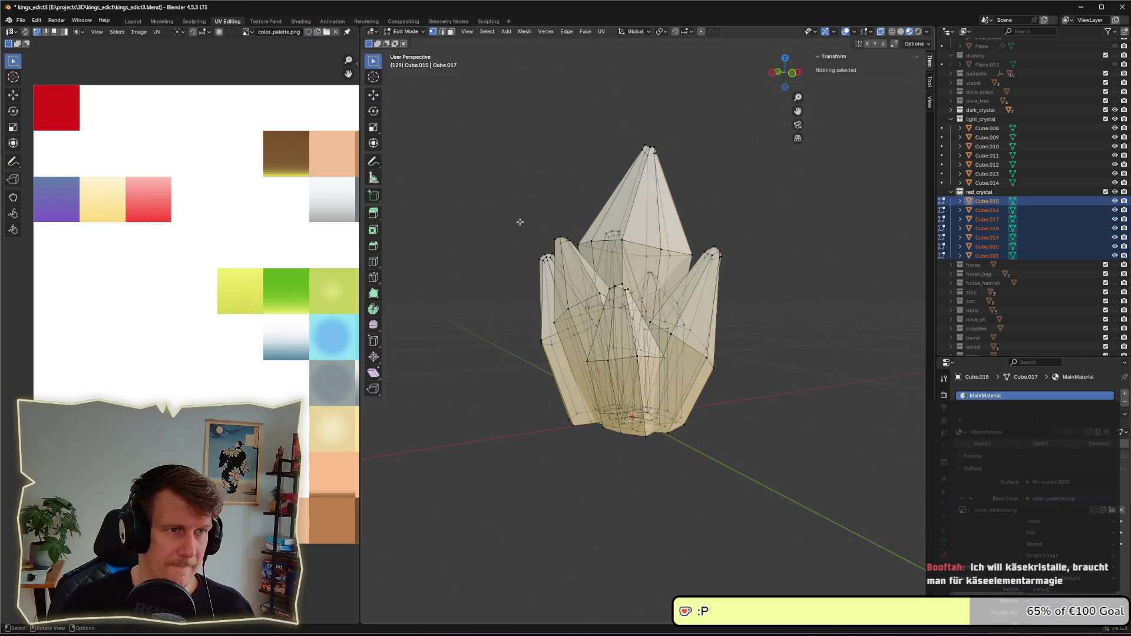
{"action": "key", "text": "g"}
{"action": "key", "text": "x"}
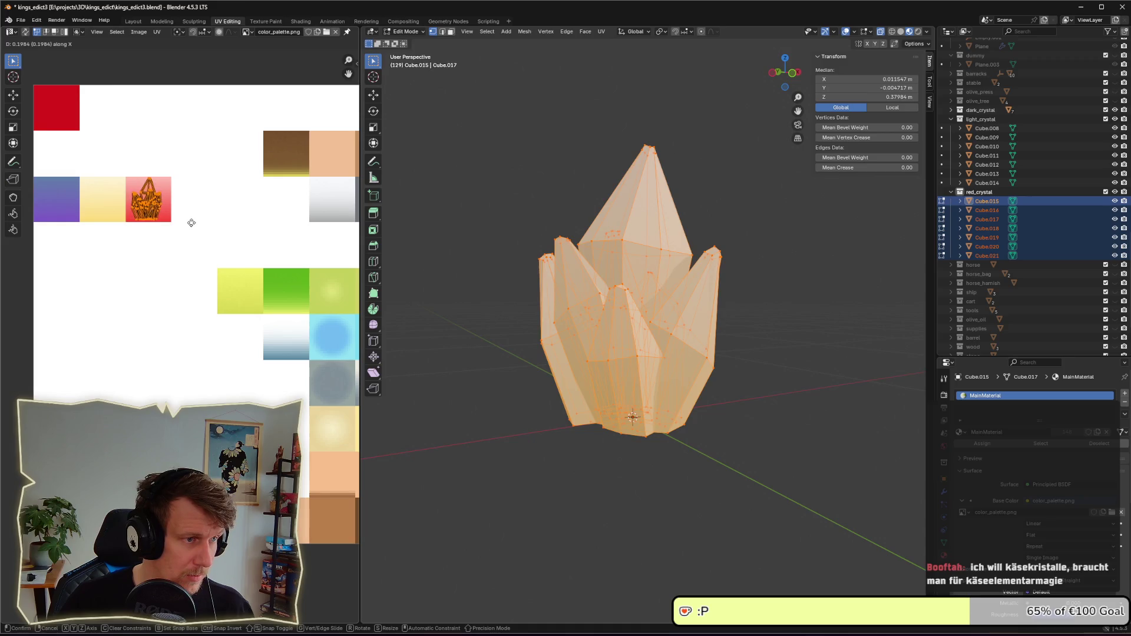
{"action": "left_click", "coordinate": [191, 222]}
- Clear the mesh selection, hide light_crystal, and return to object mode
{"action": "left_click", "coordinate": [486, 191]}
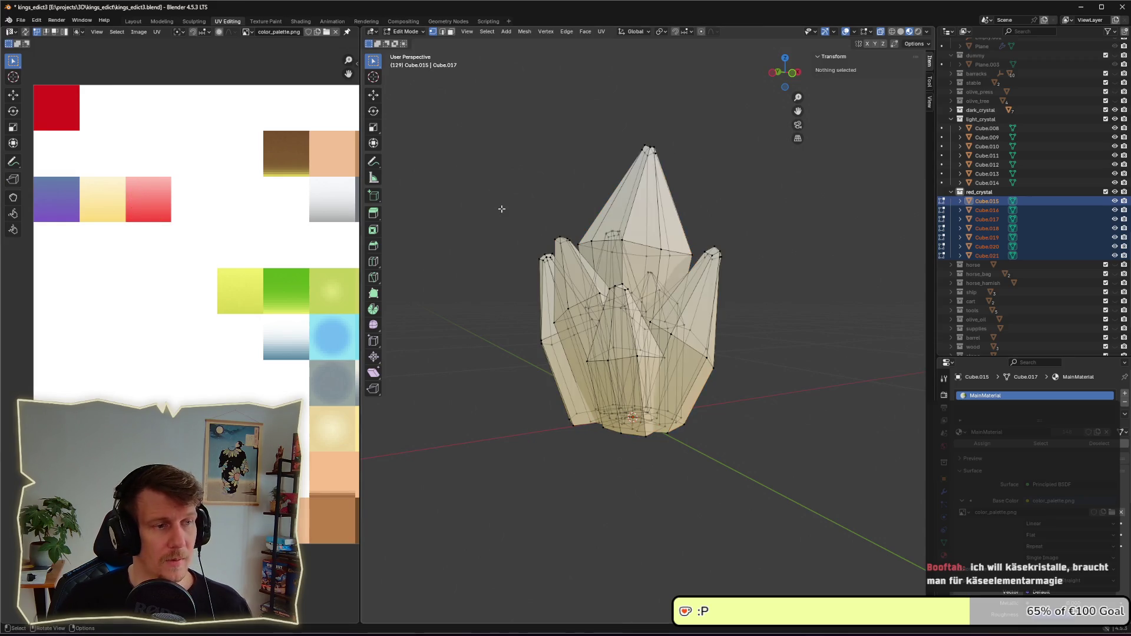
{"action": "left_click", "coordinate": [1114, 119]}
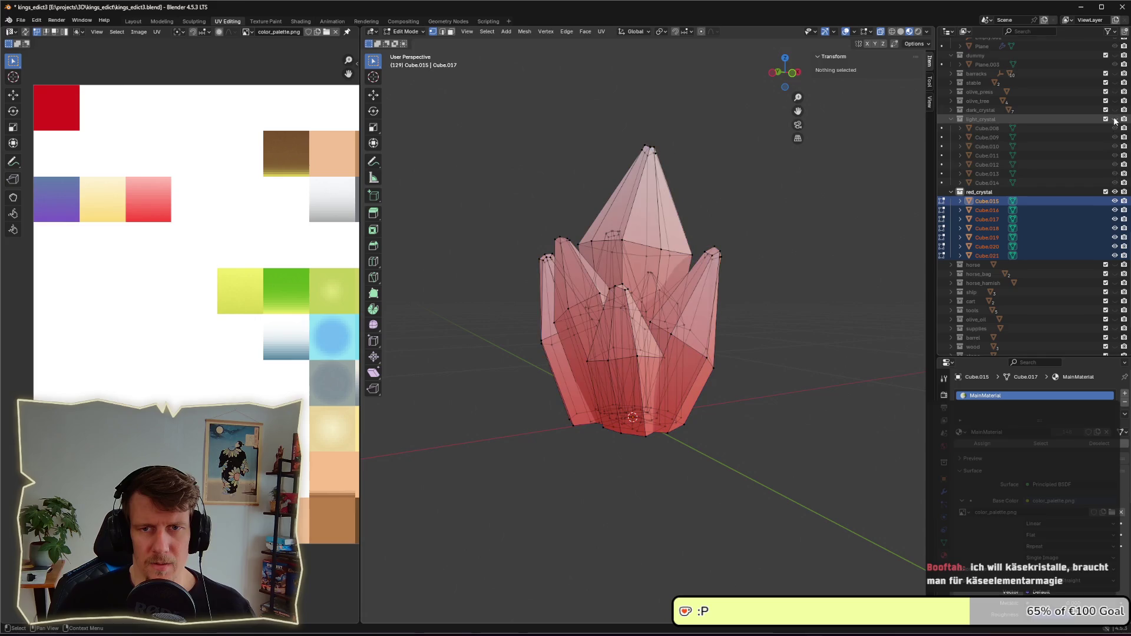
{"action": "left_click", "coordinate": [951, 192]}
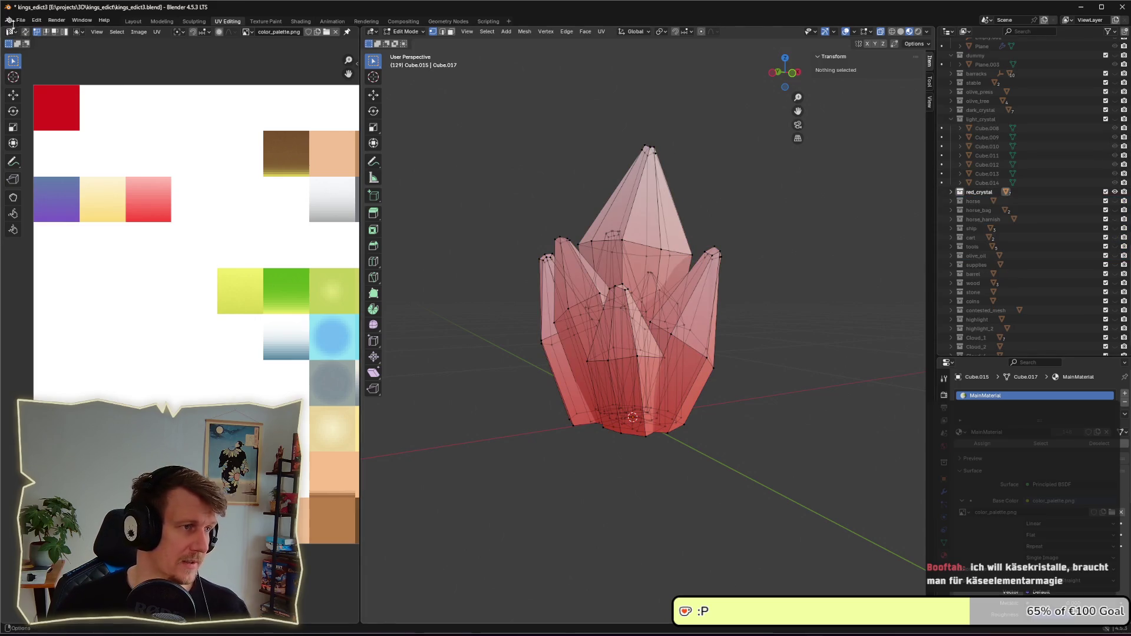
{"action": "key", "text": "Tab"}
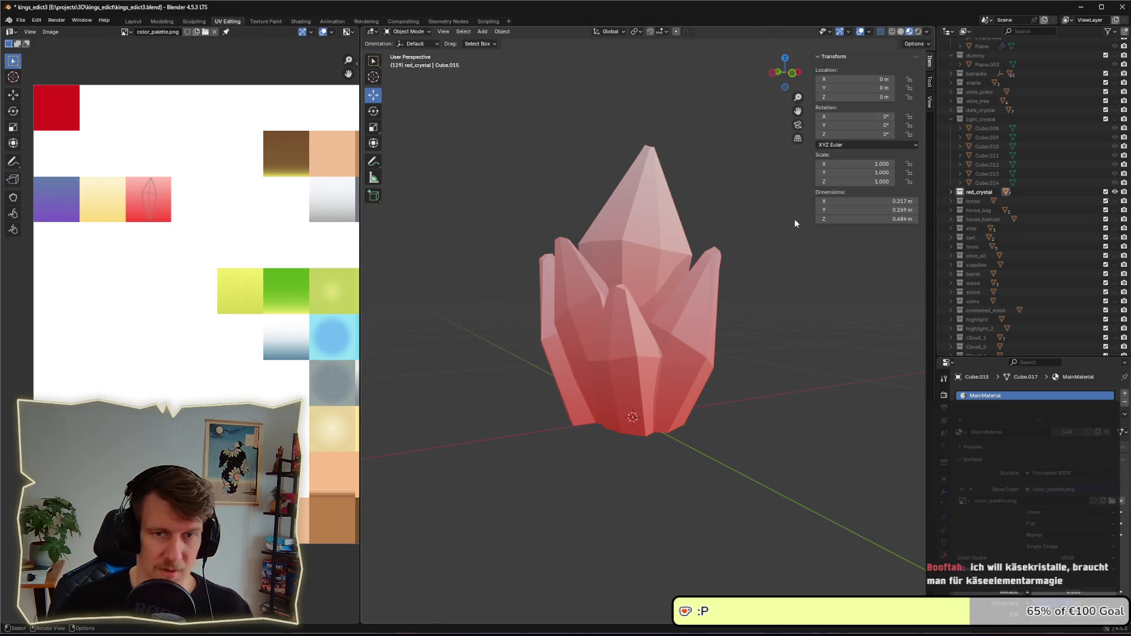
- Select dark_crystal, light_crystal and red_crystal together and open the Scripting workspace
{"action": "left_click", "coordinate": [950, 119]}
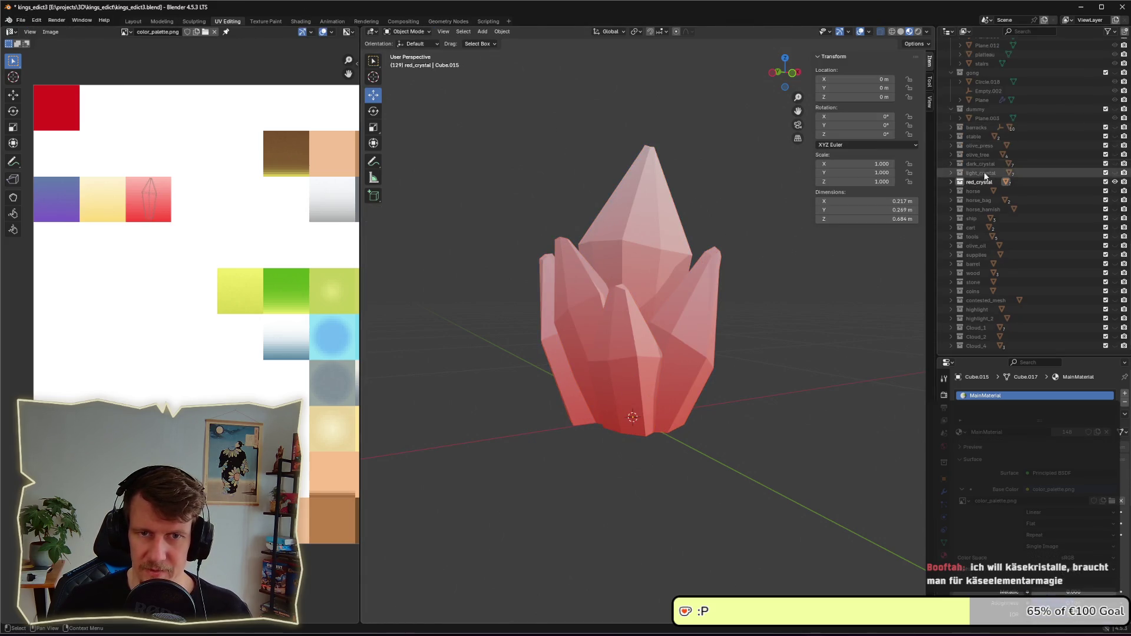
{"action": "left_click", "coordinate": [985, 165]}
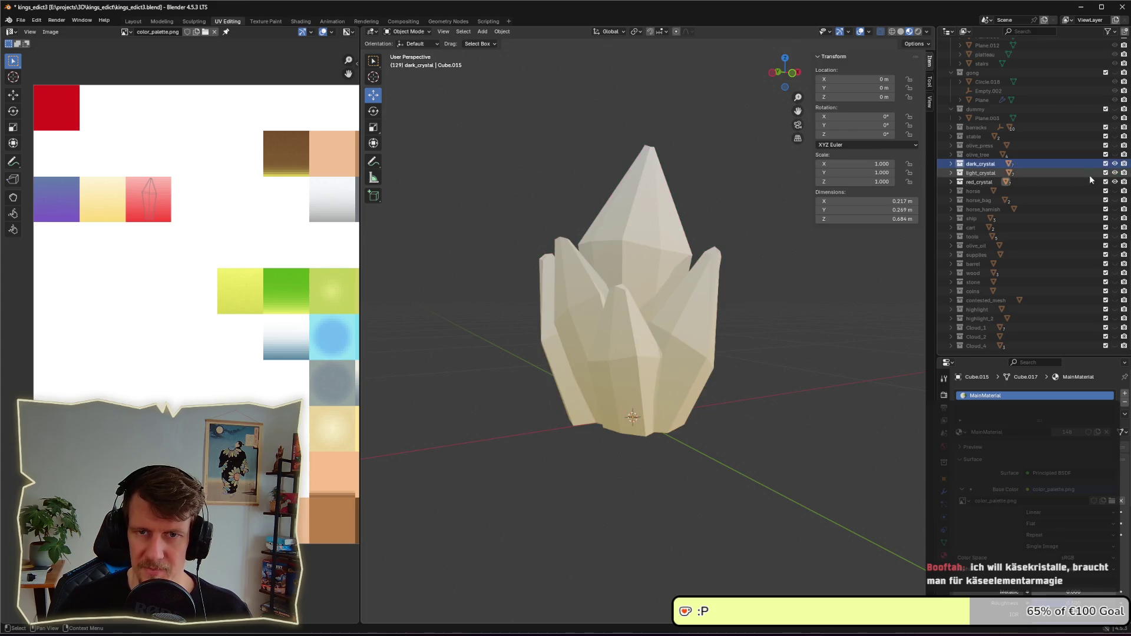
{"action": "left_click", "coordinate": [979, 182], "text": "shift"}
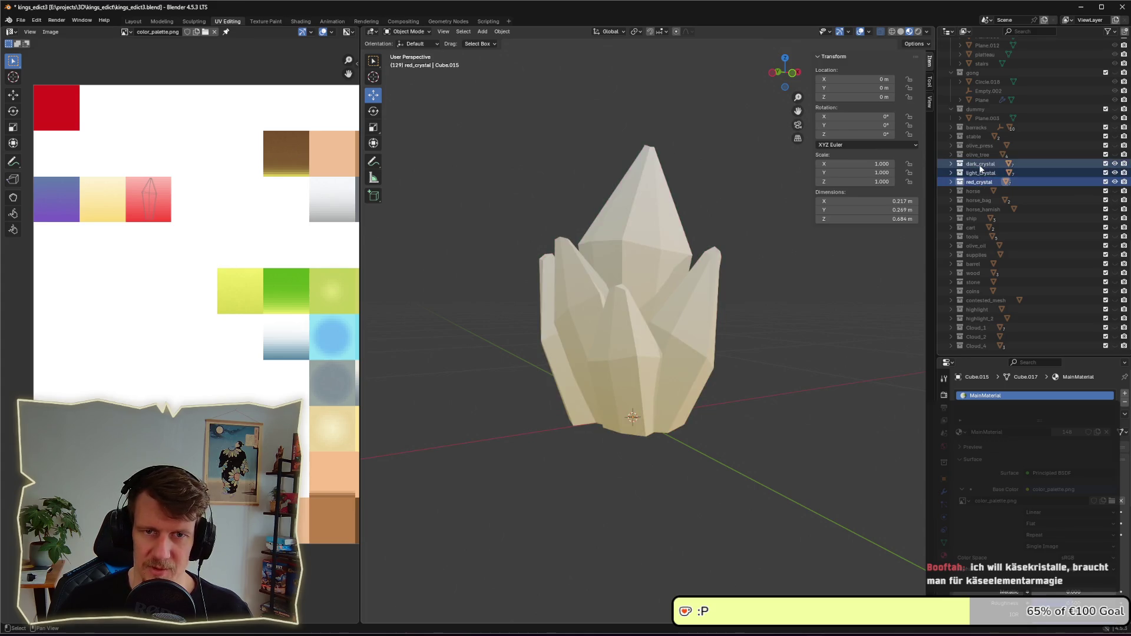
{"action": "right_click", "coordinate": [979, 167]}
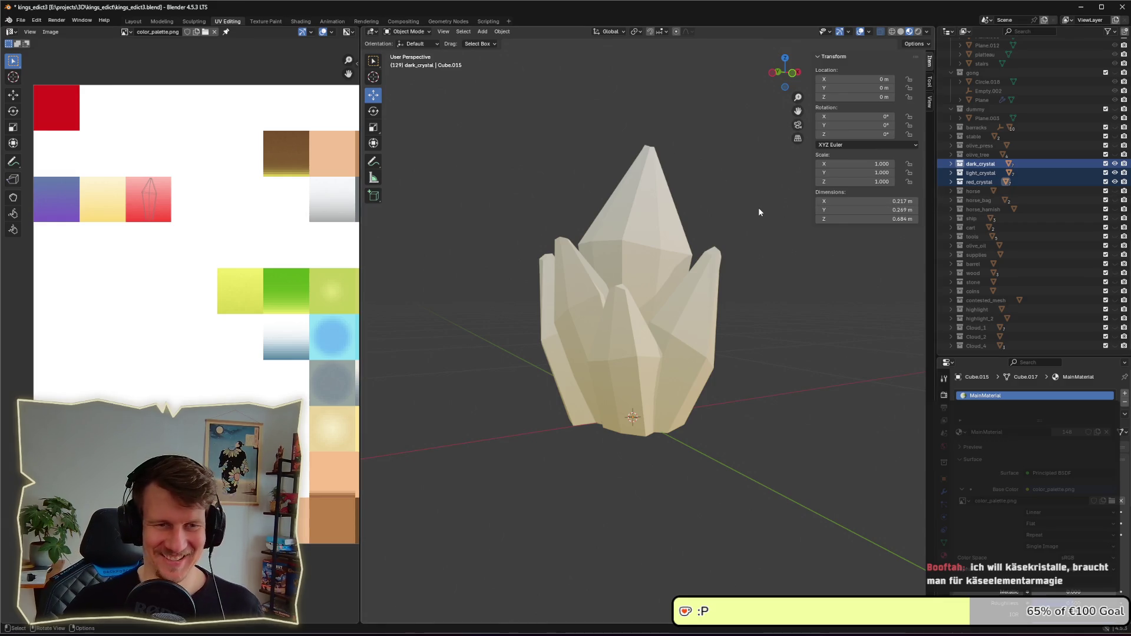
{"action": "left_click", "coordinate": [486, 22]}
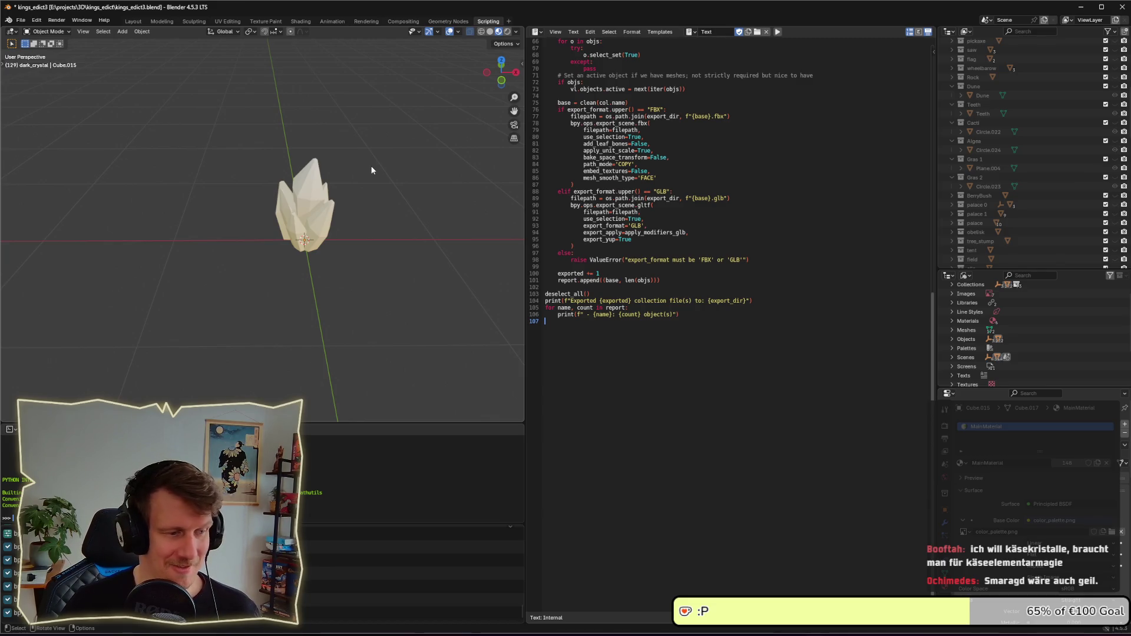
{"action": "key", "text": "alt+Tab"}
{"action": "key", "text": "alt+Tab"}
{"action": "key", "text": "alt+Tab"}
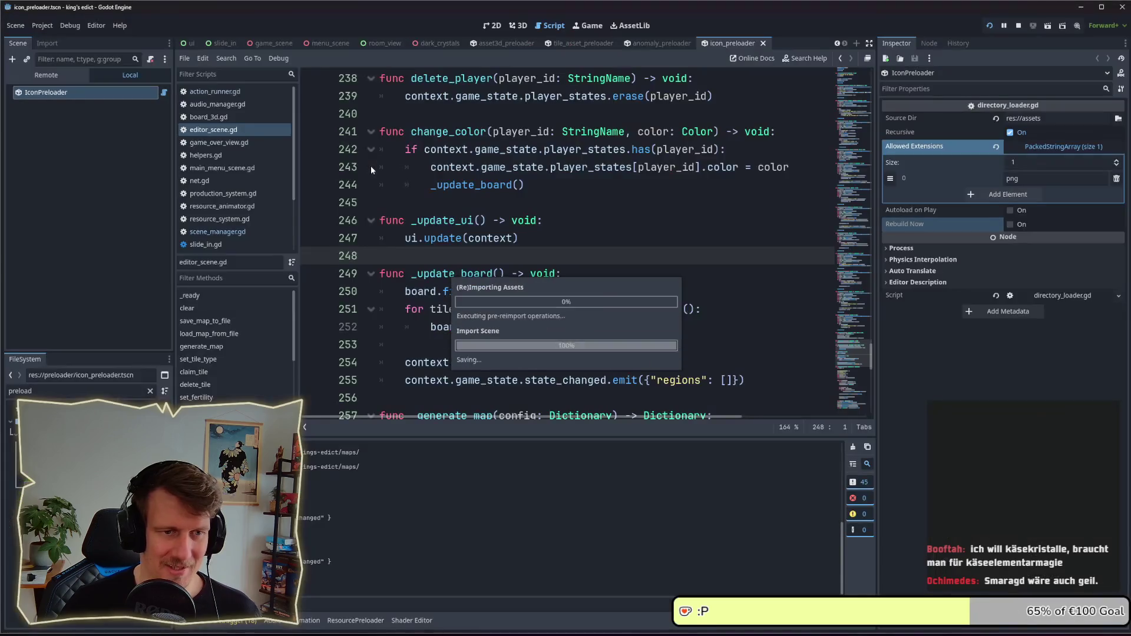
- Filter the FileSystem by 'cr' and open the dark_crystals.tscn scene
{"action": "double_click", "coordinate": [20, 390]}
{"action": "type", "text": "crystal"}
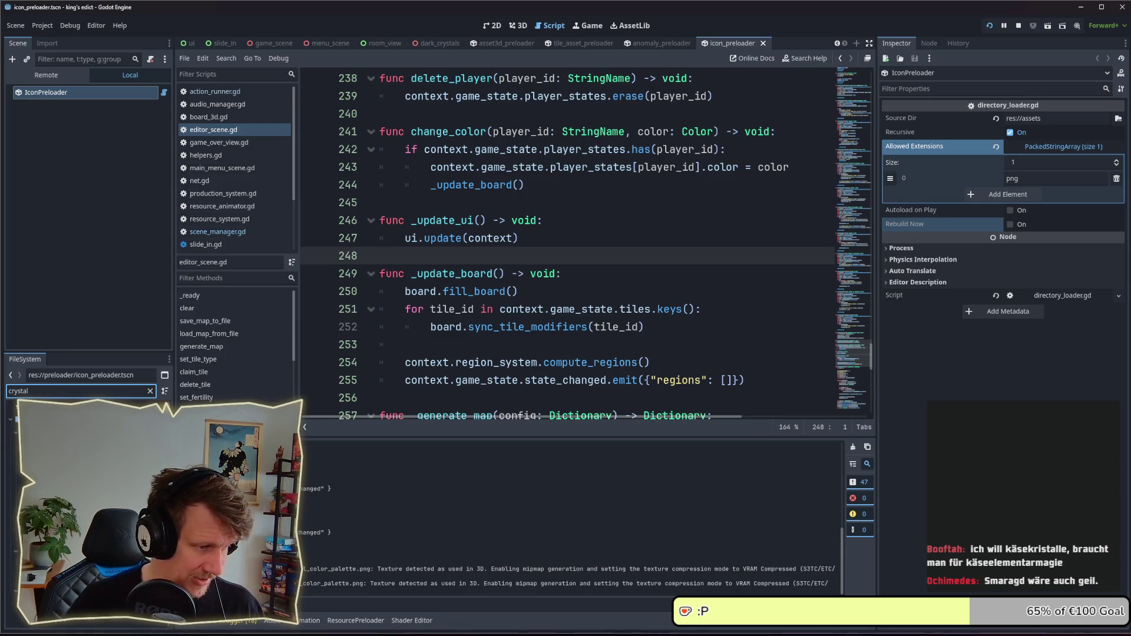
{"action": "double_click", "coordinate": [64, 457]}
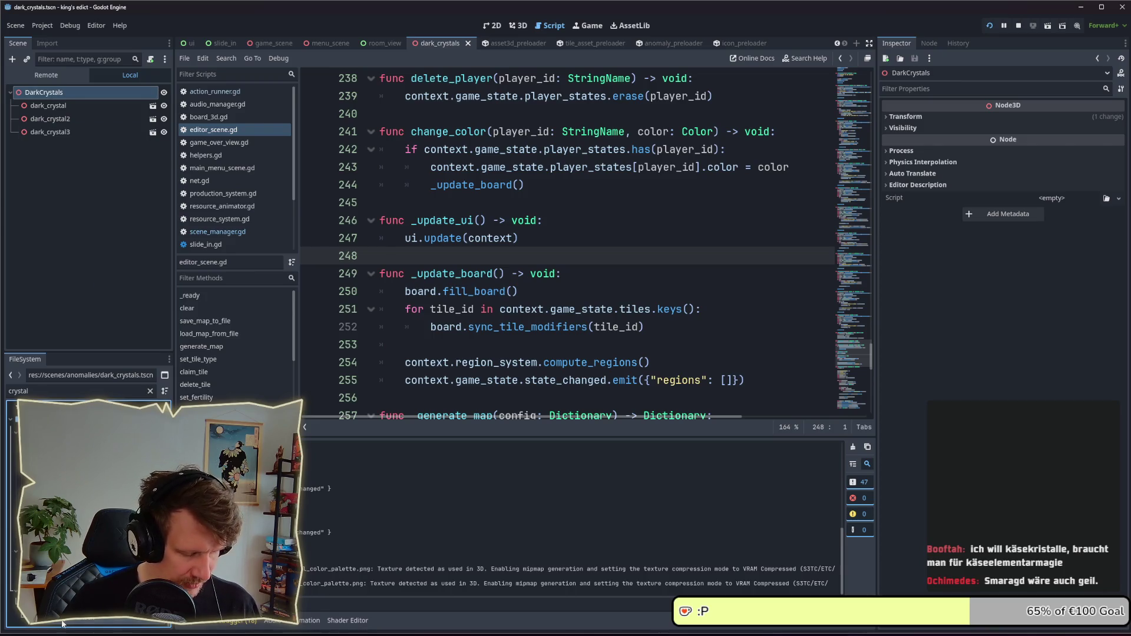
- Duplicate dark_crystals.tscn twice, as light_crystals.tscn and red_crystals.tscn
{"action": "key", "text": "ctrl+d"}
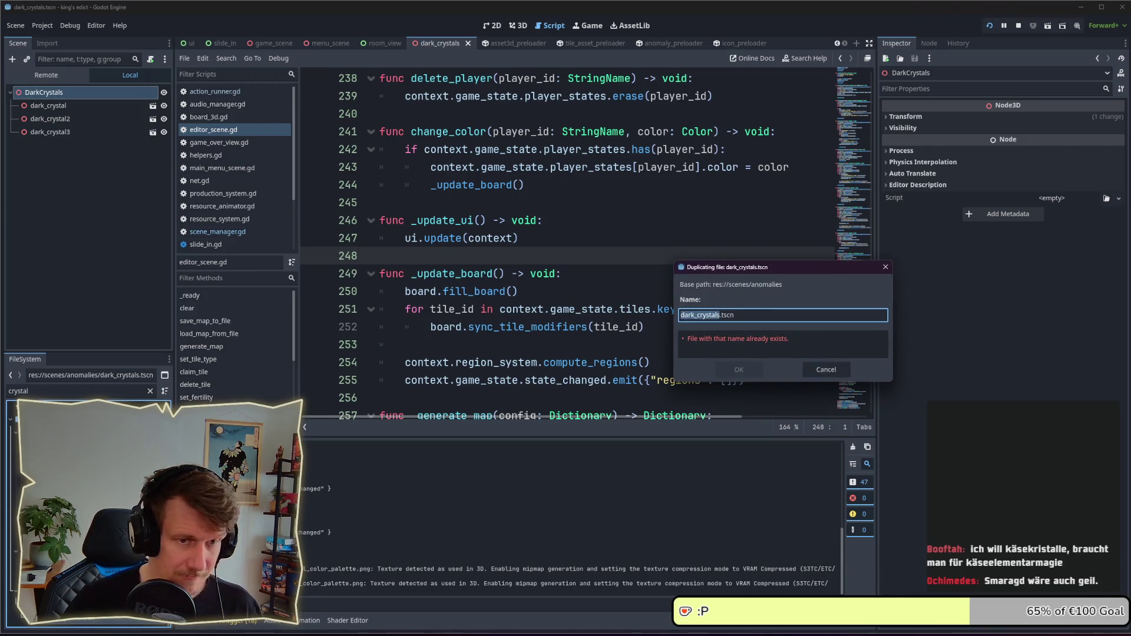
{"action": "key", "text": "Home"}
{"action": "key", "text": "Delete"}
{"action": "key", "text": "Delete"}
{"action": "key", "text": "Delete"}
{"action": "key", "text": "Delete"}
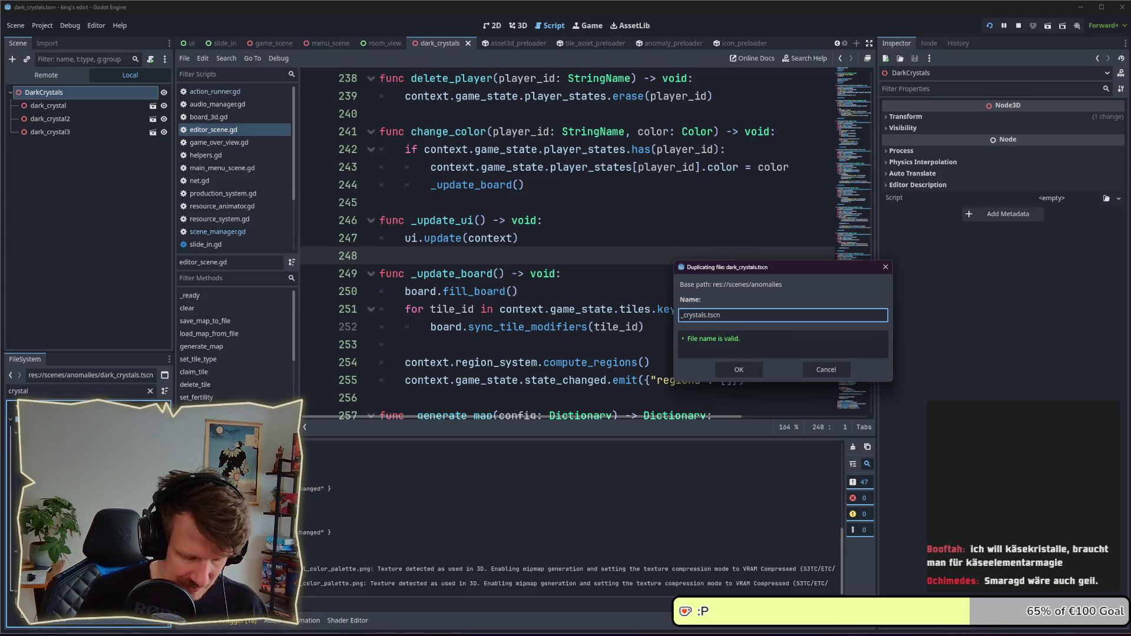
{"action": "type", "text": "light"}
{"action": "key", "text": "Return"}
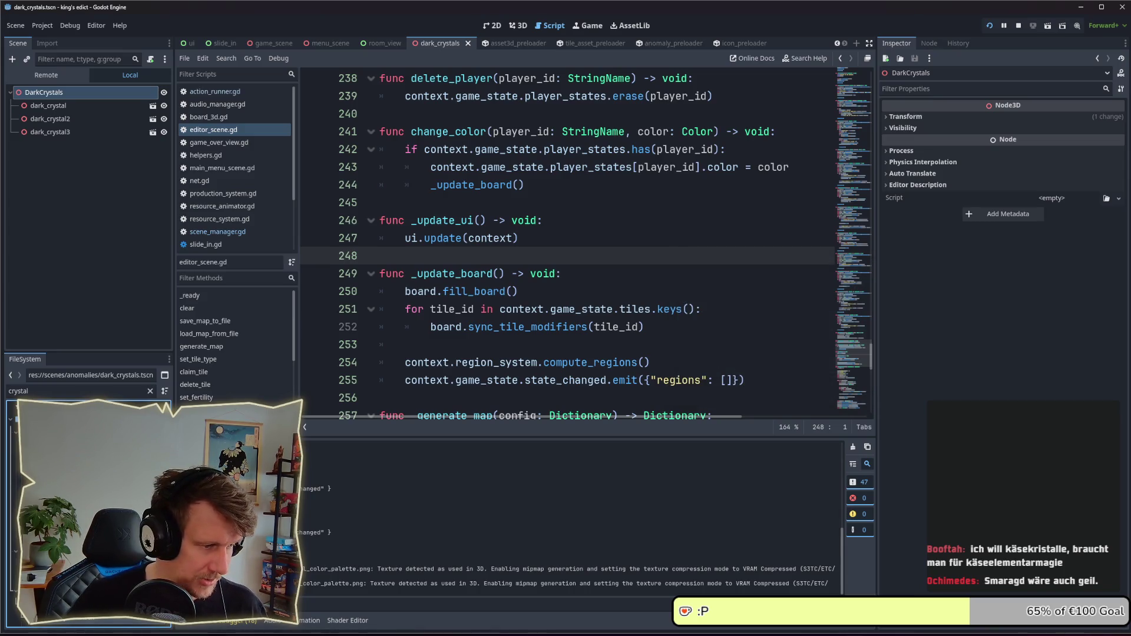
{"action": "key", "text": "ctrl+d"}
{"action": "type", "text": "red_crystals.tscn"}
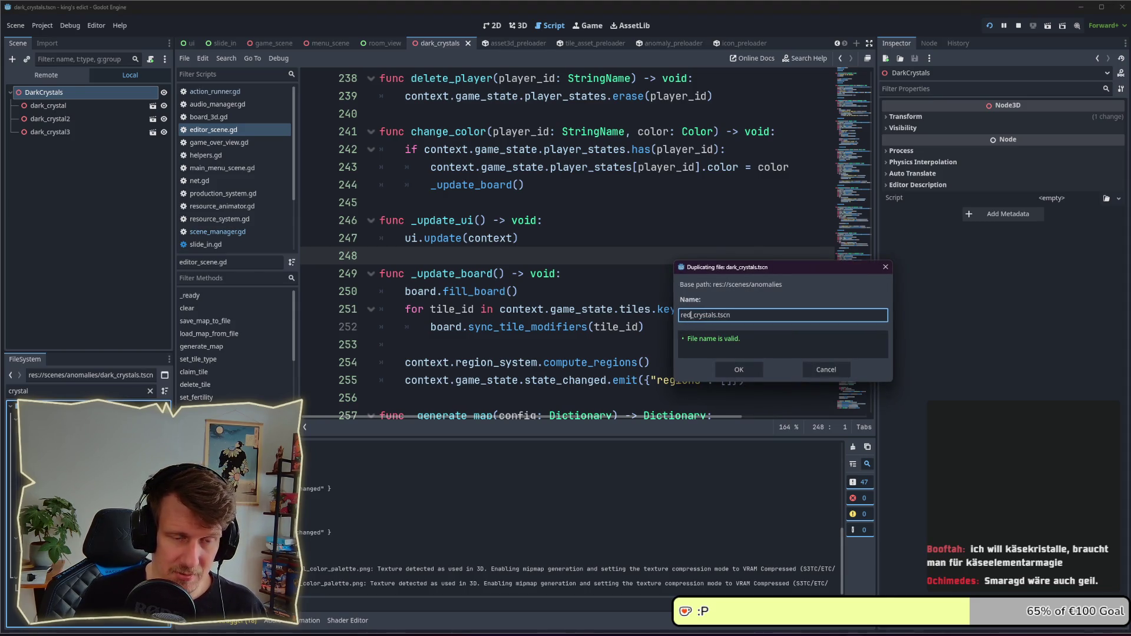
{"action": "key", "text": "Return"}
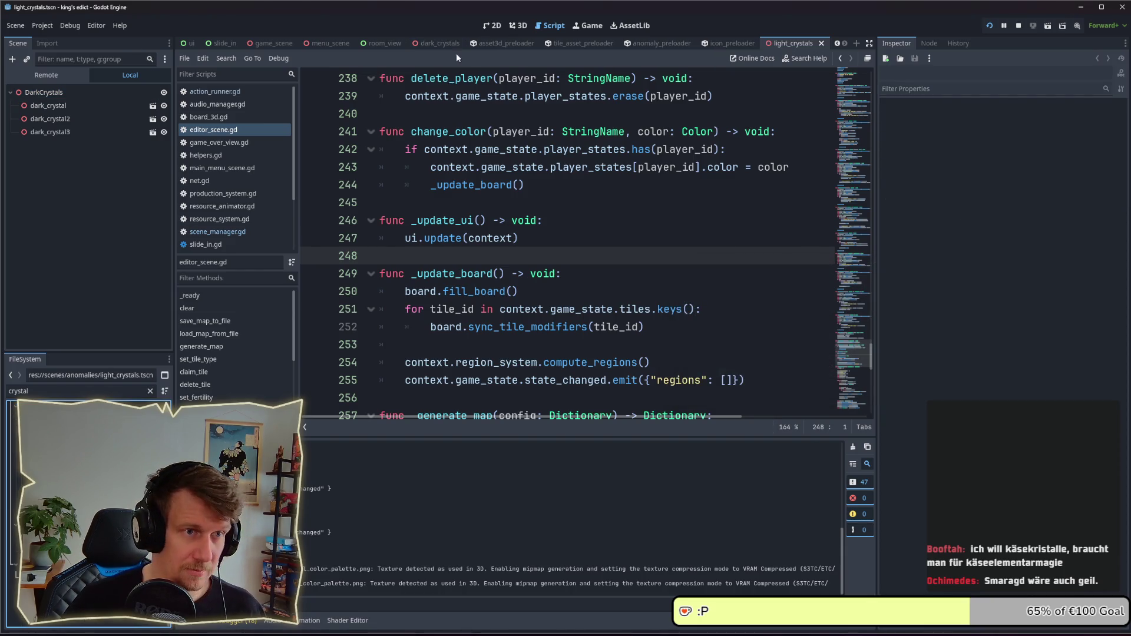
{"action": "left_click", "coordinate": [514, 30]}
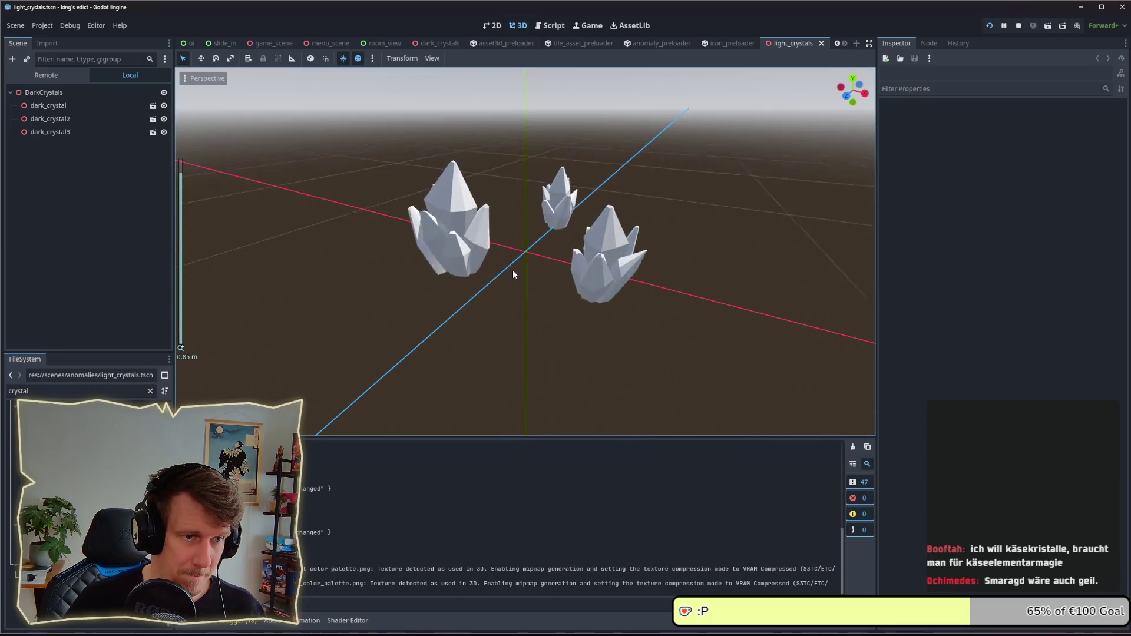
- Check dark_crystal's Transform, then drag light_crystal.glb into the light_crystals viewport
{"action": "left_click", "coordinate": [78, 108]}
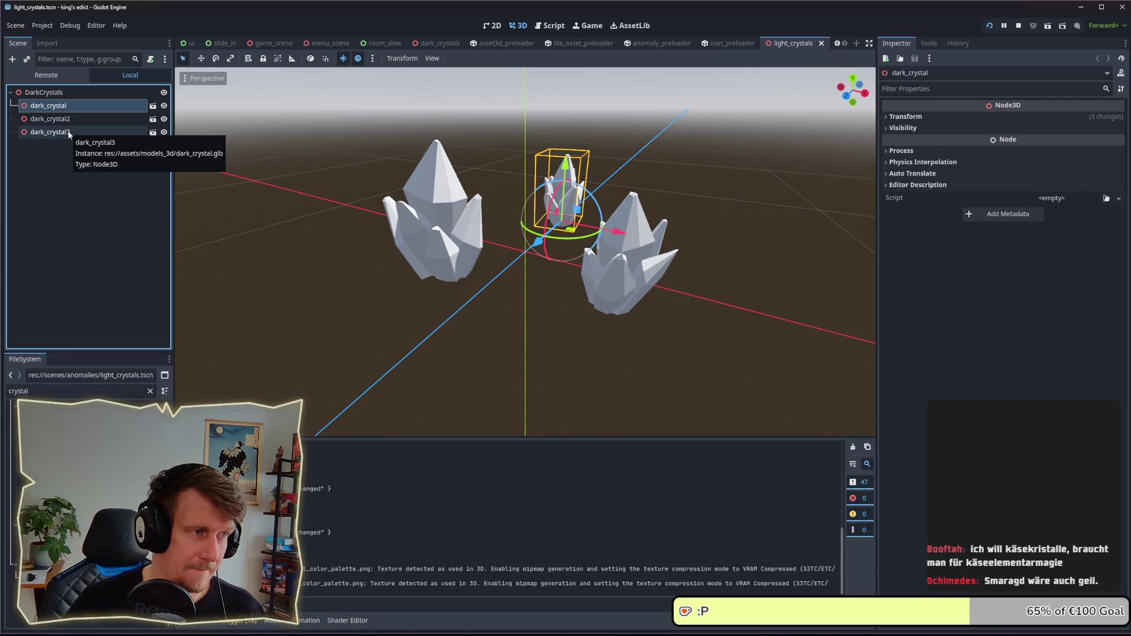
{"action": "right_click", "coordinate": [65, 106]}
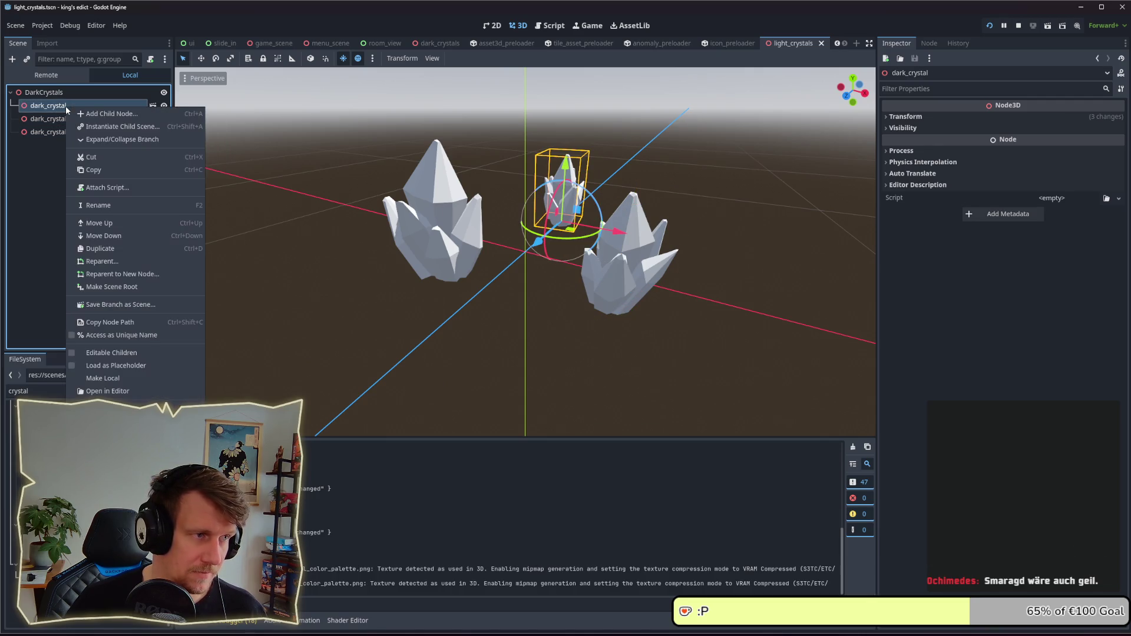
{"action": "left_click", "coordinate": [55, 266]}
{"action": "left_click", "coordinate": [24, 391]}
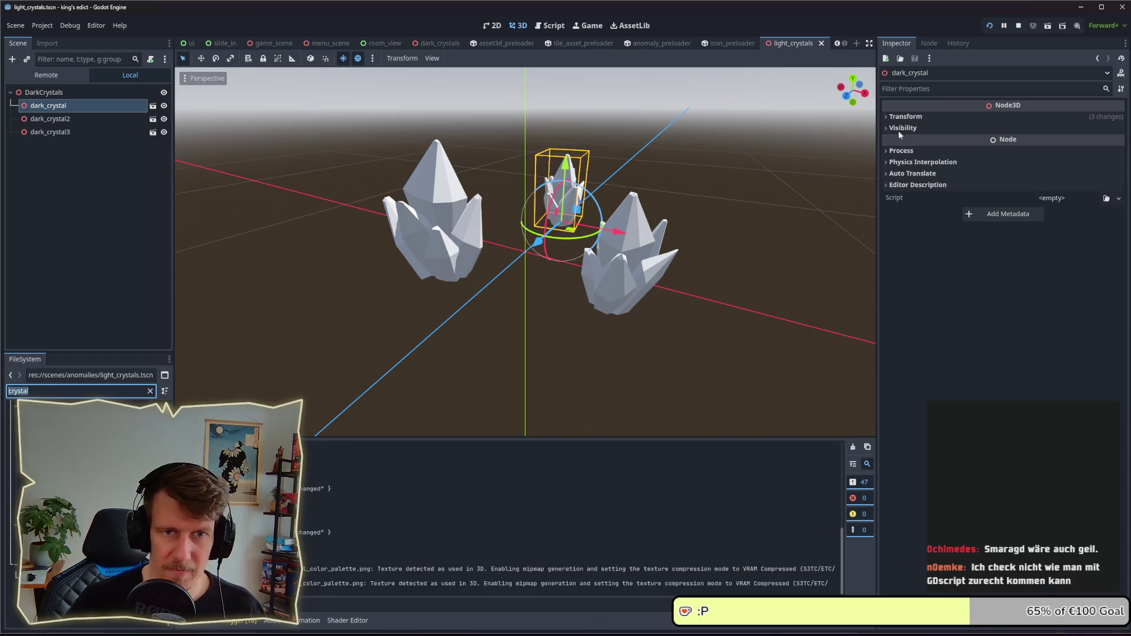
{"action": "left_click", "coordinate": [904, 117]}
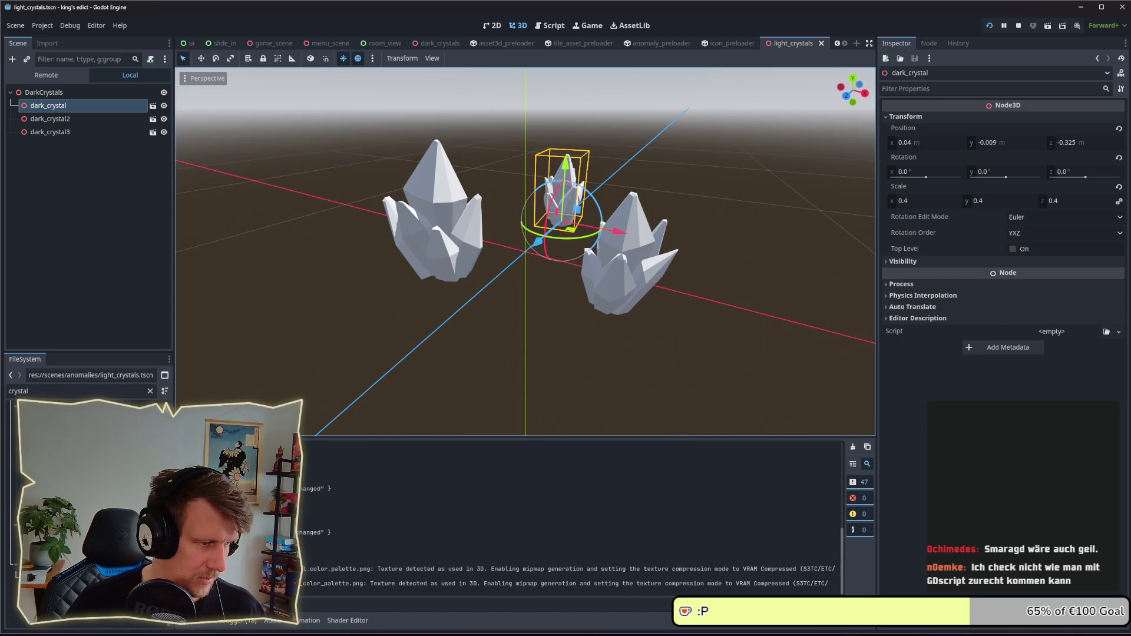
{"action": "mouse_move", "coordinate": [59, 412]}
{"action": "left_mouse_down"}
{"action": "mouse_move", "coordinate": [353, 353]}
{"action": "mouse_move", "coordinate": [505, 232]}
{"action": "mouse_move", "coordinate": [563, 225]}
{"action": "left_mouse_up"}
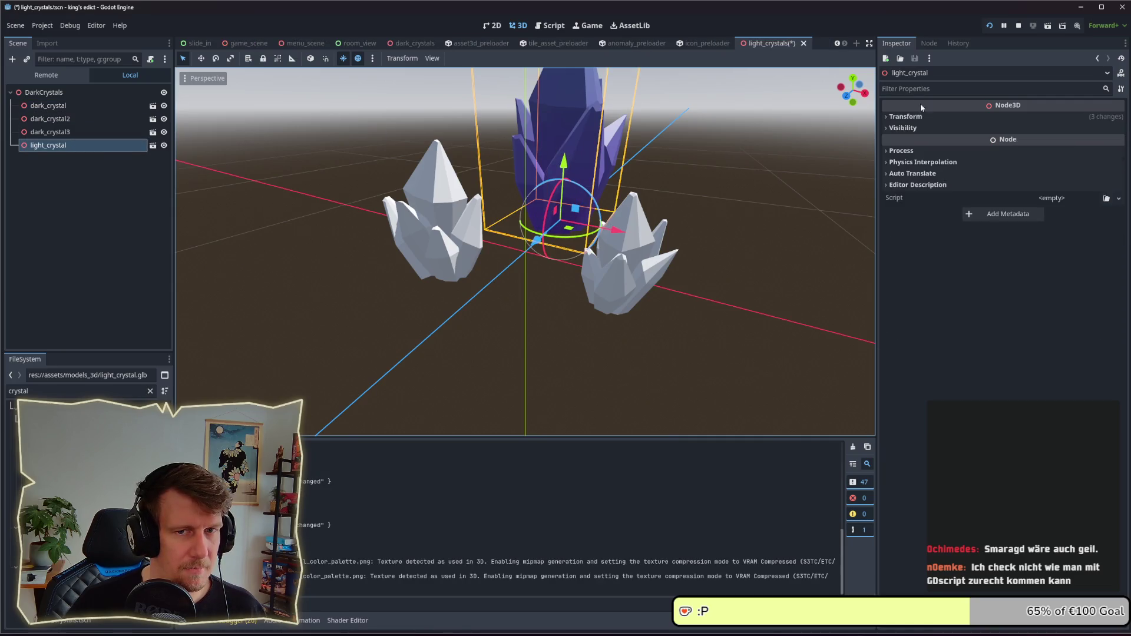
- Drag another dark_crystal.glb into the scene as dark_crystal4 and save
{"action": "right_click", "coordinate": [62, 407]}
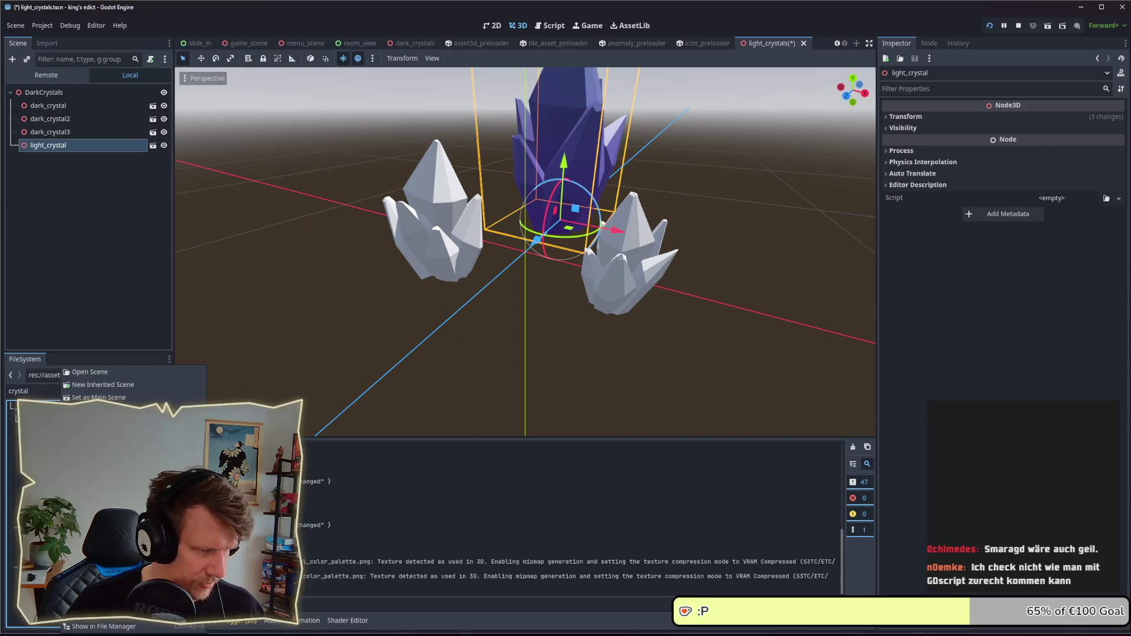
{"action": "key", "text": "Escape"}
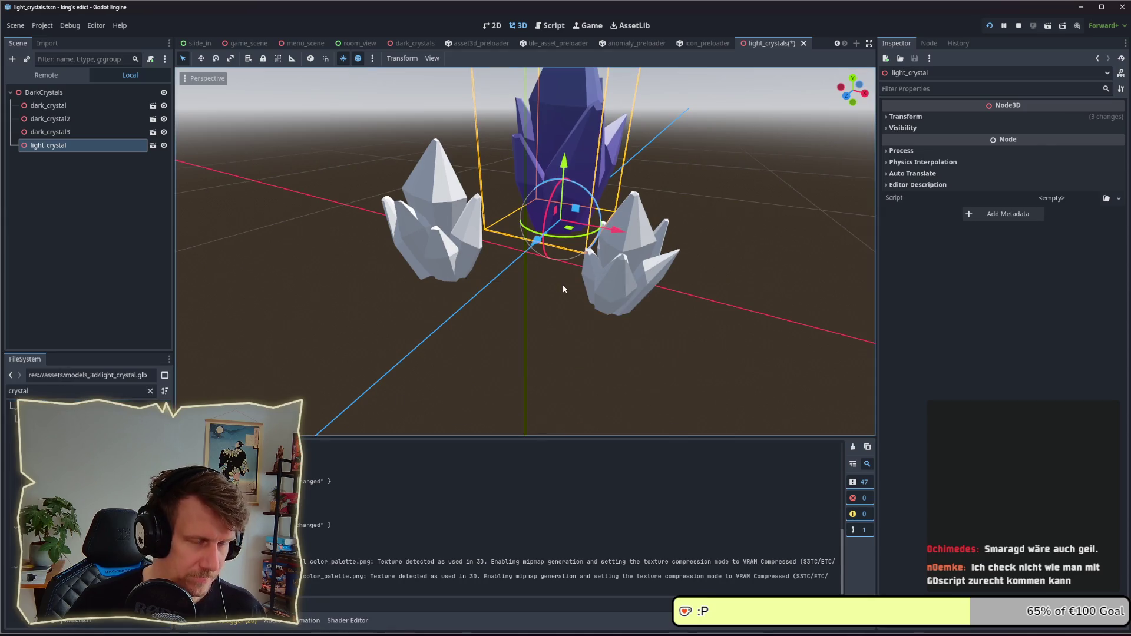
{"action": "scroll", "coordinate": [627, 166], "scroll_direction": "down", "scroll_amount": 3}
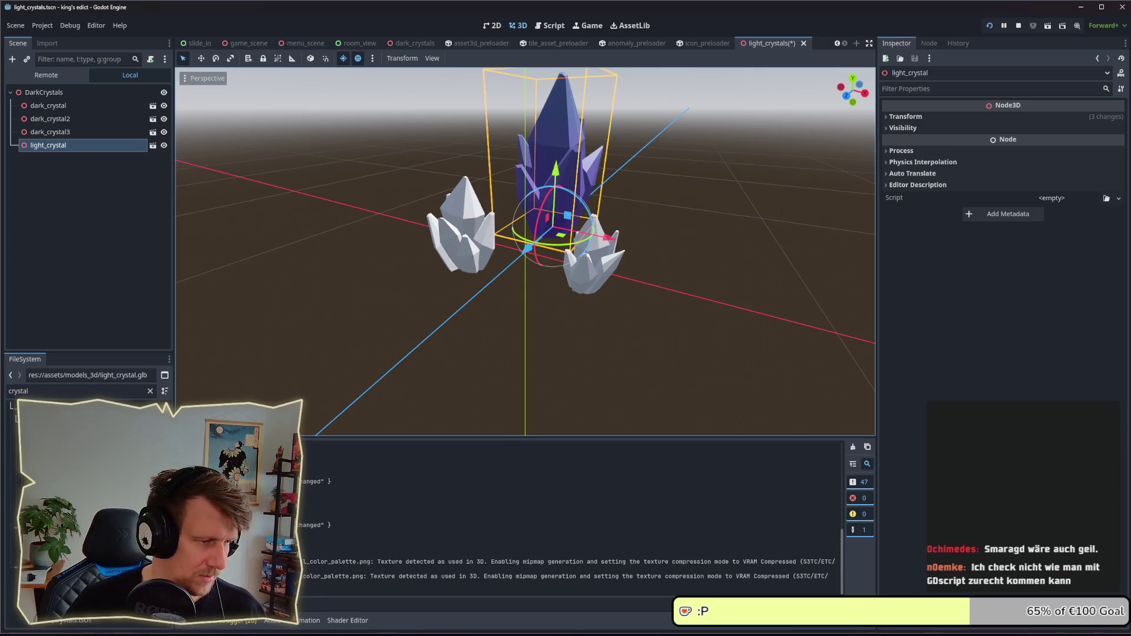
{"action": "mouse_move", "coordinate": [71, 436]}
{"action": "left_mouse_down"}
{"action": "mouse_move", "coordinate": [545, 291]}
{"action": "mouse_move", "coordinate": [473, 230]}
{"action": "left_mouse_up"}
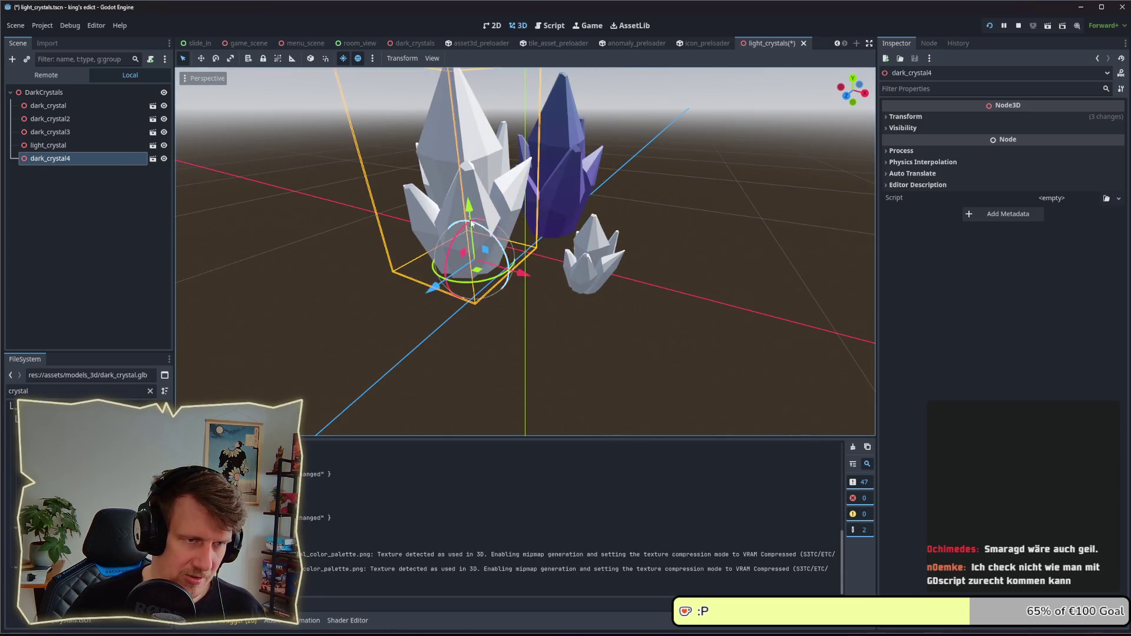
{"action": "right_click", "coordinate": [56, 436]}
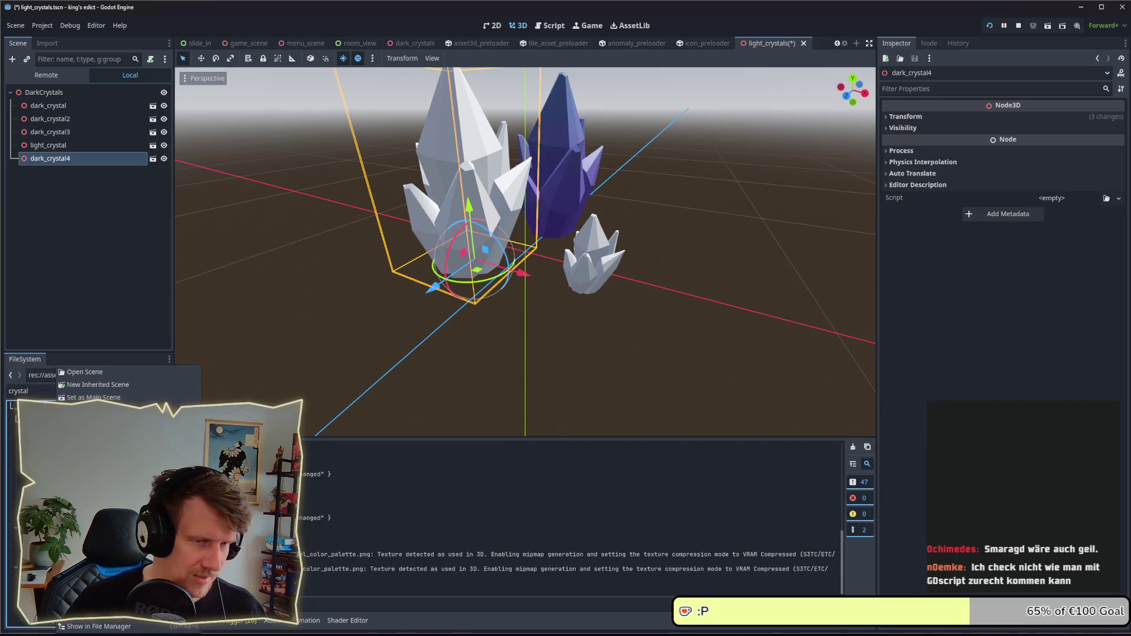
{"action": "key", "text": "Escape"}
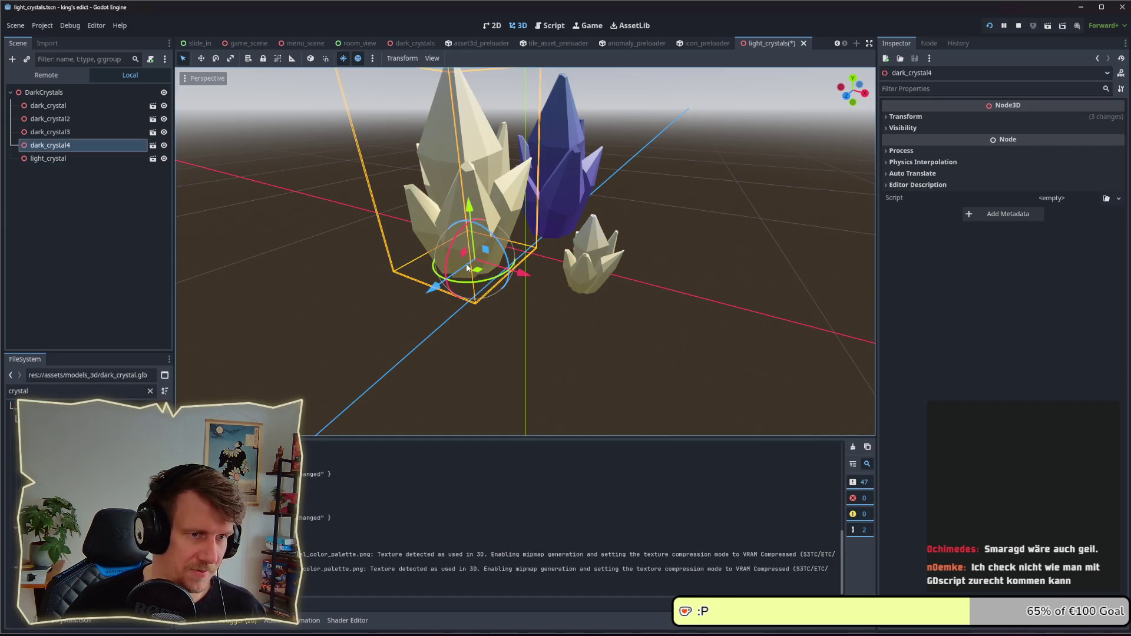
- Place red_crystal.glb into the light_crystals scene and review the new nodes
{"action": "left_click", "coordinate": [59, 462]}
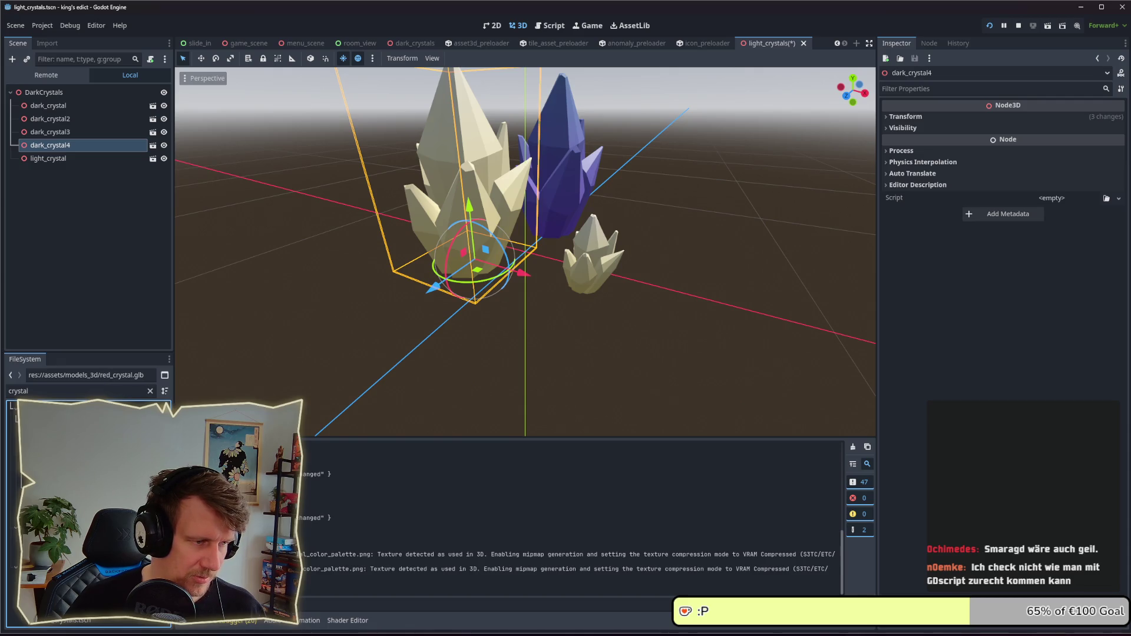
{"action": "left_click_drag", "start_coordinate": [326, 463], "coordinate": [592, 279]}
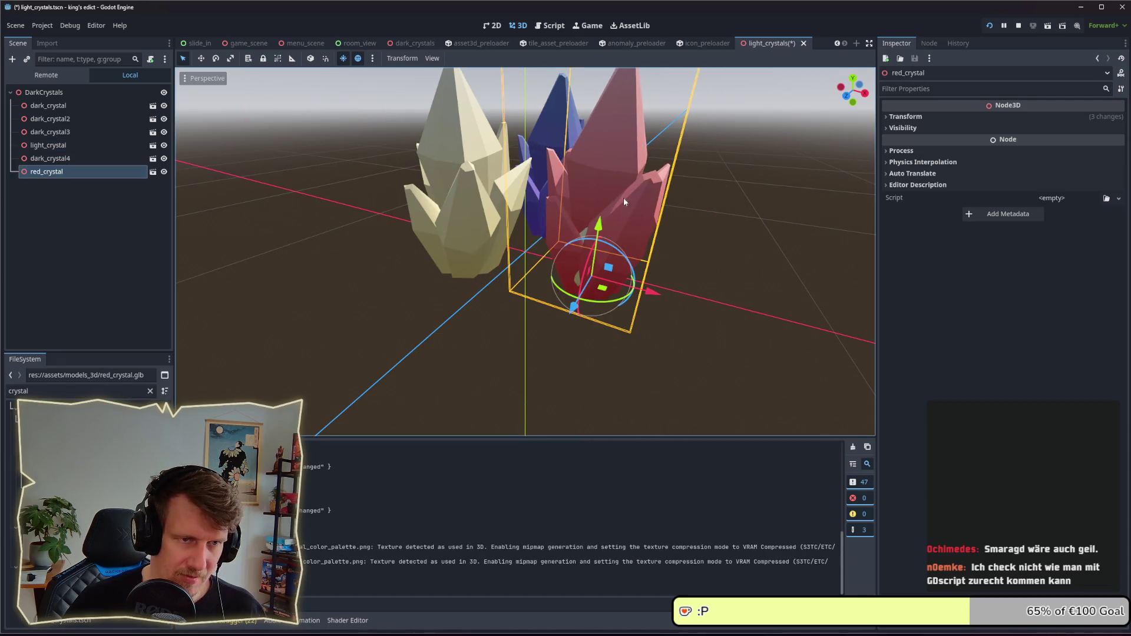
{"action": "left_click", "coordinate": [58, 436]}
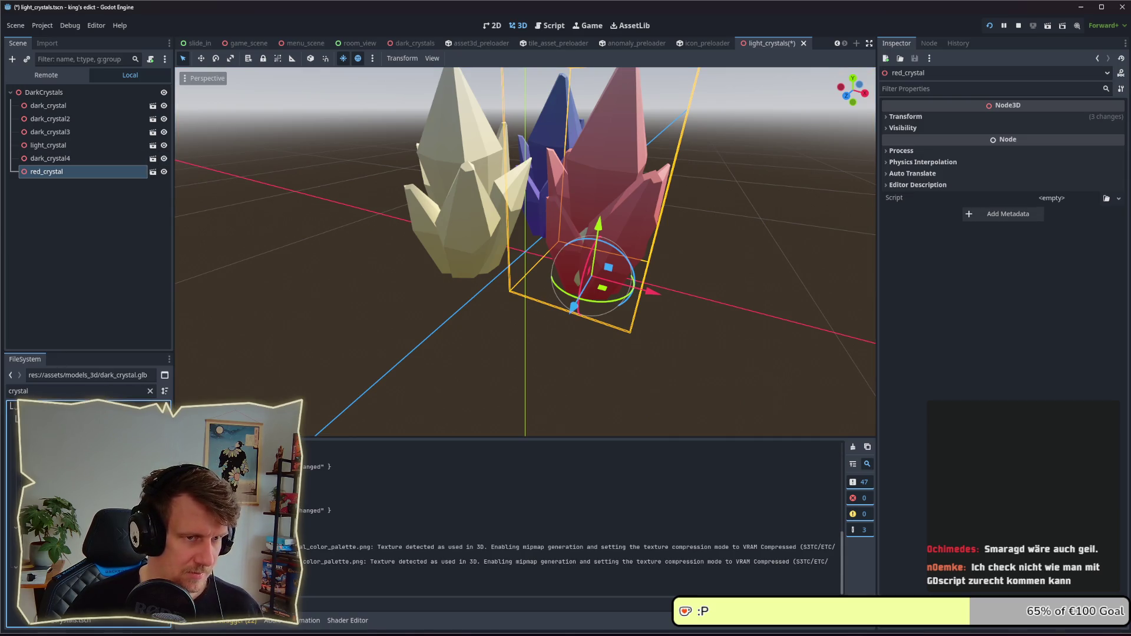
{"action": "left_click", "coordinate": [56, 159]}
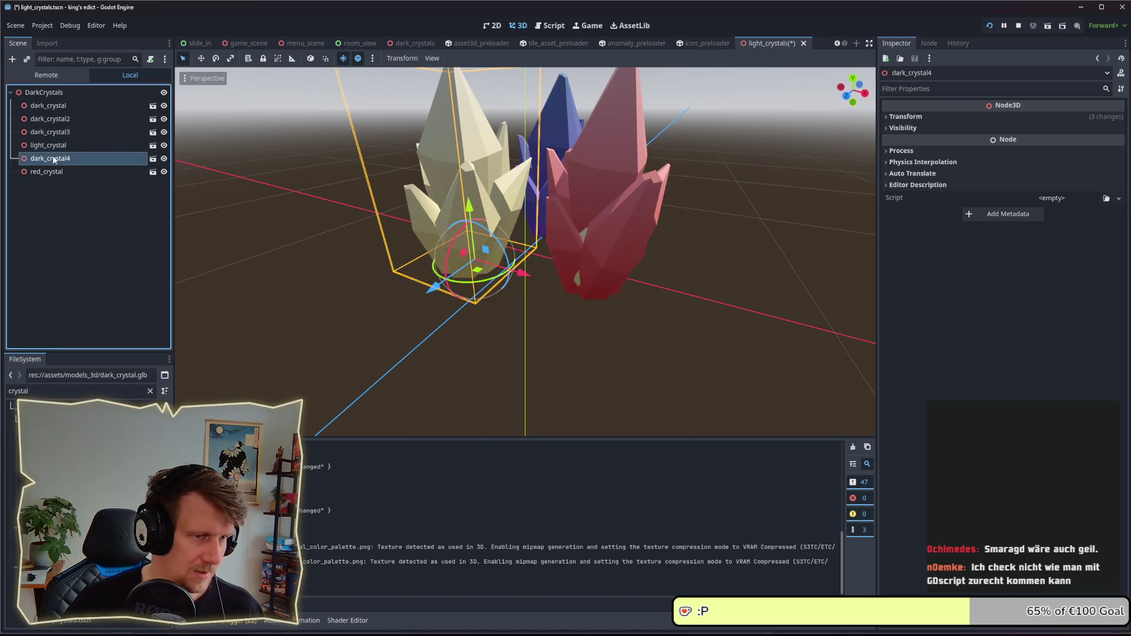
{"action": "left_click", "coordinate": [54, 147]}
{"action": "key", "text": "alt+Tab"}
{"action": "key", "text": "alt+Tab"}
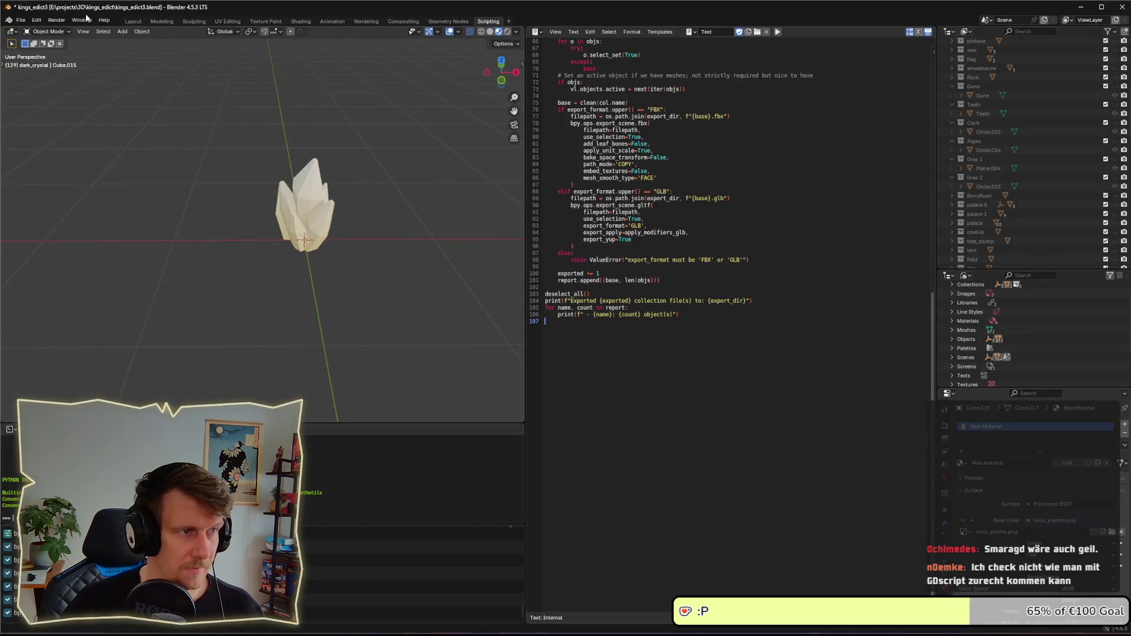
- In the Modeling workspace, toggle collection visibility so only dark_crystal shows
{"action": "left_click", "coordinate": [162, 21]}
{"action": "left_click", "coordinate": [971, 205]}
{"action": "left_click", "coordinate": [1114, 58]}
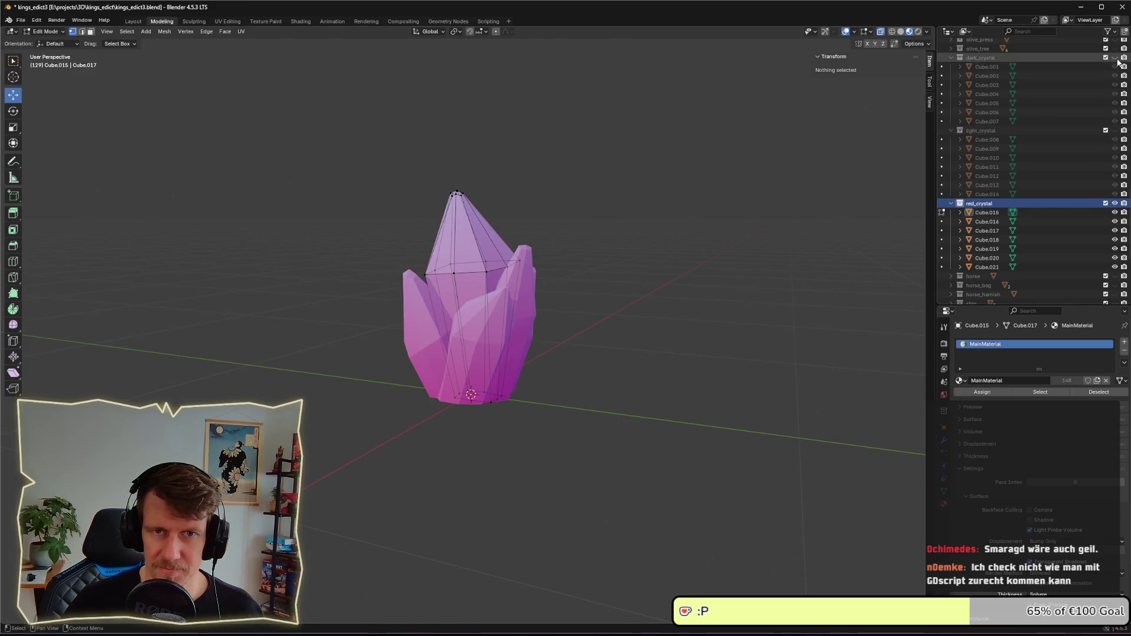
{"action": "left_click", "coordinate": [1114, 203]}
{"action": "left_click", "coordinate": [1114, 130]}
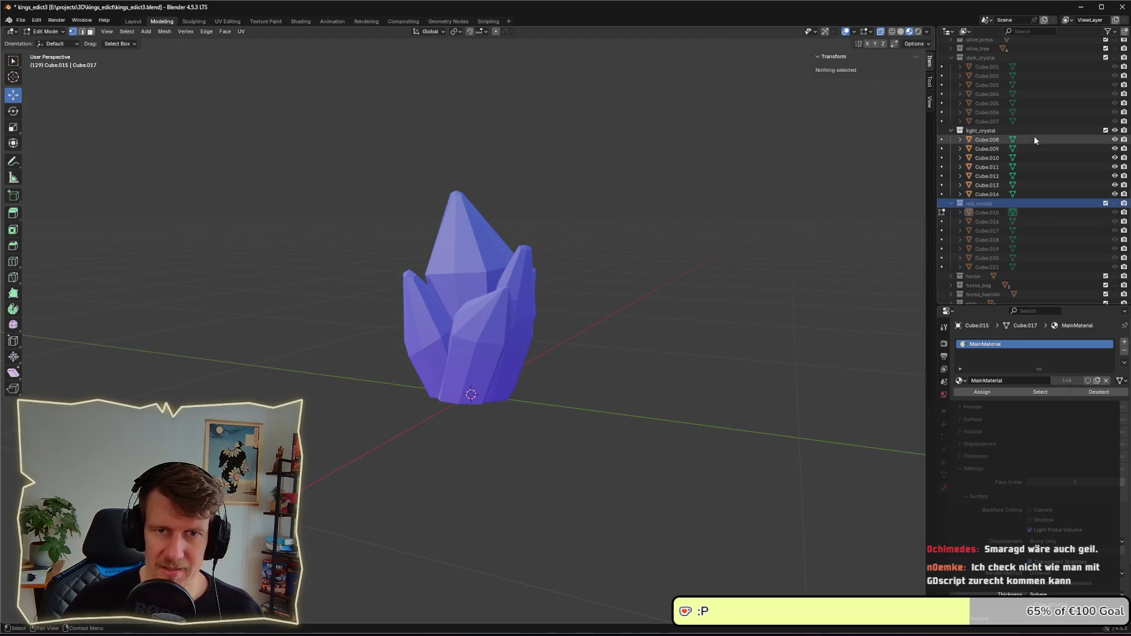
{"action": "left_click", "coordinate": [1114, 130]}
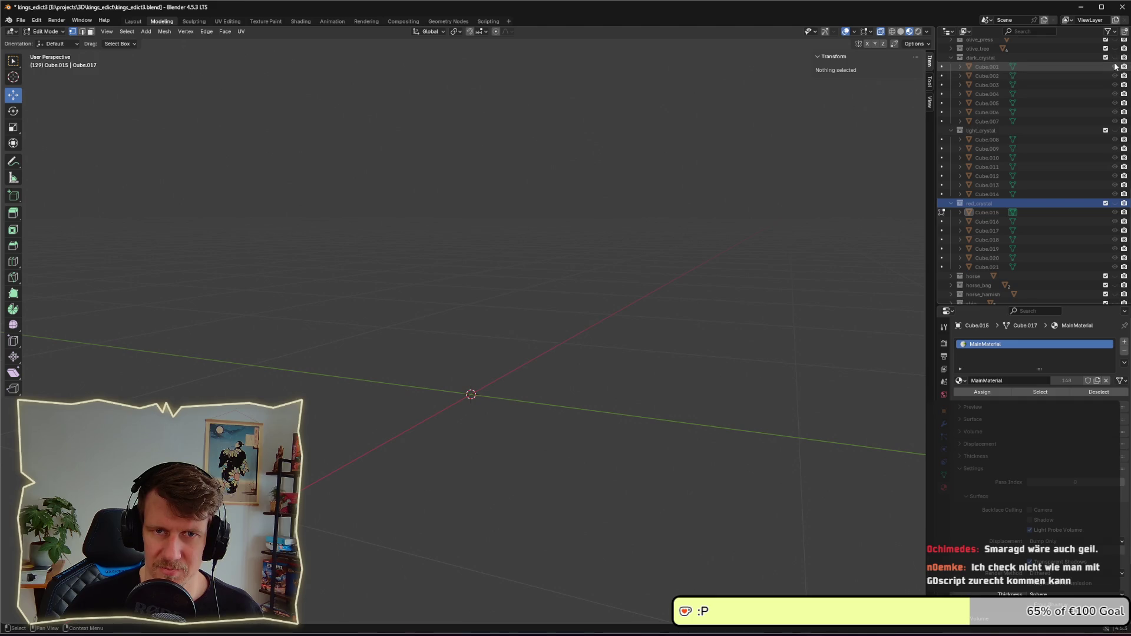
{"action": "left_click", "coordinate": [1114, 58]}
{"action": "left_click", "coordinate": [1114, 58]}
{"action": "left_click", "coordinate": [1113, 59]}
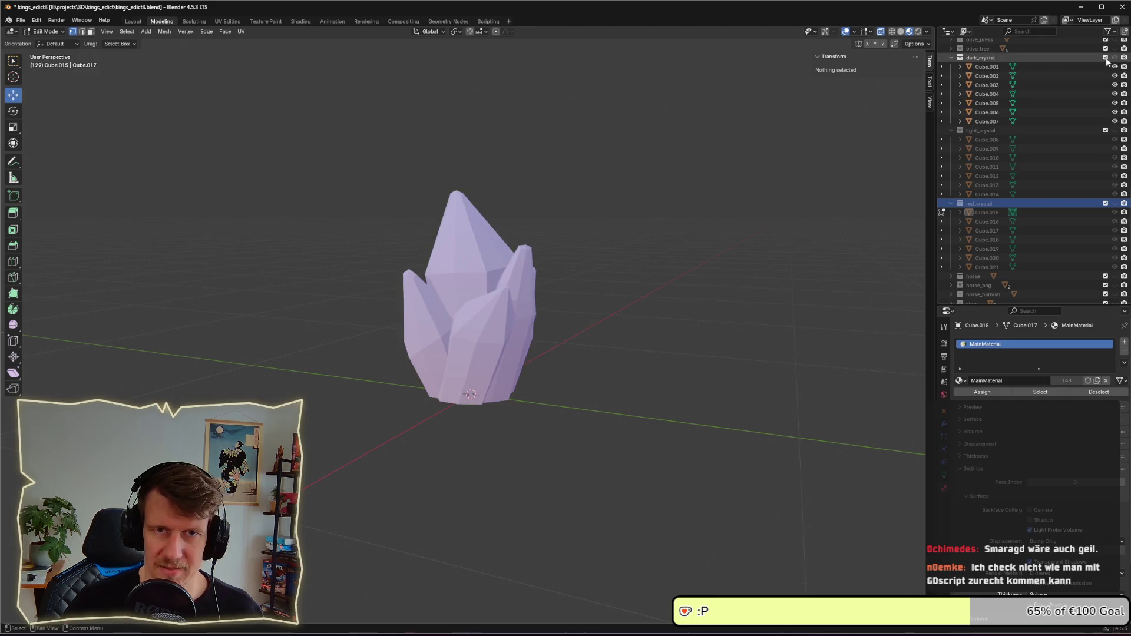
- Start renaming the dark_crystal collection with F2, erasing part of its name
{"action": "left_click", "coordinate": [979, 58]}
{"action": "scroll", "coordinate": [968, 124], "scroll_direction": "up", "scroll_amount": 5}
{"action": "key", "text": "F2"}
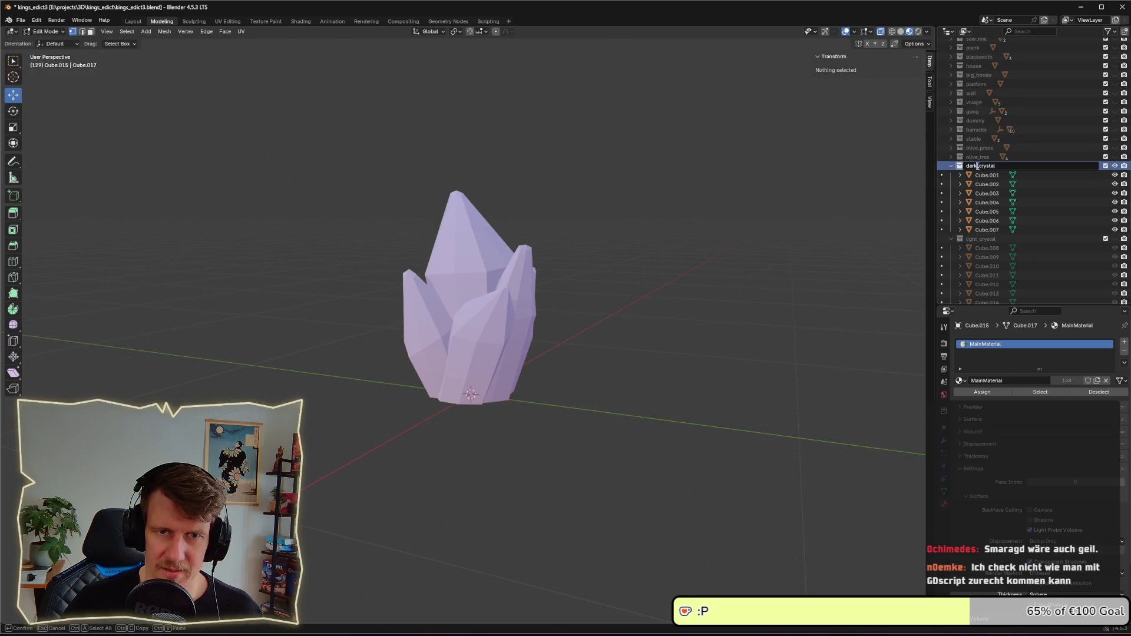
{"action": "key", "text": "BackSpace"}
{"action": "key", "text": "BackSpace"}
{"action": "key", "text": "BackSpace"}
- Rename the first collection light_crystal.001 and the second dark_crystal
{"action": "type", "text": "light"}
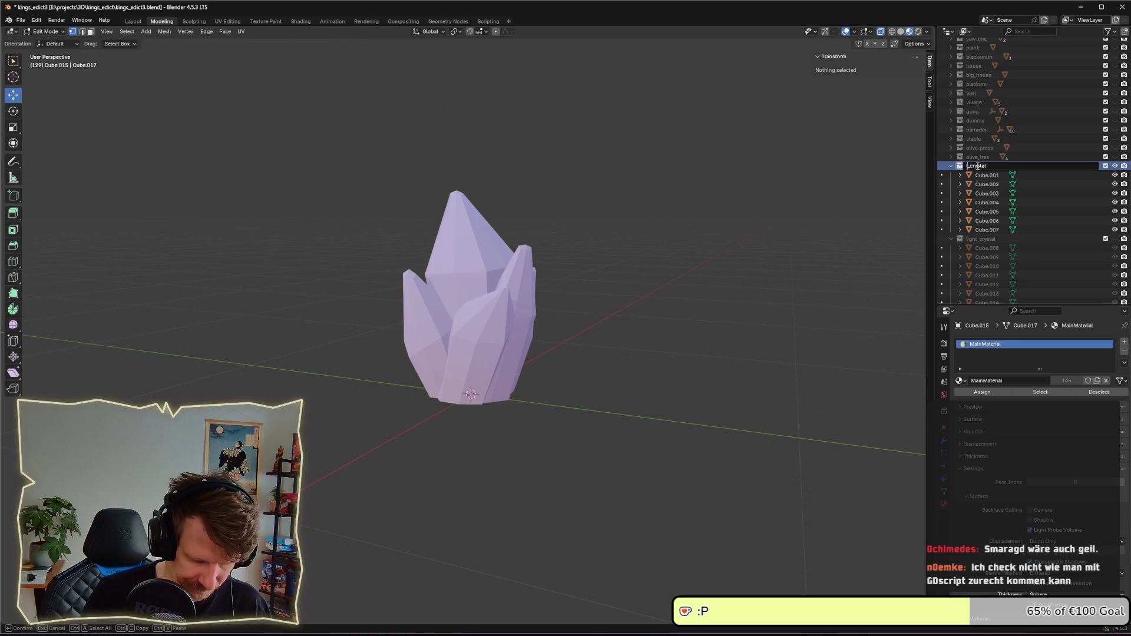
{"action": "key", "text": "Return"}
{"action": "left_click", "coordinate": [980, 239]}
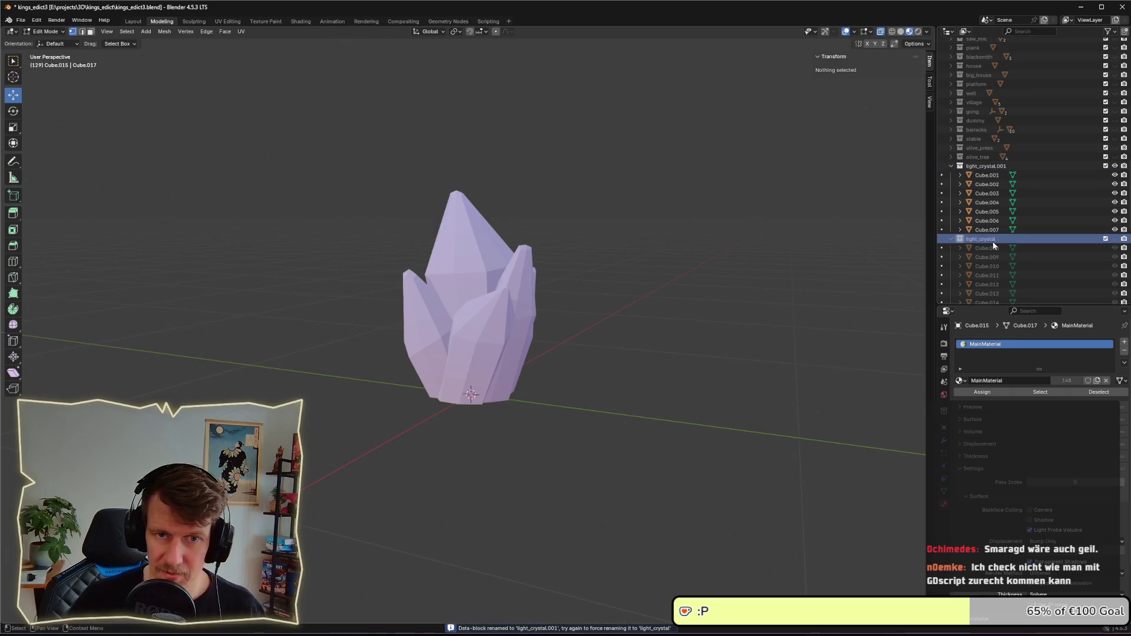
{"action": "scroll", "coordinate": [984, 239], "scroll_direction": "down", "scroll_amount": 3}
{"action": "key", "text": "F2"}
{"action": "key", "text": "Home"}
{"action": "key", "text": "Delete"}
{"action": "key", "text": "Delete"}
{"action": "key", "text": "Delete"}
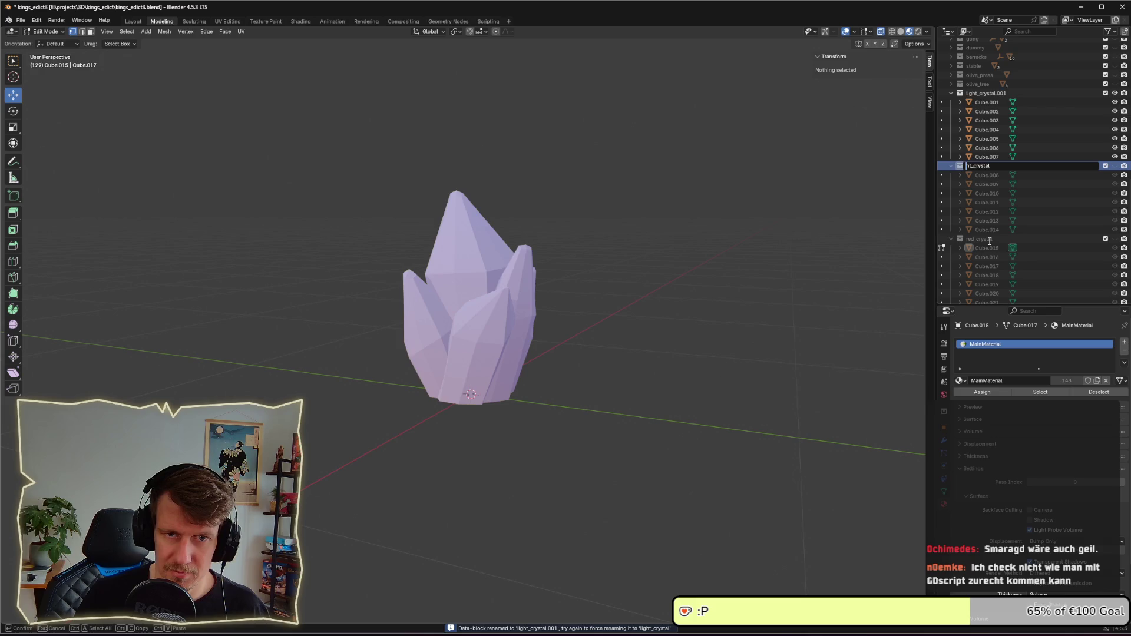
{"action": "type", "text": "dark"}
{"action": "key", "text": "Return"}
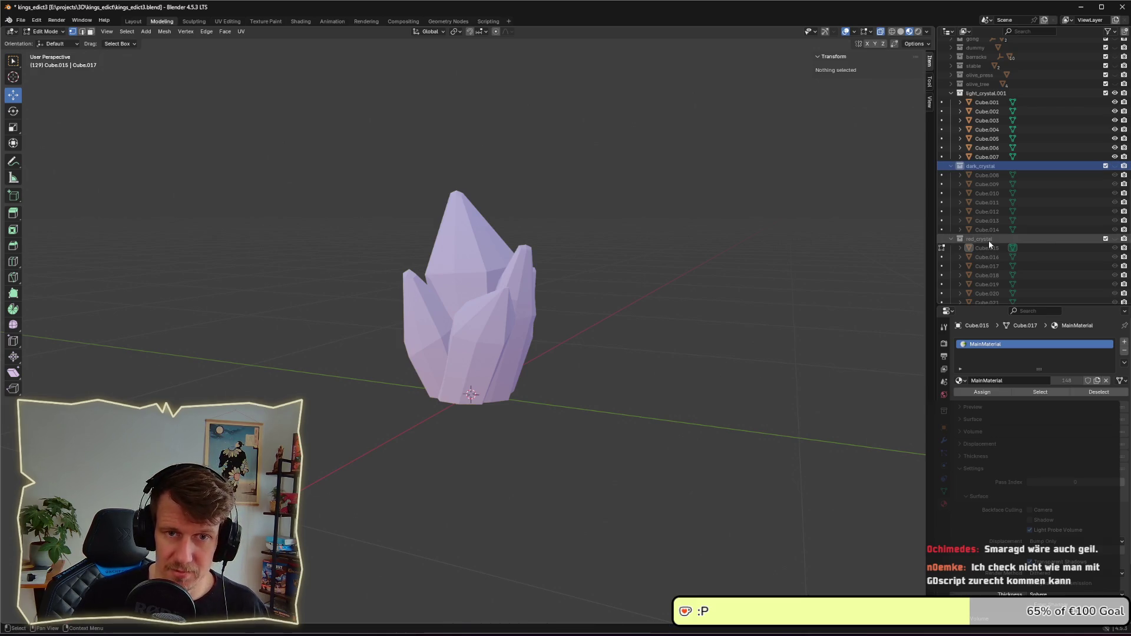
- Unhide dark_crystal and red_crystal, then run the export script from the Scripting workspace
{"action": "left_click", "coordinate": [1115, 166]}
{"action": "left_click", "coordinate": [1114, 239]}
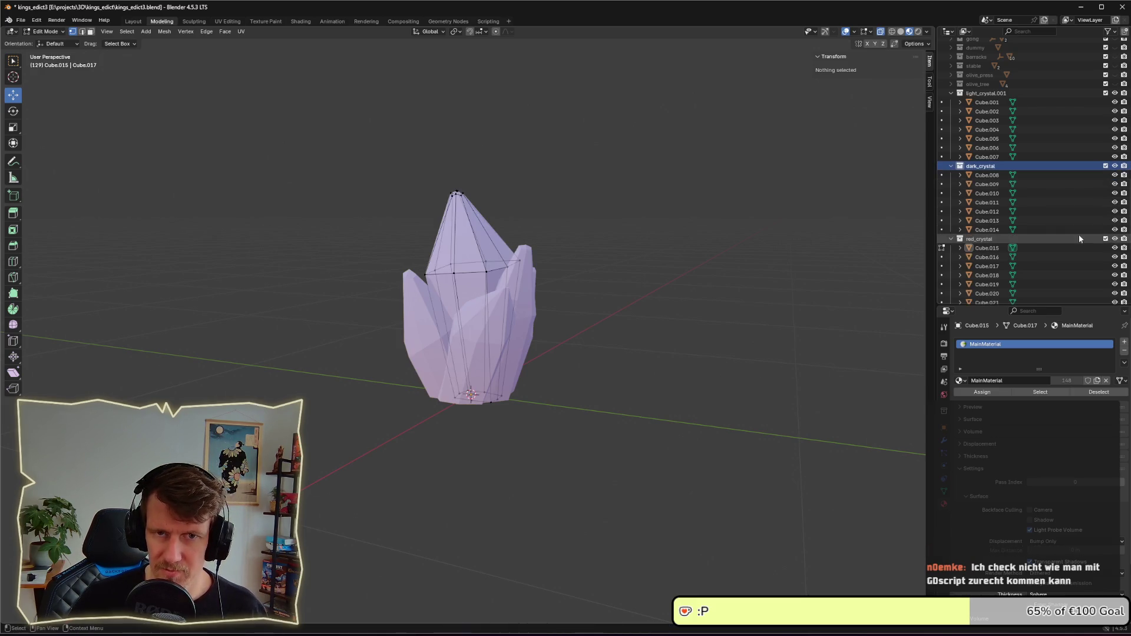
{"action": "left_click", "coordinate": [488, 22]}
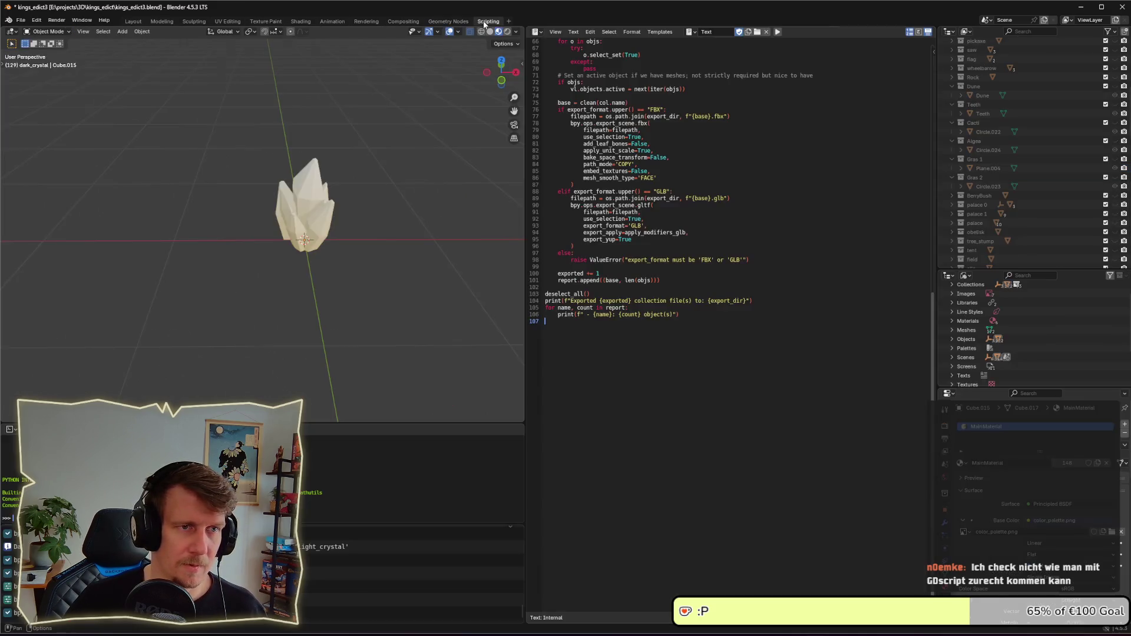
{"action": "left_click", "coordinate": [775, 32]}
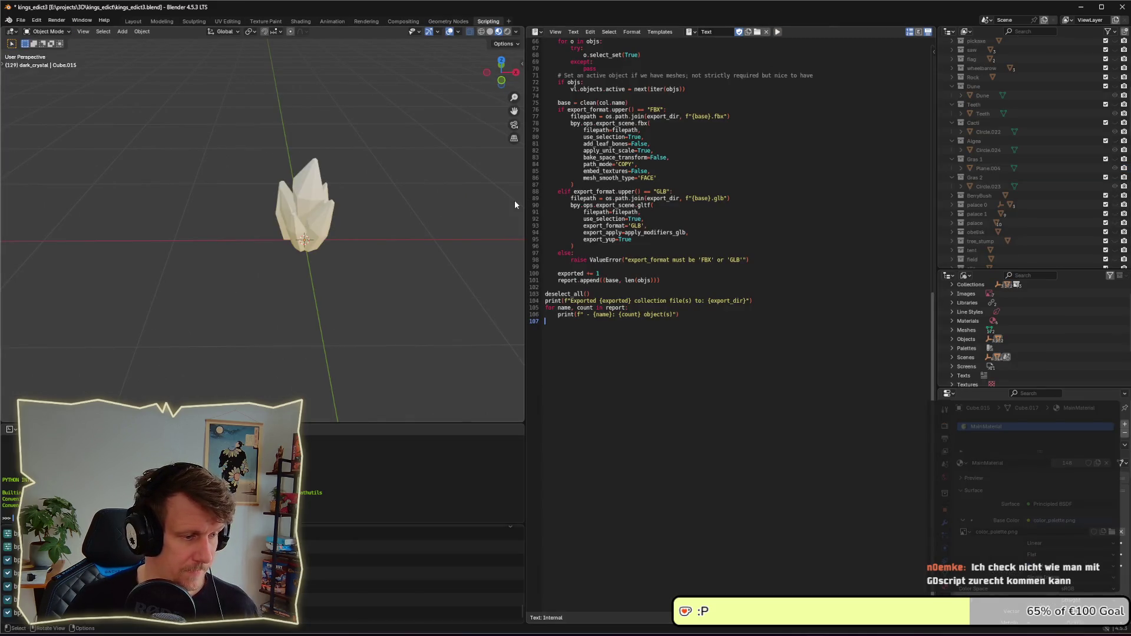
{"action": "key", "text": "alt+Tab"}
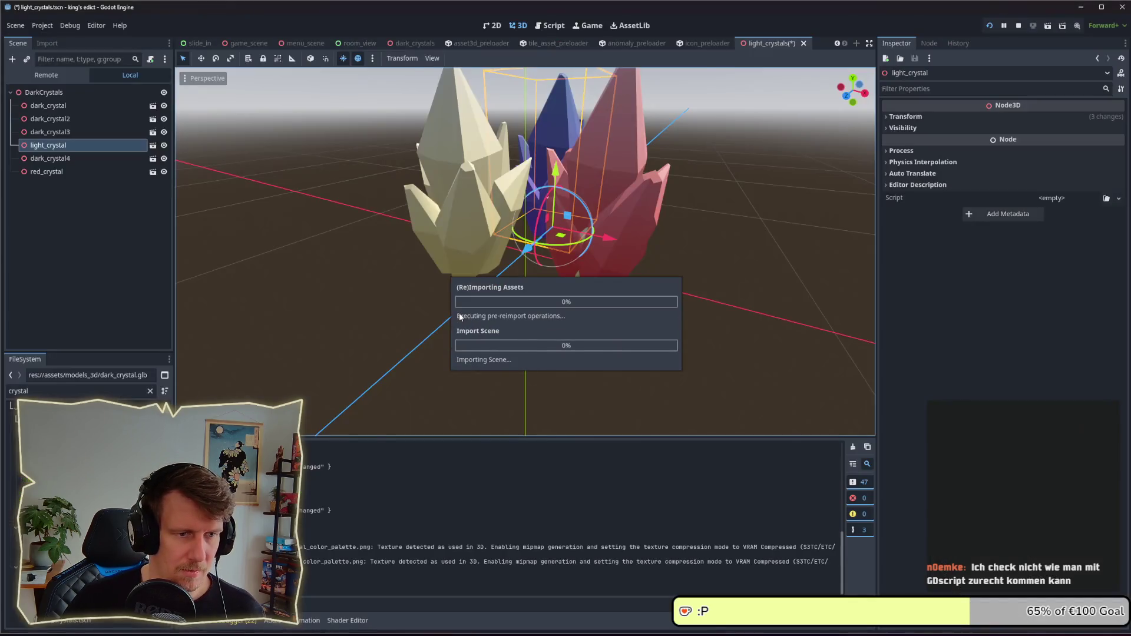
- Check the reimported crystal file and move light_crystal above, then back below, dark_crystal4
{"action": "left_click", "coordinate": [51, 158]}
{"action": "left_click", "coordinate": [54, 148]}
{"action": "right_click", "coordinate": [88, 412]}
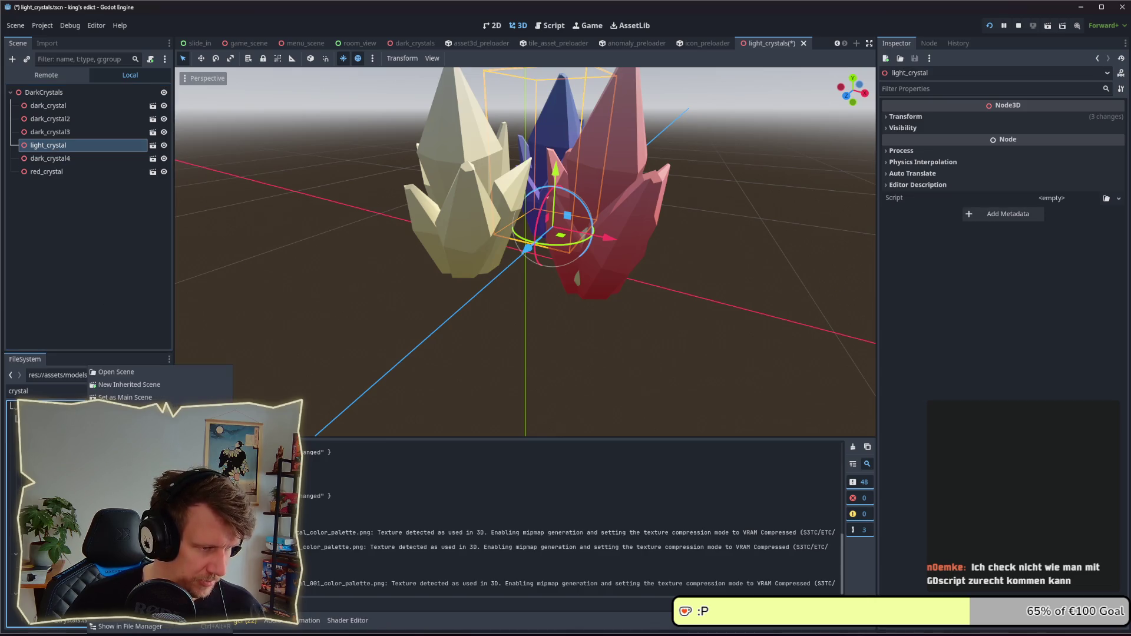
{"action": "left_click", "coordinate": [118, 613]}
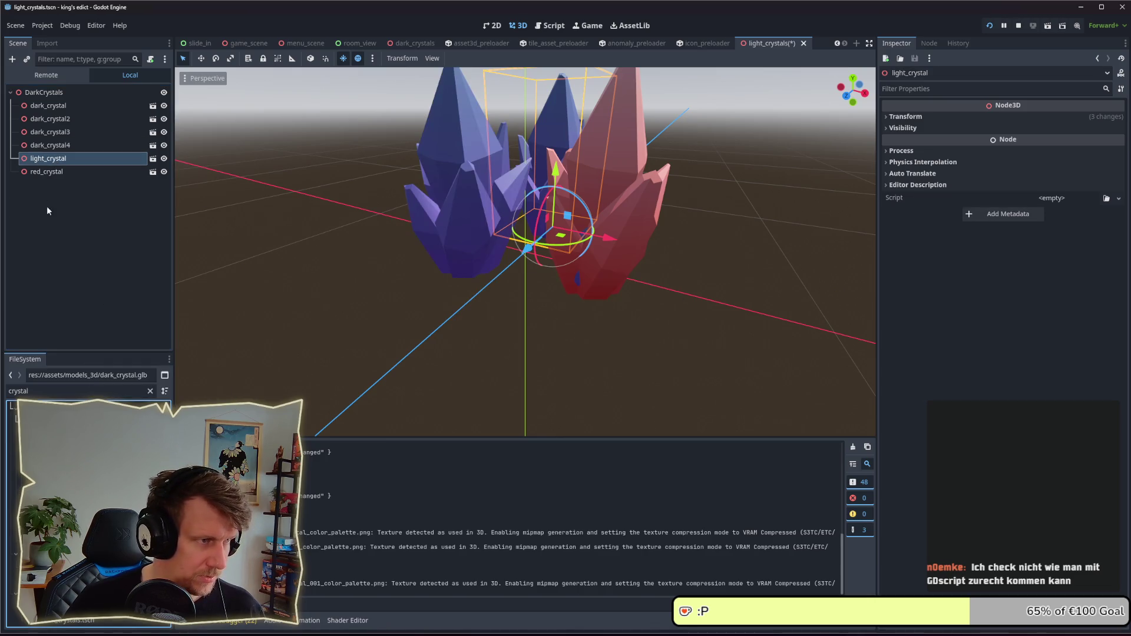
{"action": "left_click", "coordinate": [51, 148]}
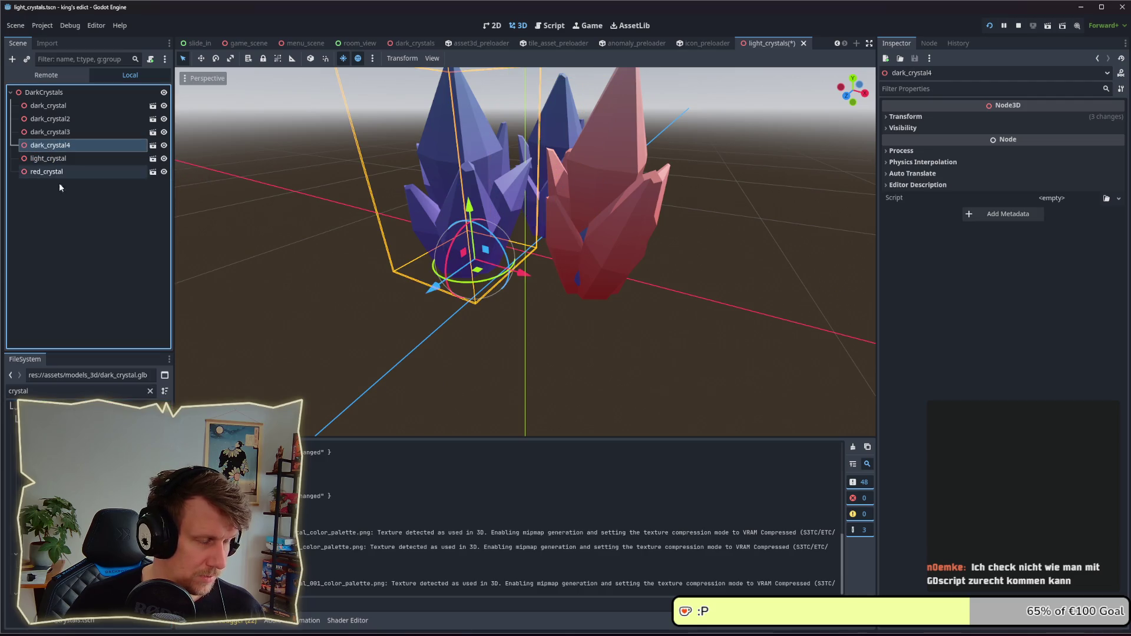
{"action": "right_click", "coordinate": [68, 406]}
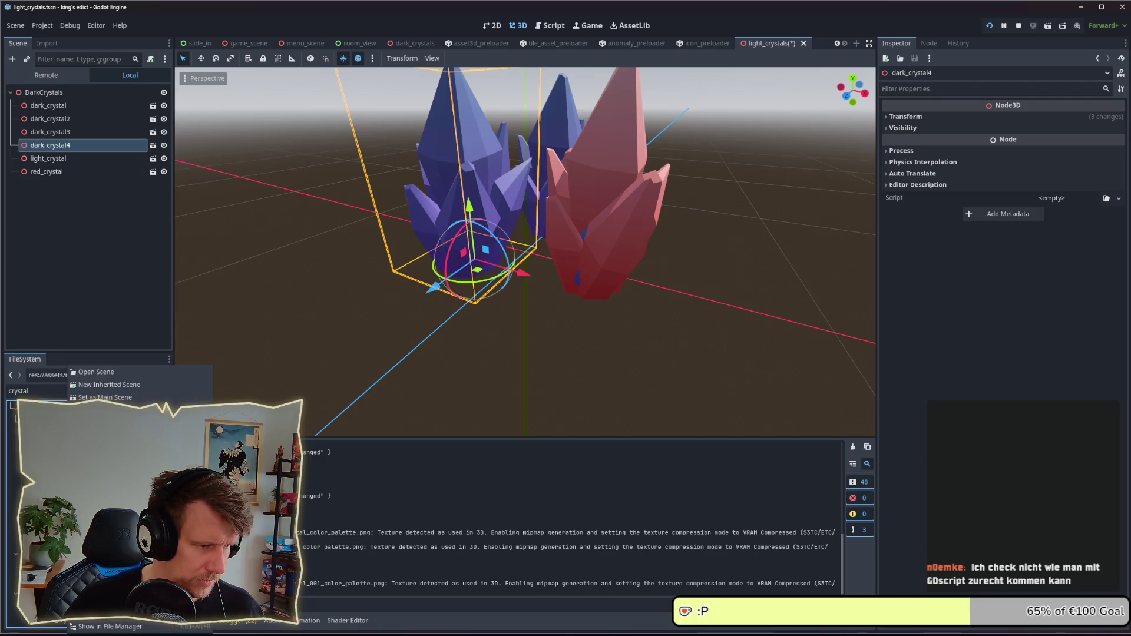
{"action": "left_click", "coordinate": [411, 296]}
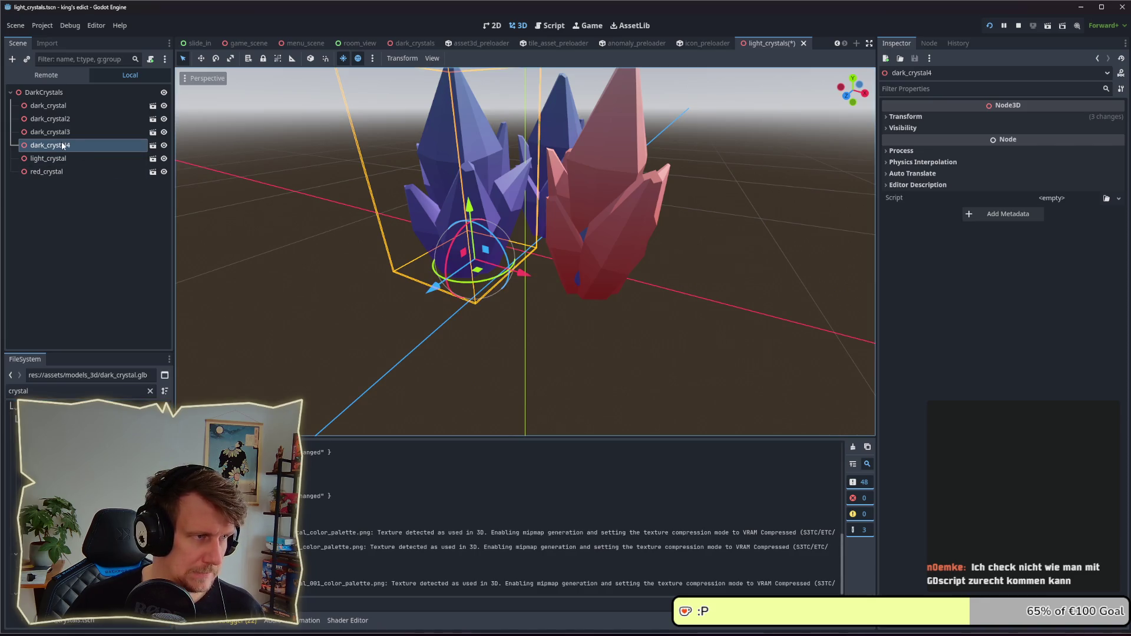
{"action": "left_click", "coordinate": [50, 160]}
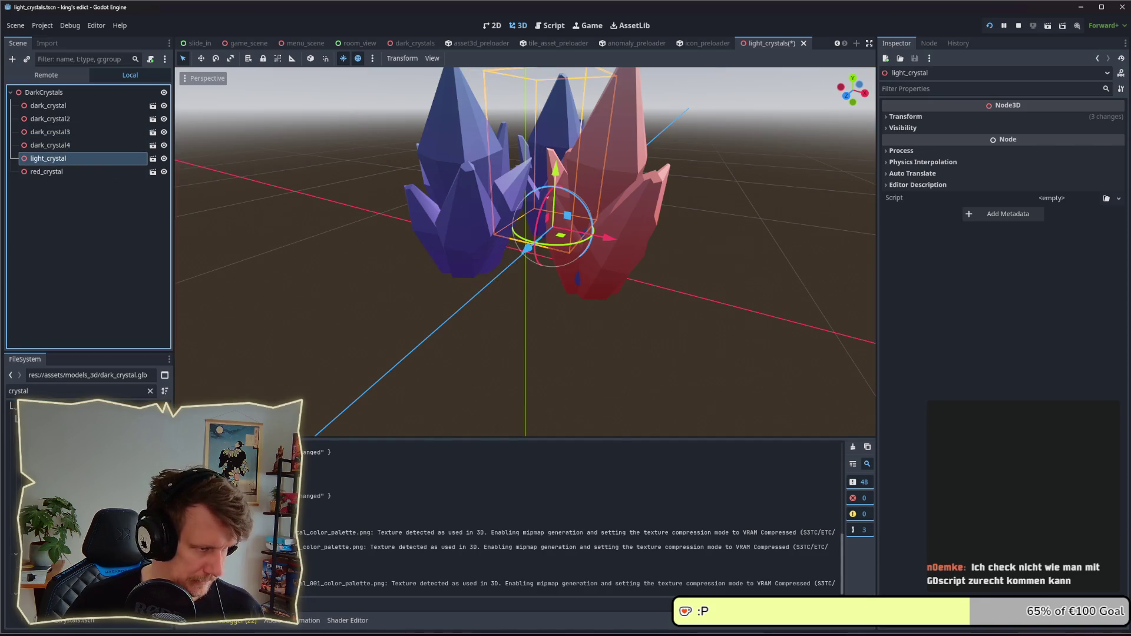
{"action": "right_click", "coordinate": [68, 406]}
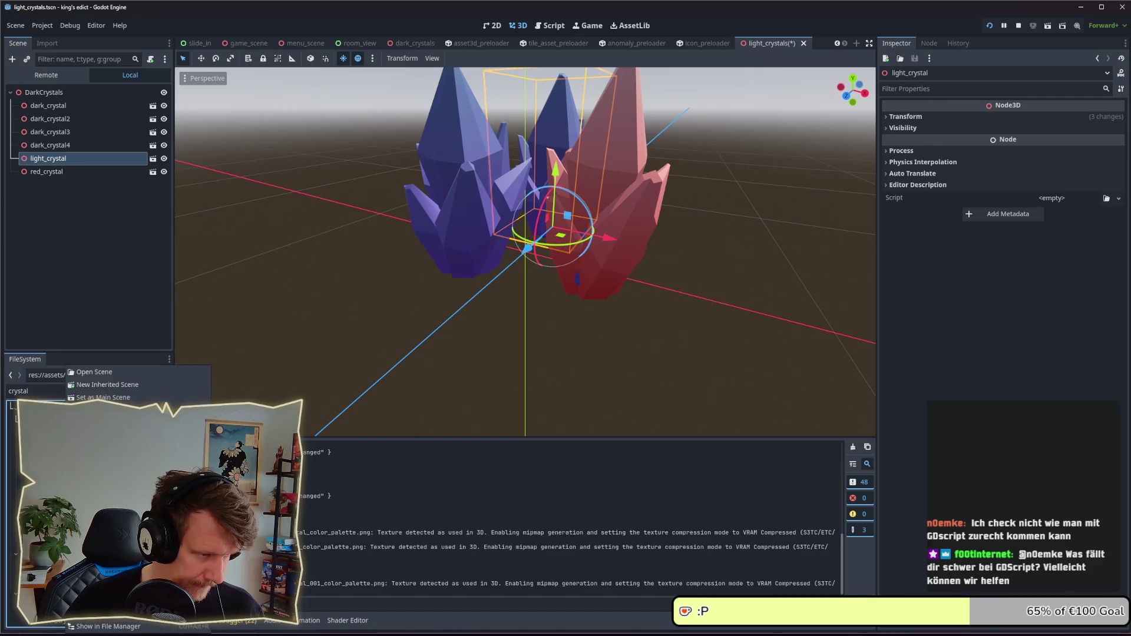
{"action": "key", "text": "Escape"}
{"action": "key", "text": "ctrl+Up"}
{"action": "right_click", "coordinate": [68, 406]}
{"action": "left_click", "coordinate": [106, 613]}
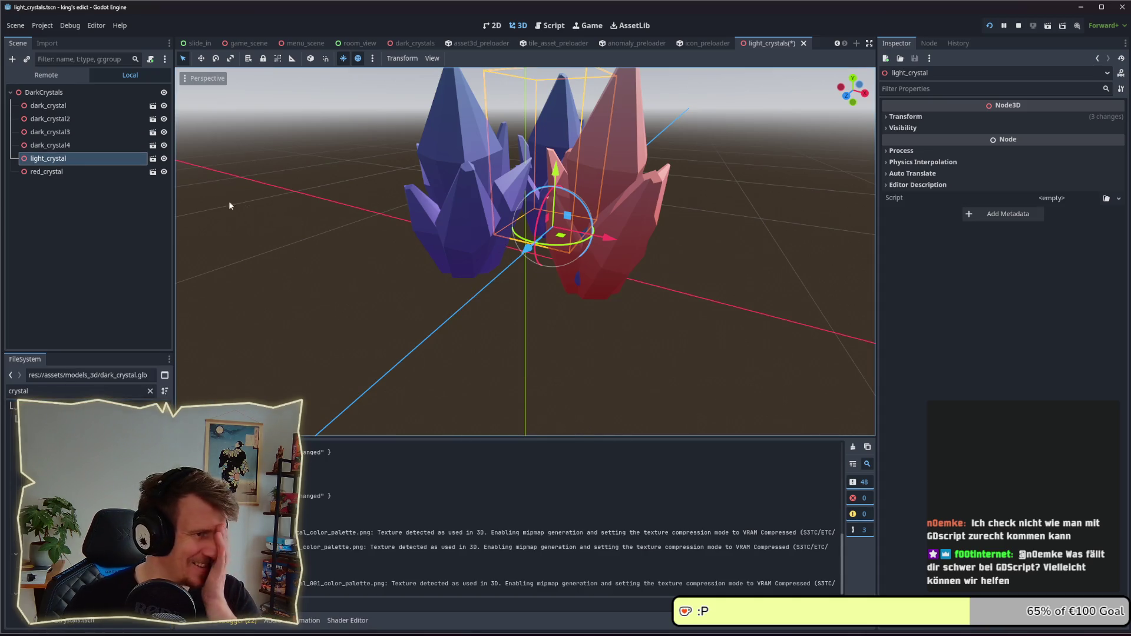
- Select dark_crystal through dark_crystal4 and light_crystal in turn to compare their crystal colours
{"action": "left_click", "coordinate": [79, 144]}
{"action": "left_click", "coordinate": [71, 133]}
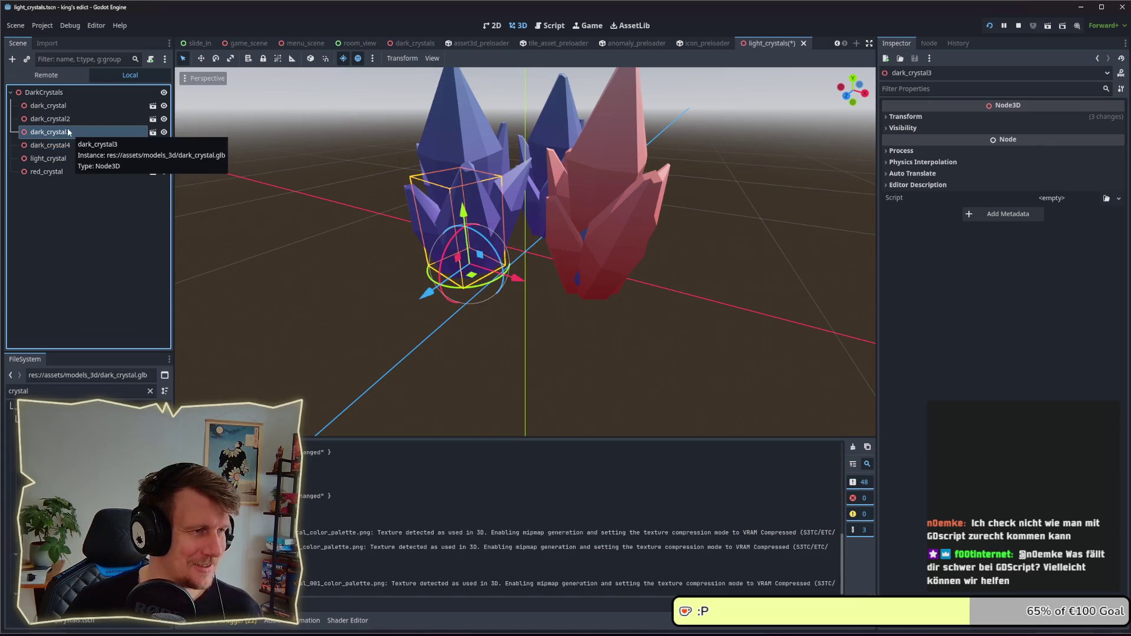
{"action": "left_click", "coordinate": [63, 121]}
{"action": "left_click", "coordinate": [61, 108]}
{"action": "left_click", "coordinate": [65, 143]}
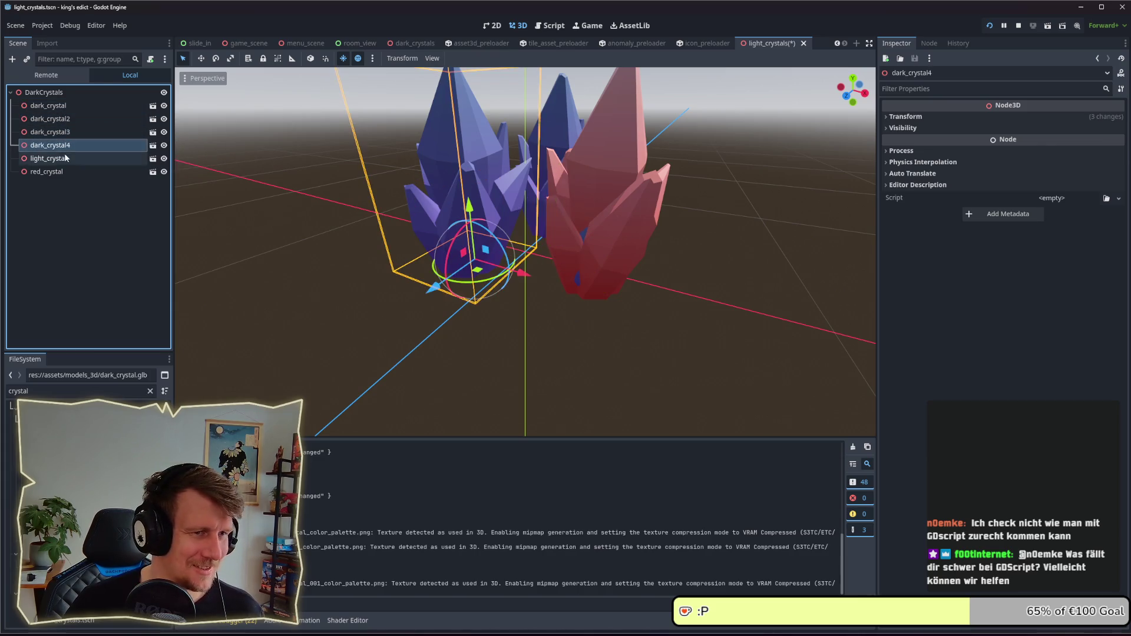
{"action": "left_click", "coordinate": [60, 132]}
{"action": "left_click", "coordinate": [59, 120]}
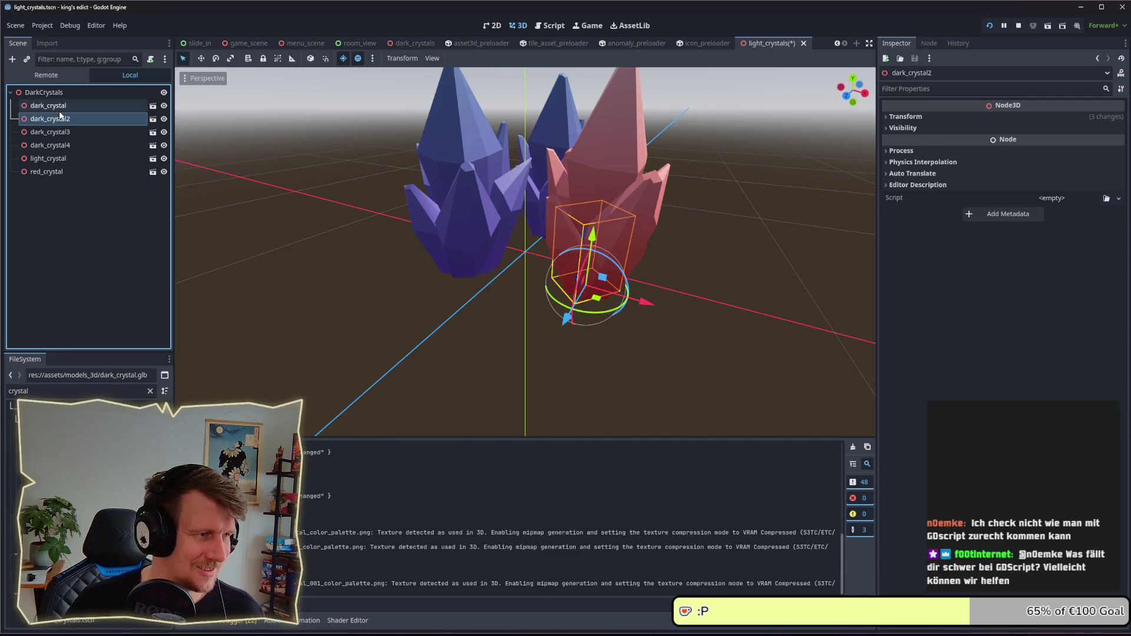
{"action": "left_click", "coordinate": [60, 132]}
{"action": "left_click", "coordinate": [61, 145]}
{"action": "left_click", "coordinate": [62, 158]}
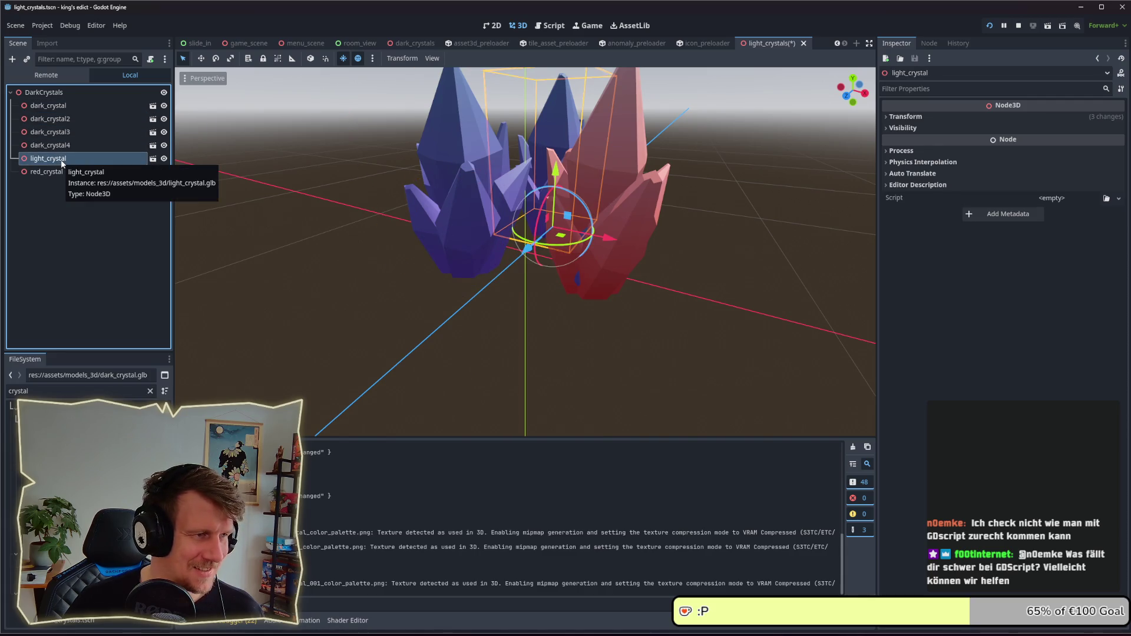
{"action": "key", "text": "alt+Tab"}
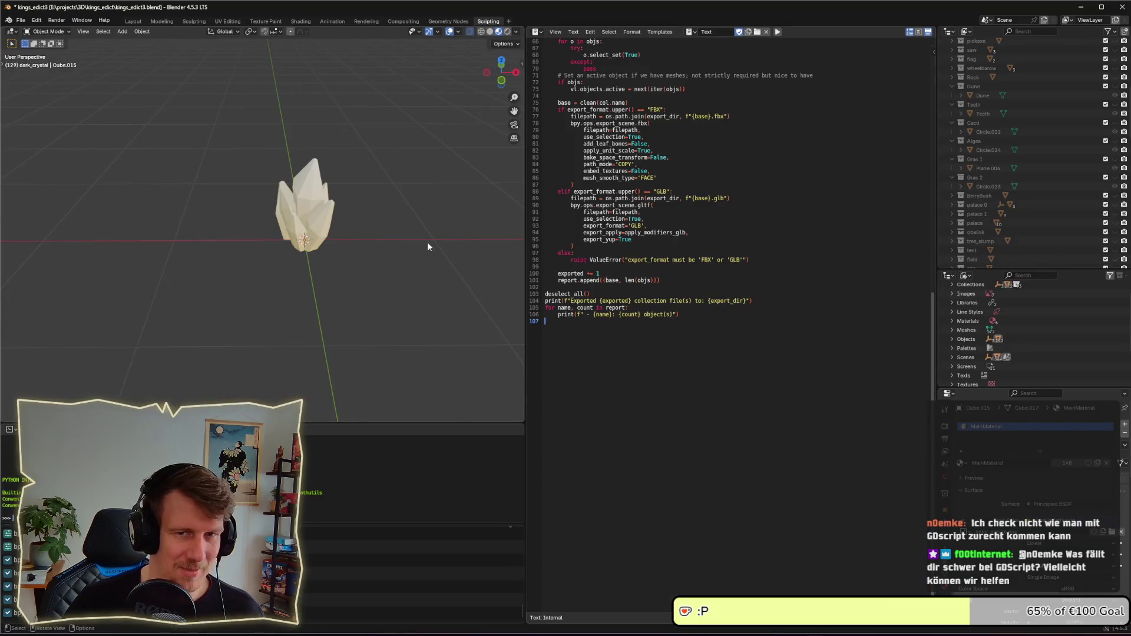
- Hide the dark_crystal, light_crystal.001 and red_crystal collections in the Outliner
{"action": "scroll", "coordinate": [1040, 189], "scroll_direction": "down", "scroll_amount": 1}
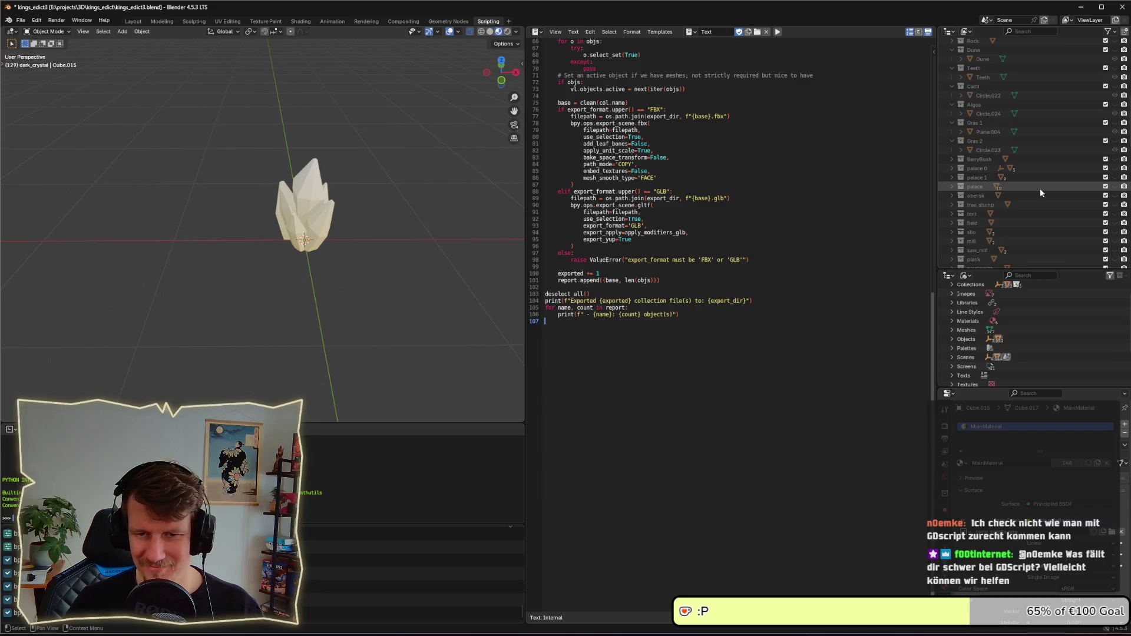
{"action": "scroll", "coordinate": [1040, 193], "scroll_direction": "down", "scroll_amount": 10}
{"action": "left_click", "coordinate": [1114, 177]}
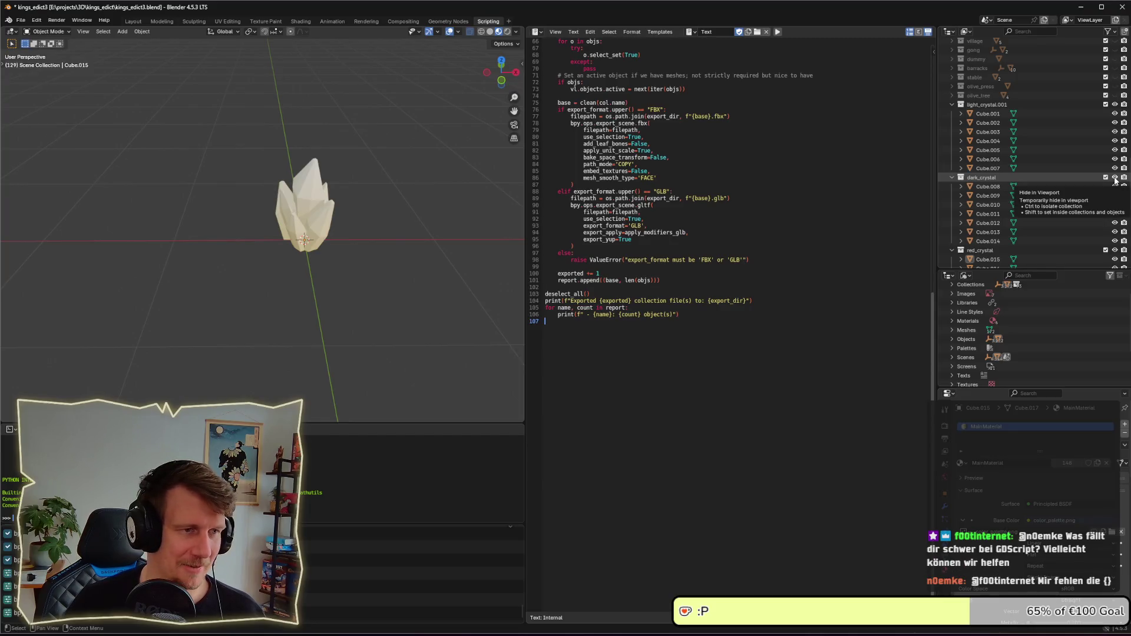
{"action": "left_click", "coordinate": [1114, 104]}
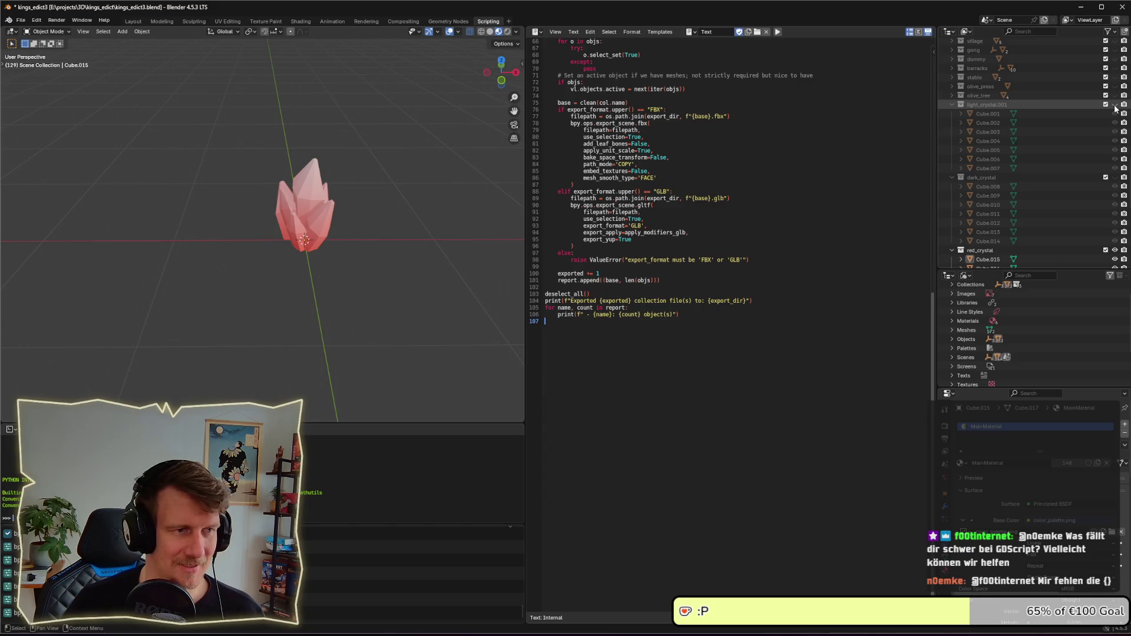
{"action": "left_click", "coordinate": [1114, 107]}
{"action": "left_click", "coordinate": [1114, 106]}
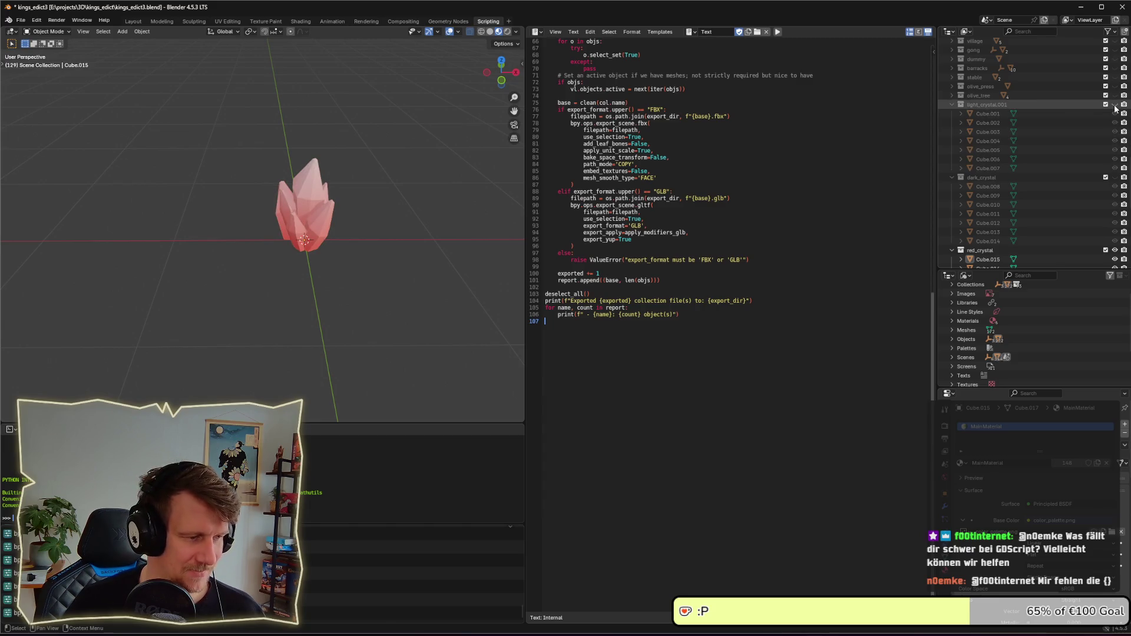
{"action": "left_click", "coordinate": [1114, 250]}
- Briefly re-show the dark and white crystals, leave all hidden, and return to Godot's light_crystals scene
{"action": "left_click", "coordinate": [1114, 177]}
{"action": "left_click", "coordinate": [1115, 177]}
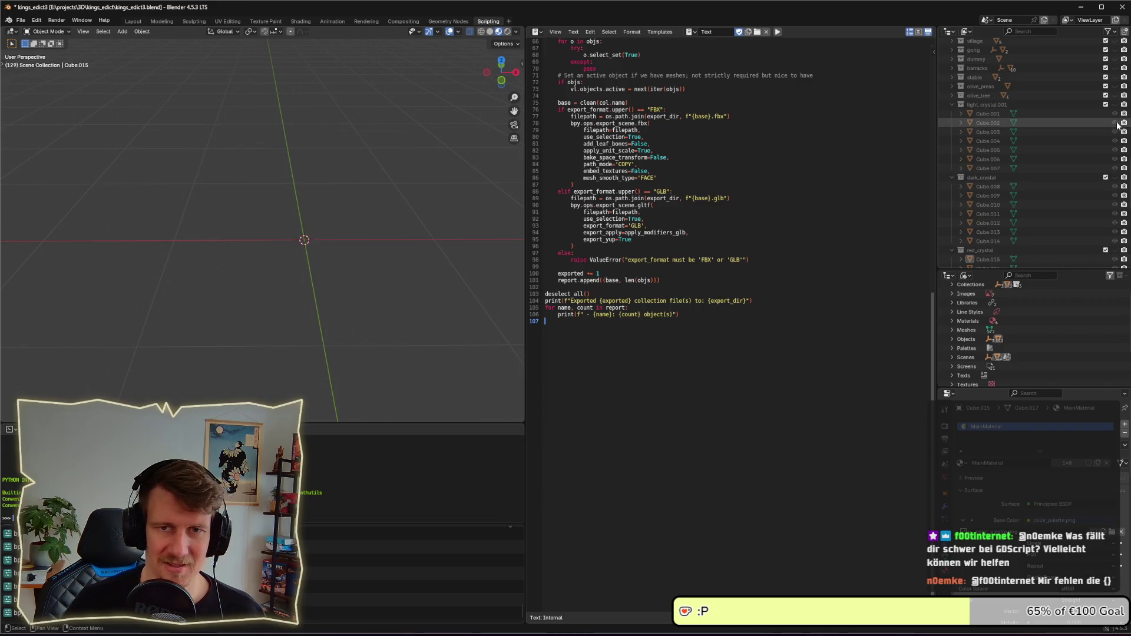
{"action": "left_click", "coordinate": [1114, 104]}
{"action": "left_click", "coordinate": [1114, 105]}
{"action": "left_click", "coordinate": [1115, 105]}
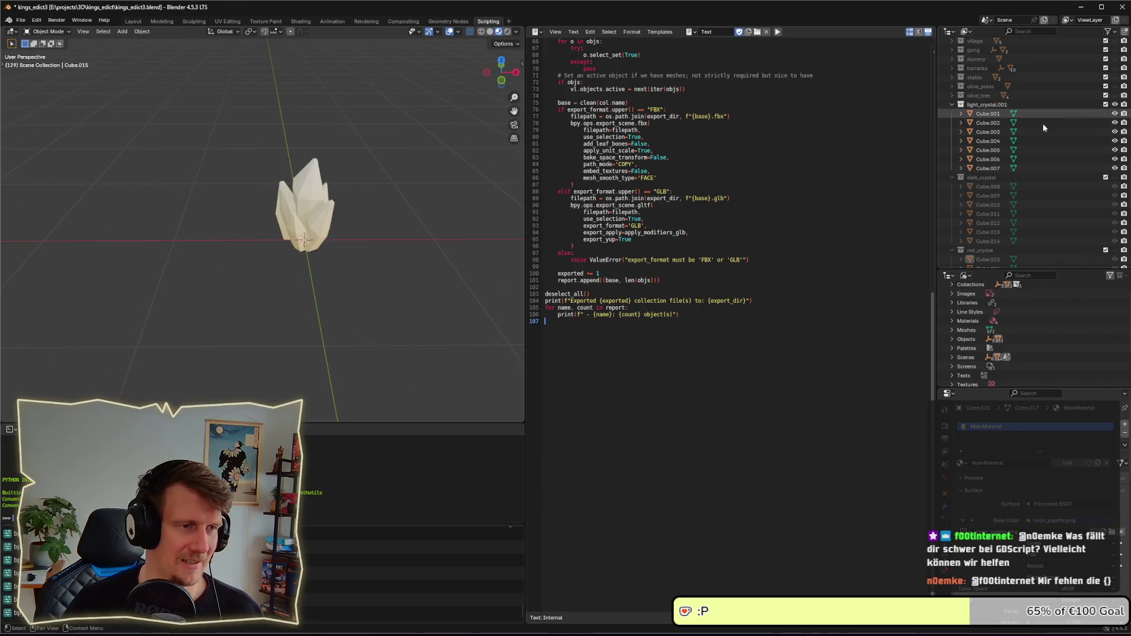
{"action": "left_click", "coordinate": [1114, 105]}
{"action": "key", "text": "alt+Tab"}
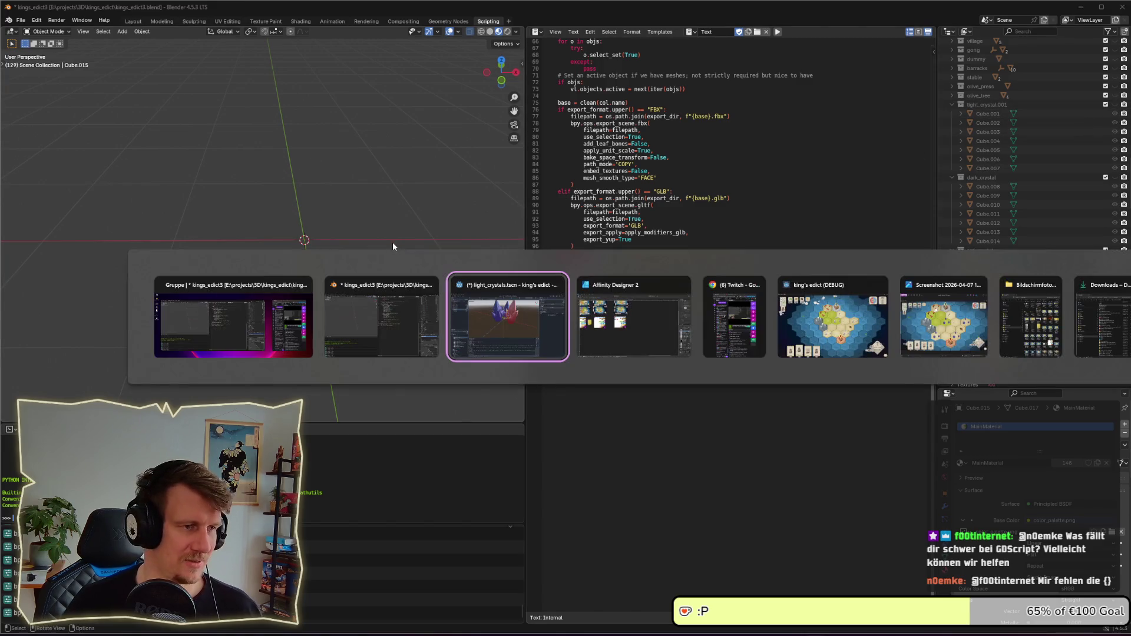
{"action": "left_click", "coordinate": [468, 326]}
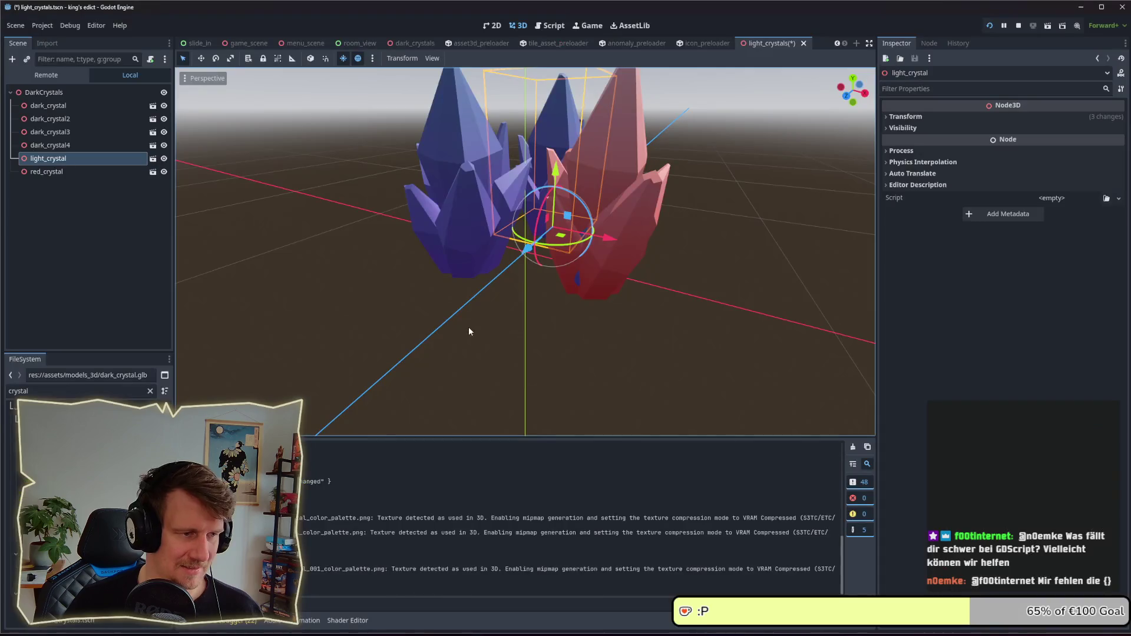
- Check the import settings of light_crystal.glb and light_crystal_001.glb
{"action": "left_click", "coordinate": [59, 430]}
{"action": "double_click", "coordinate": [59, 430]}
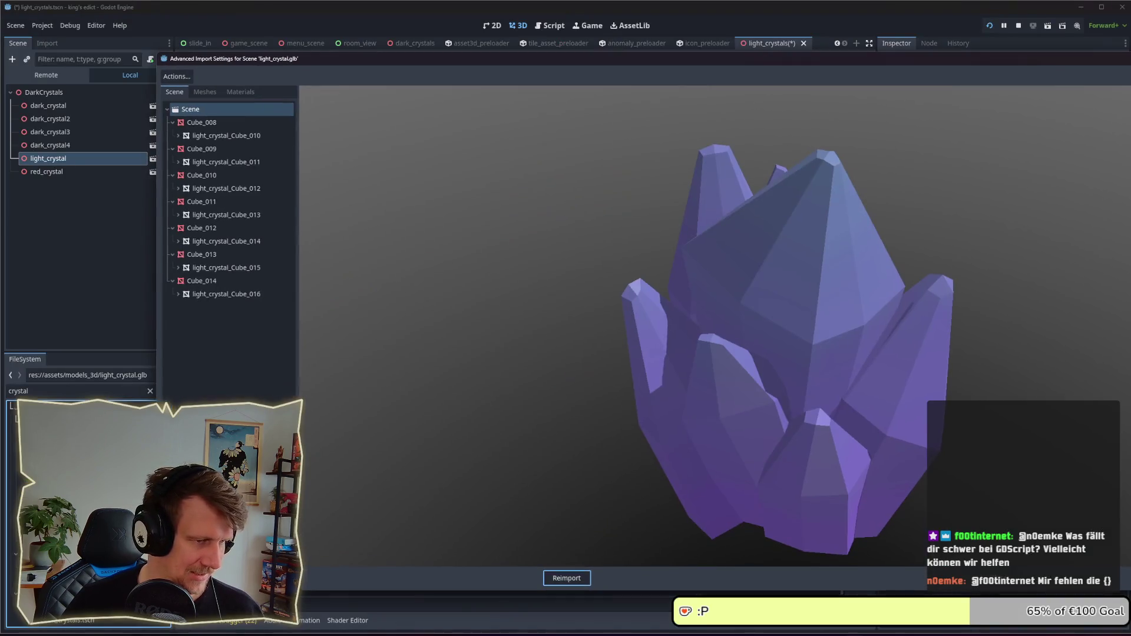
{"action": "key", "text": "Escape"}
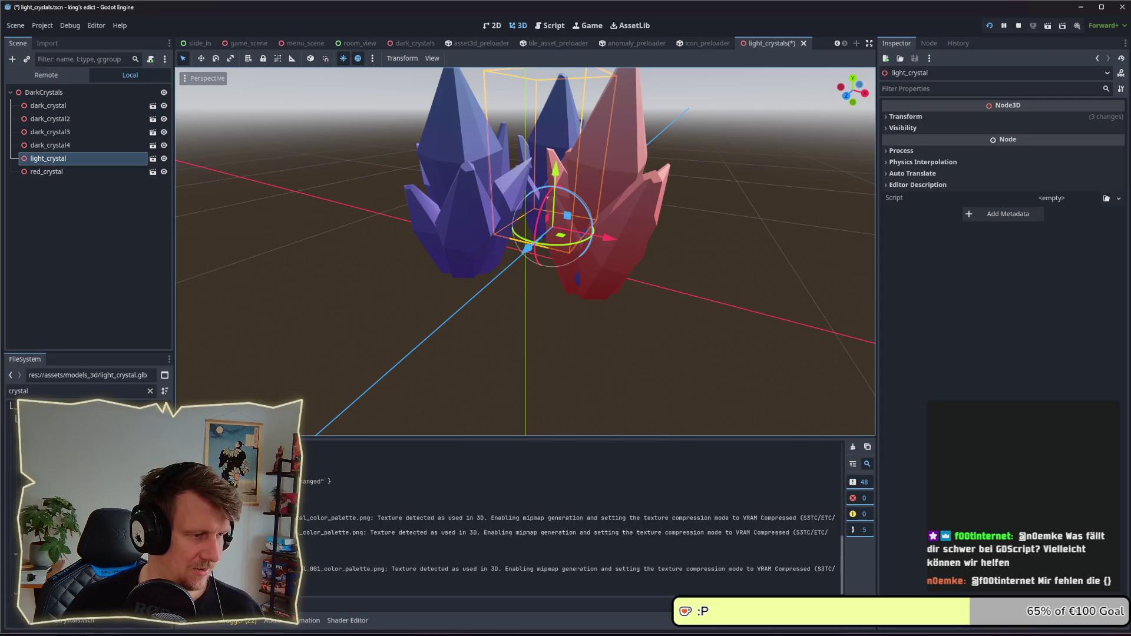
{"action": "double_click", "coordinate": [59, 443]}
{"action": "key", "text": "Escape"}
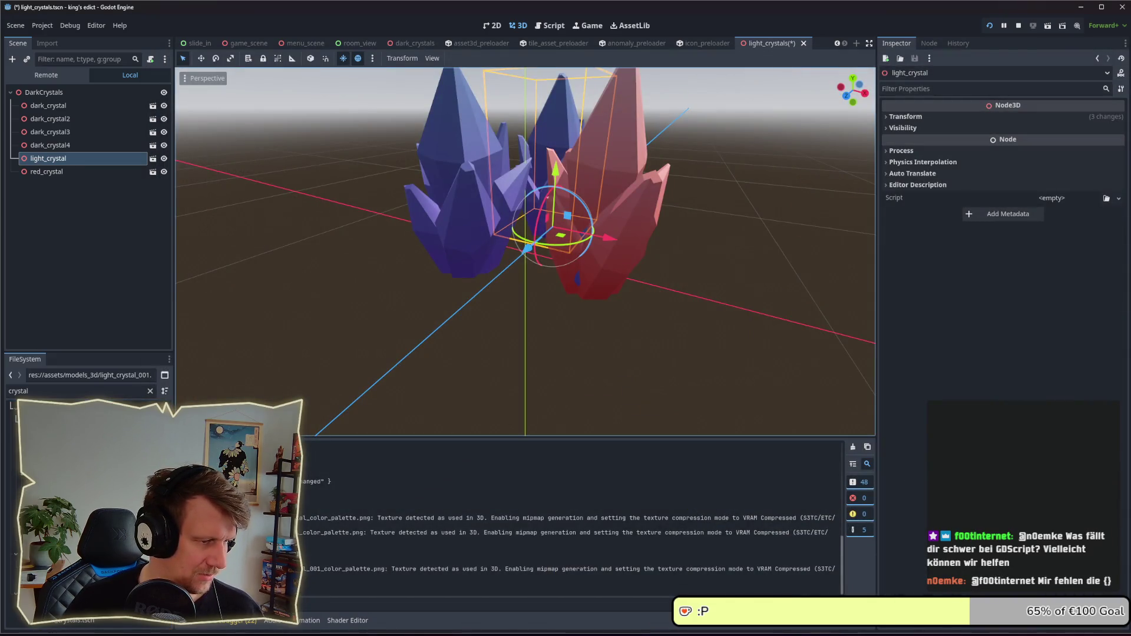
{"action": "left_click", "coordinate": [59, 430]}
- Delete the dark_crystal4, light_crystal and red_crystal nodes from the scene
{"action": "left_click", "coordinate": [70, 171]}
{"action": "left_click", "coordinate": [62, 144]}
{"action": "left_click", "coordinate": [64, 171], "text": "shift"}
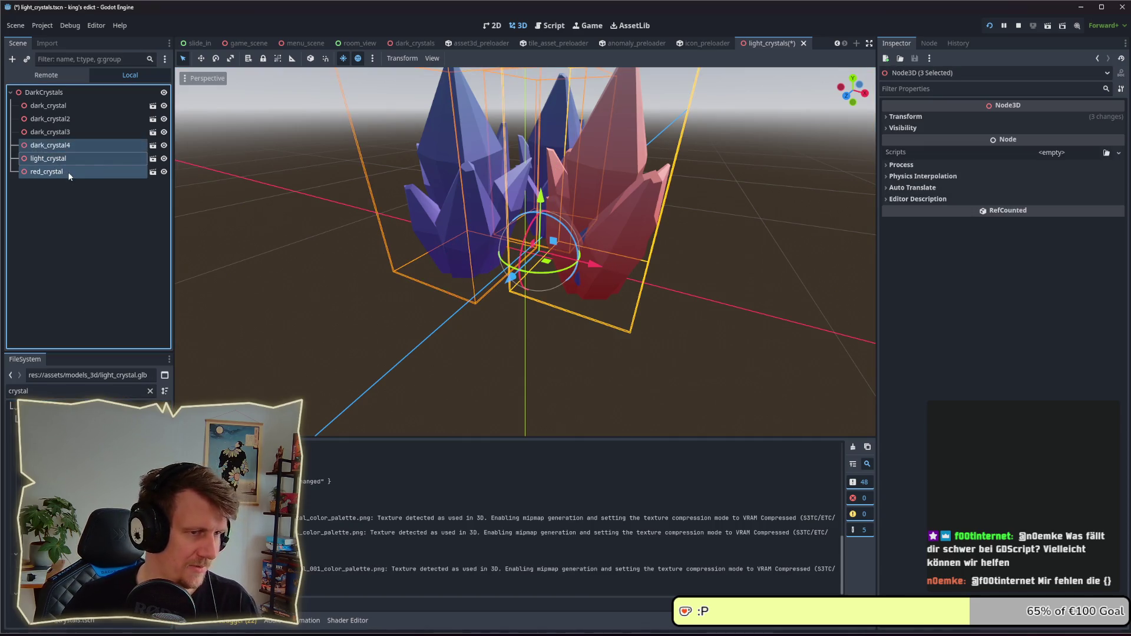
{"action": "key", "text": "Delete"}
{"action": "key", "text": "Return"}
- Remove the old light_crystal.glb file from the FileSystem dock
{"action": "left_click", "coordinate": [58, 443]}
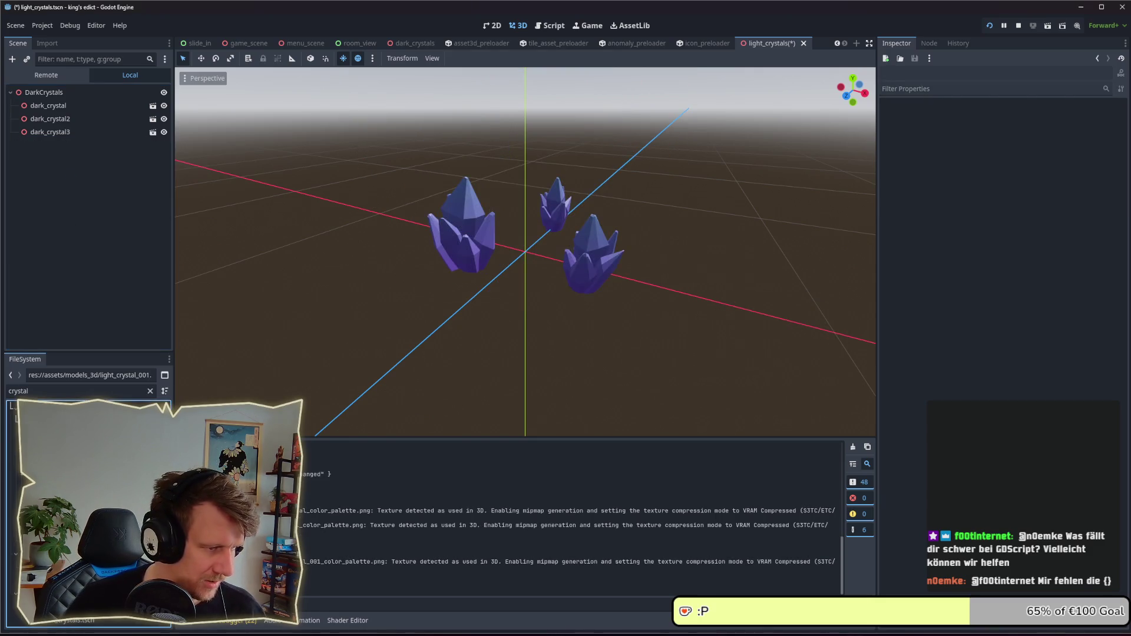
{"action": "key", "text": "Delete"}
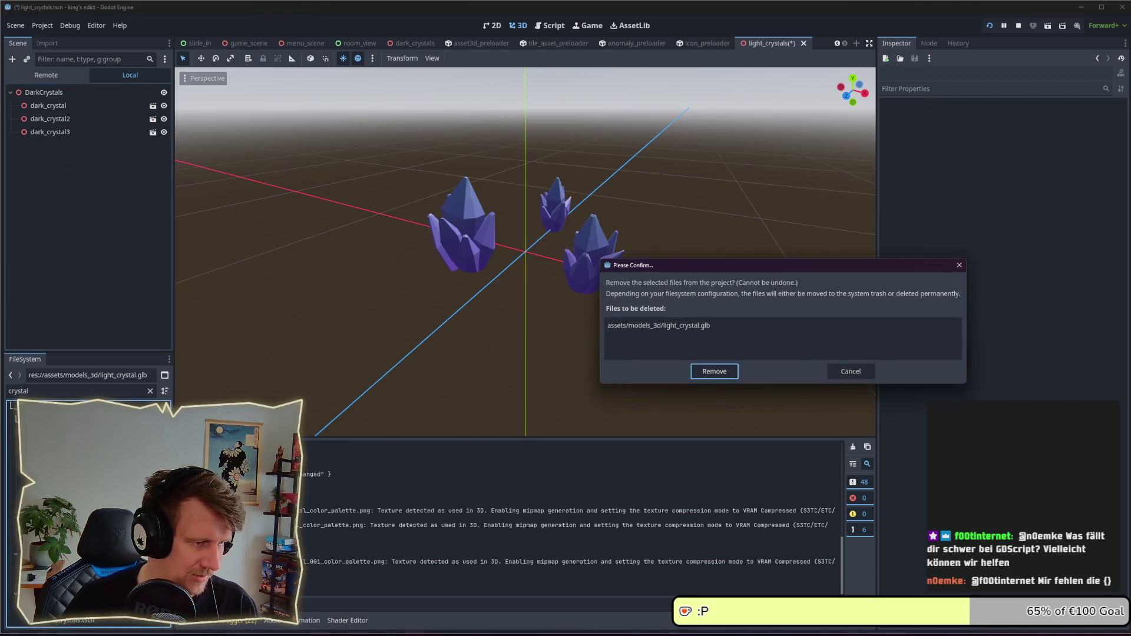
{"action": "key", "text": "Return"}
{"action": "key", "text": "Return"}
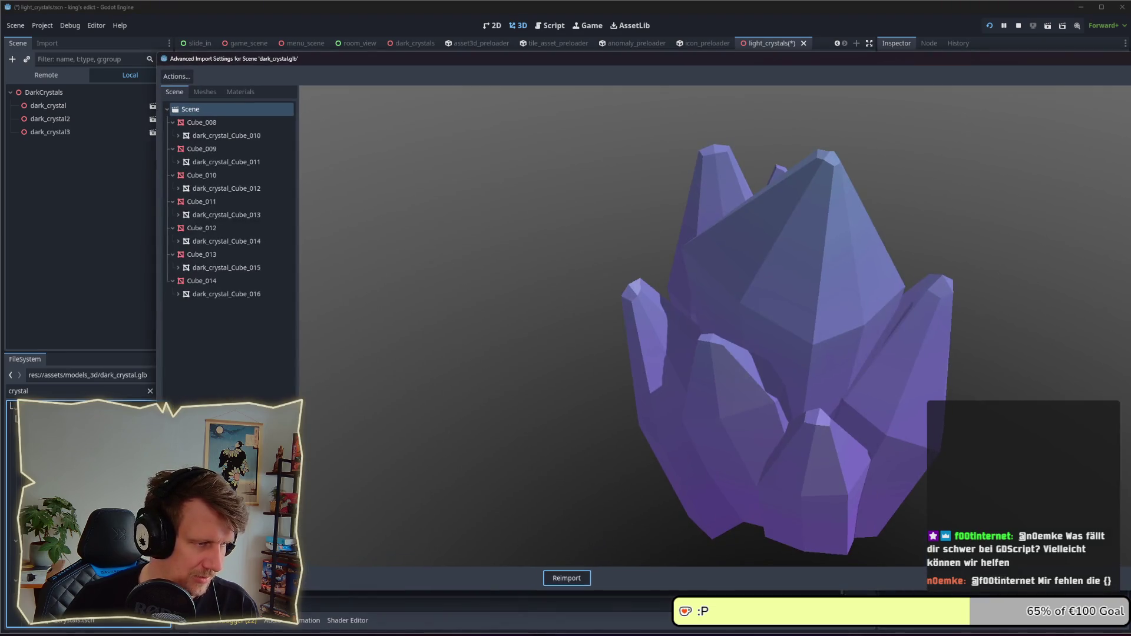
{"action": "key", "text": "Escape"}
{"action": "key", "text": "Down"}
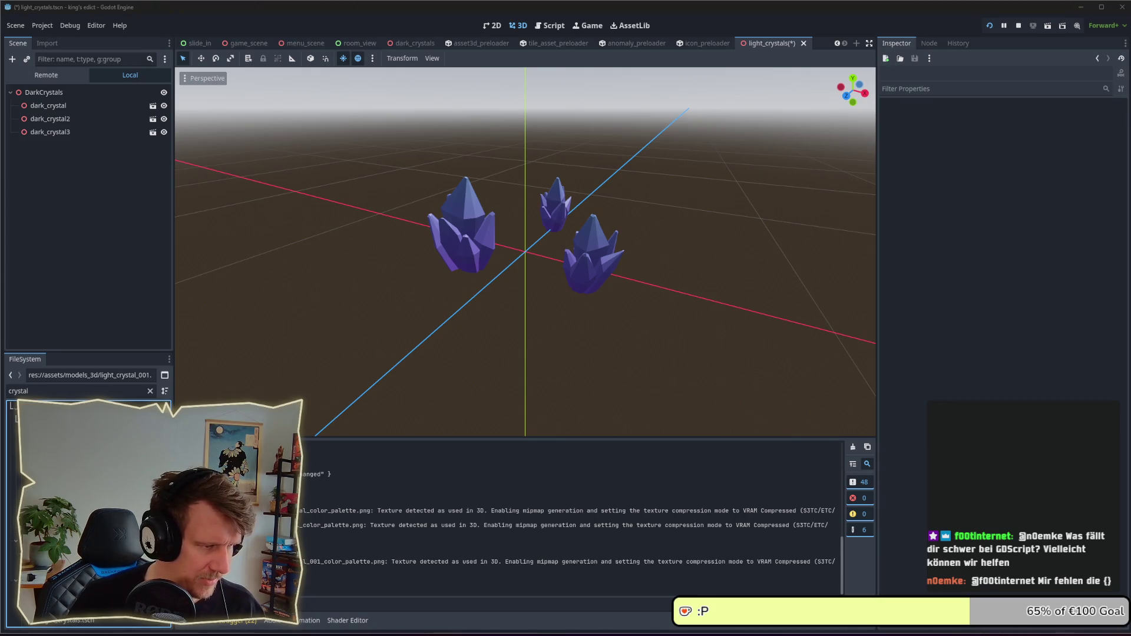
{"action": "key", "text": "alt+Tab"}
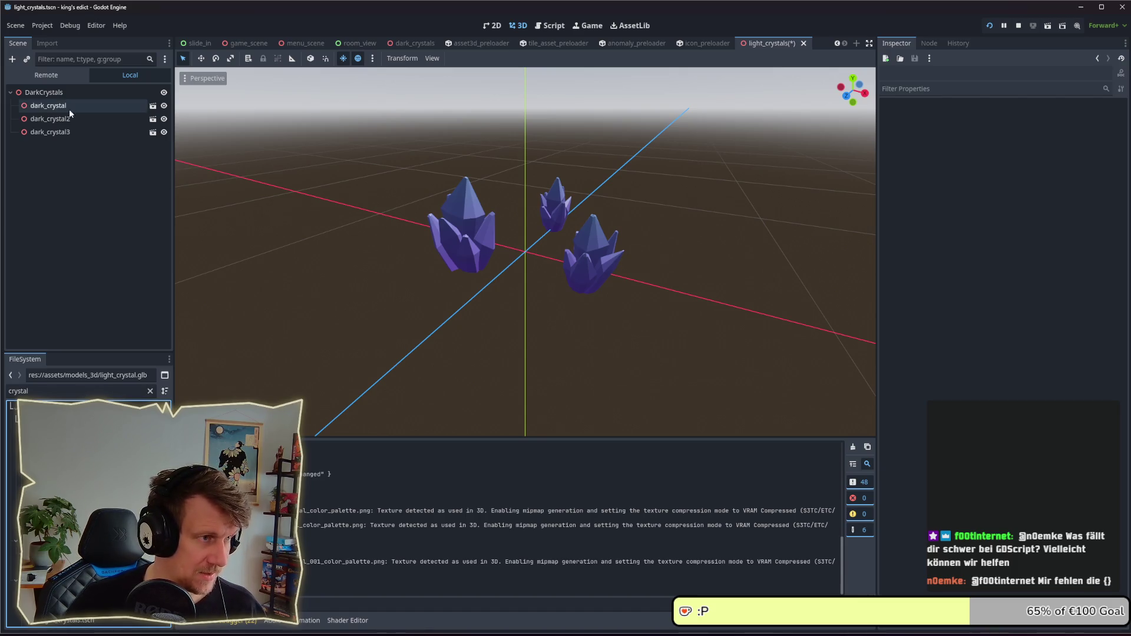
- Rename the root node from DarkCrystals to LightCrystals and save the scene
{"action": "left_click", "coordinate": [714, 44]}
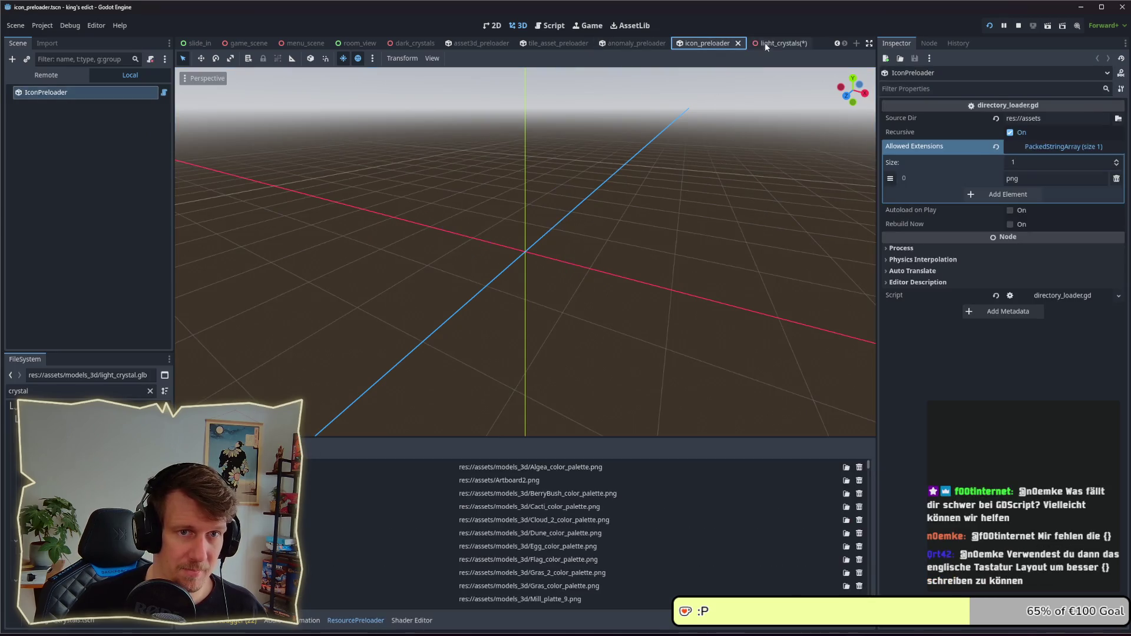
{"action": "left_click", "coordinate": [768, 43]}
{"action": "left_click", "coordinate": [40, 93]}
{"action": "left_click", "coordinate": [40, 94]}
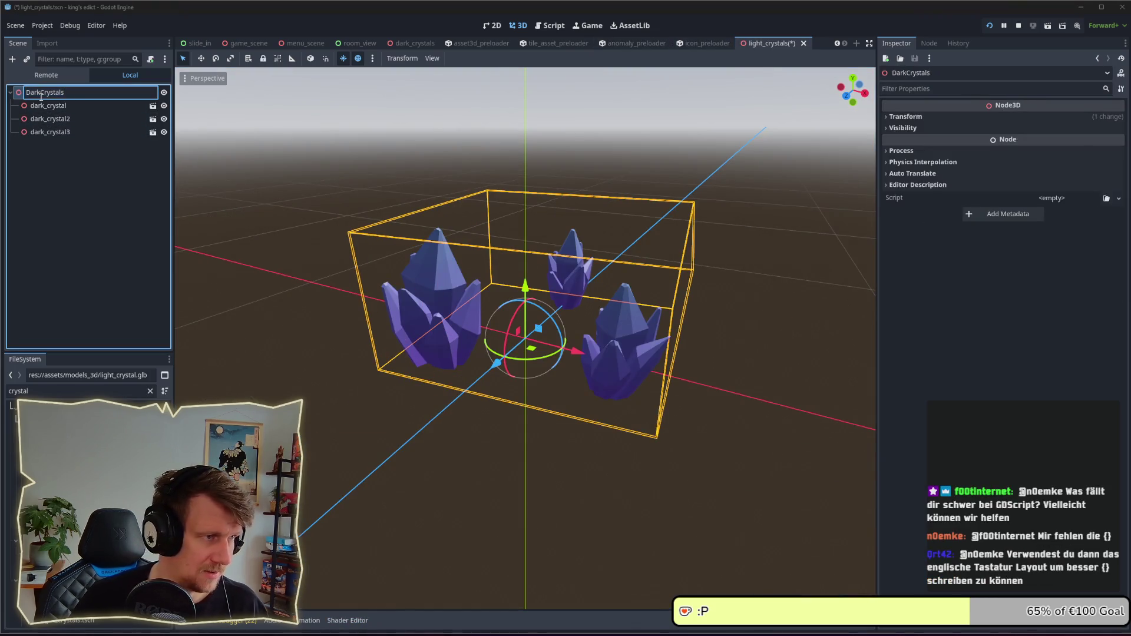
{"action": "key", "text": "BackSpace"}
{"action": "key", "text": "BackSpace"}
{"action": "key", "text": "BackSpace"}
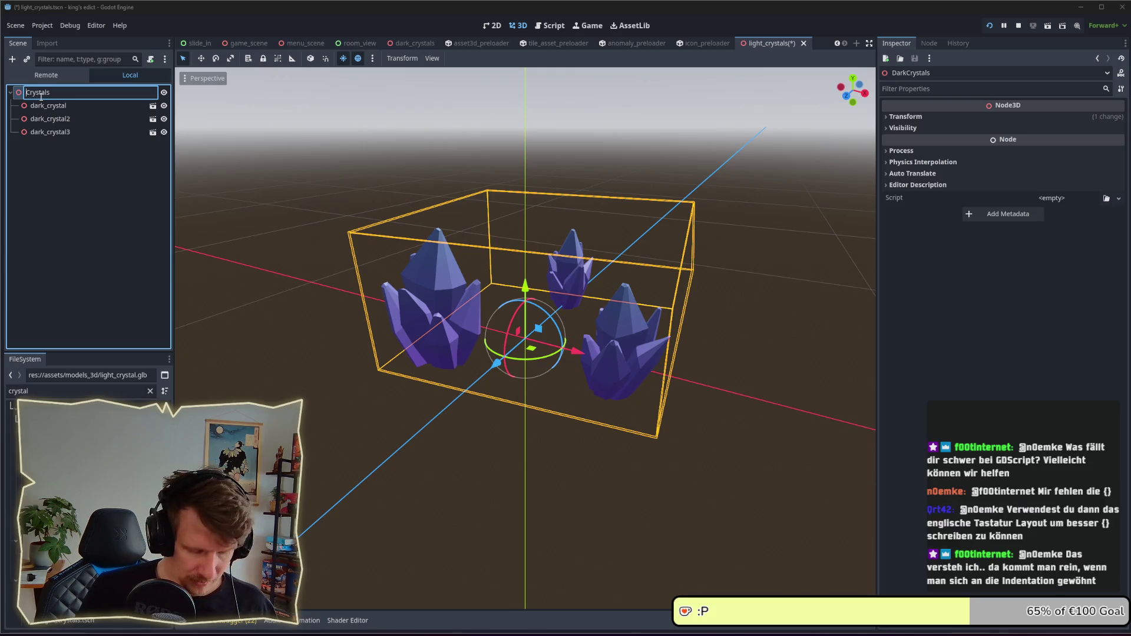
{"action": "type", "text": "Light"}
{"action": "key", "text": "Return"}
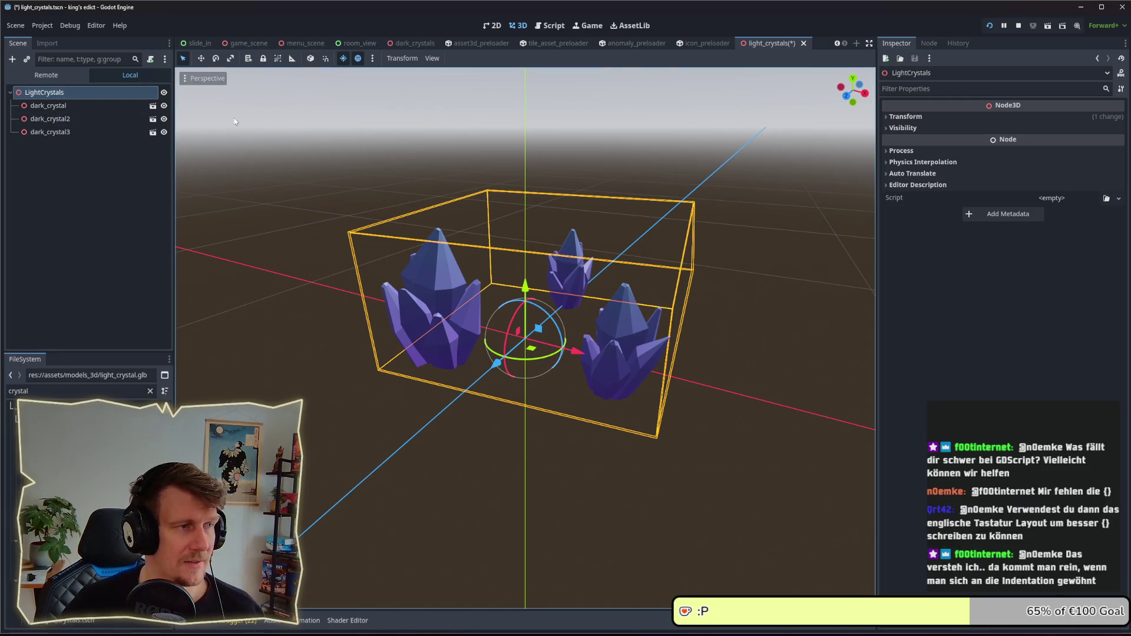
{"action": "key", "text": "ctrl+s"}
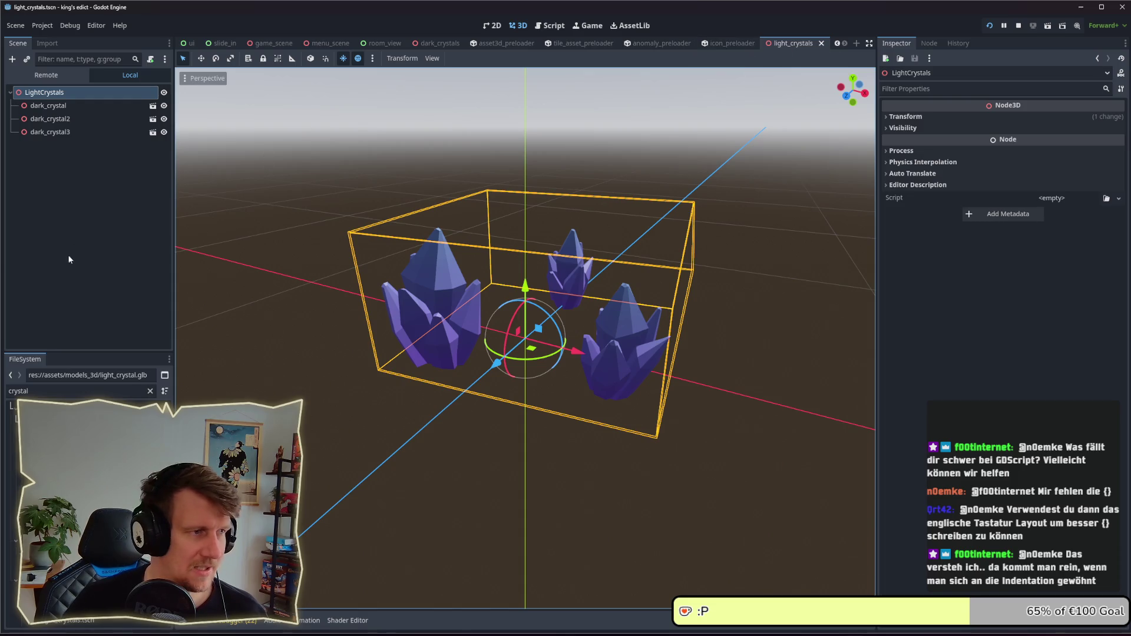
- Add light_crystal.glb to the scene, place it at the back cluster, scale it to 0.435, rotate it, and save
{"action": "left_click", "coordinate": [76, 118]}
{"action": "left_click", "coordinate": [35, 406]}
{"action": "mouse_move", "coordinate": [115, 383]}
{"action": "left_mouse_down"}
{"action": "mouse_move", "coordinate": [74, 117]}
{"action": "mouse_move", "coordinate": [77, 141]}
{"action": "left_mouse_up"}
{"action": "mouse_move", "coordinate": [541, 344]}
{"action": "left_mouse_down"}
{"action": "mouse_move", "coordinate": [541, 320]}
{"action": "mouse_move", "coordinate": [575, 308]}
{"action": "left_mouse_up"}
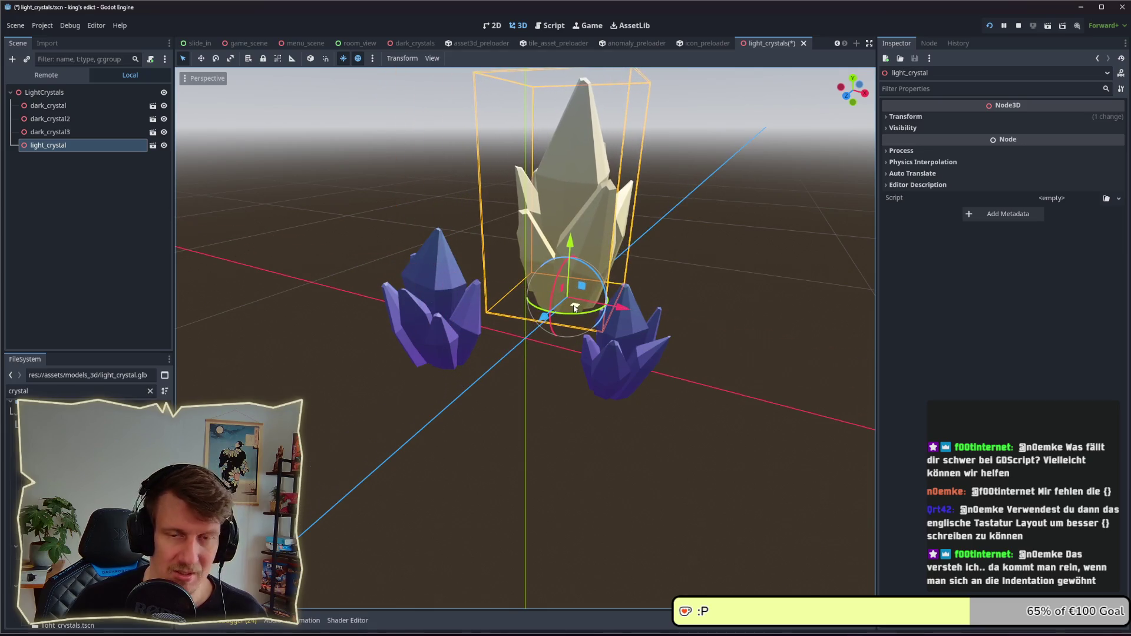
{"action": "left_click", "coordinate": [952, 115]}
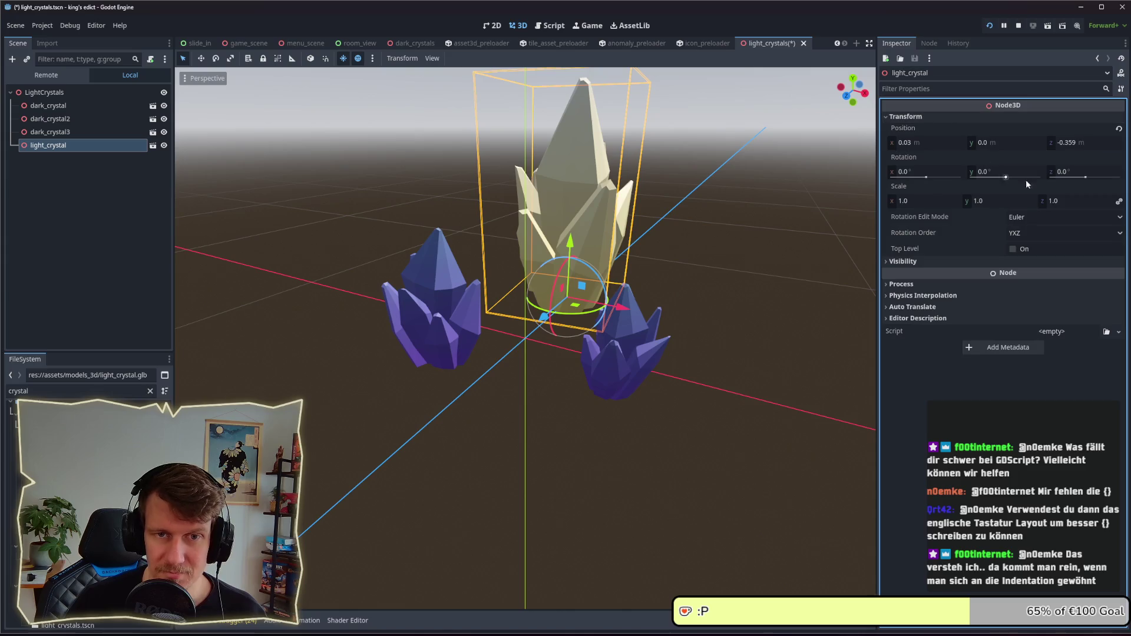
{"action": "left_click_drag", "start_coordinate": [1083, 198], "coordinate": [1008, 198]}
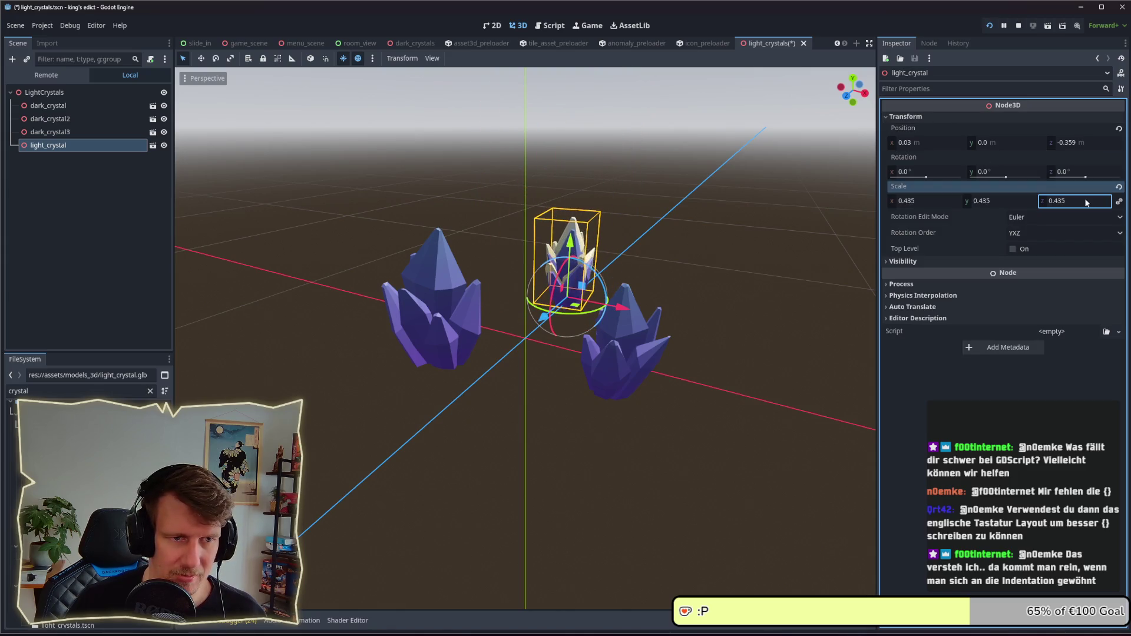
{"action": "left_click_drag", "start_coordinate": [574, 307], "coordinate": [572, 318]}
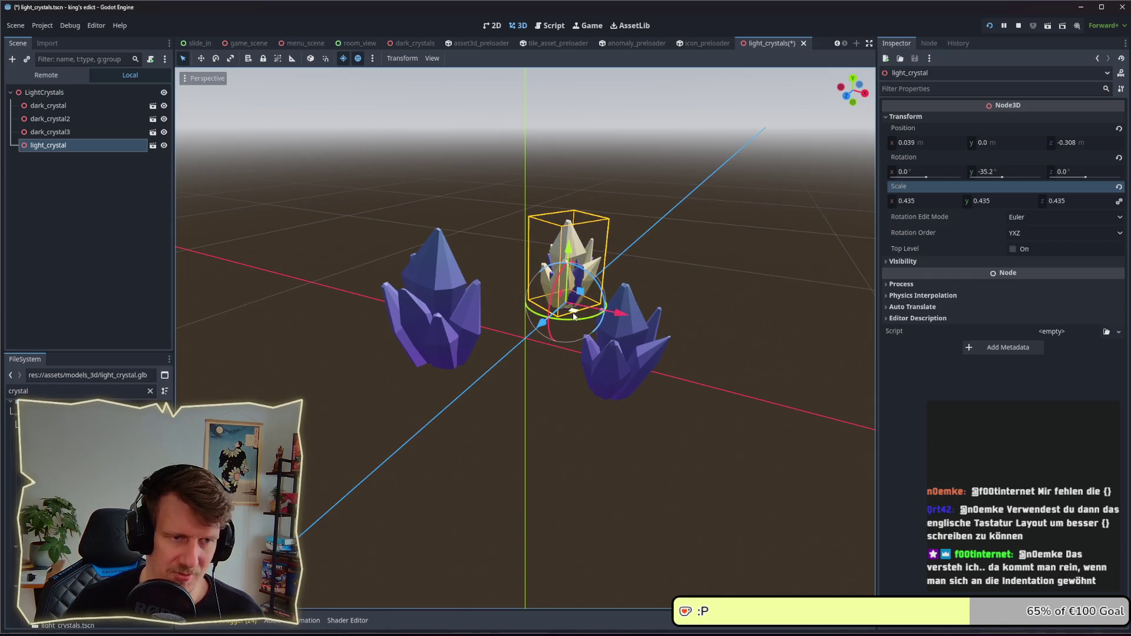
{"action": "key", "text": "ctrl+s"}
- Duplicate the light crystal onto the left dark crystal, adjust its scale, and rotate it 15 degrees
{"action": "mouse_move", "coordinate": [680, 271]}
{"action": "left_mouse_down"}
{"action": "mouse_move", "coordinate": [600, 255]}
{"action": "mouse_move", "coordinate": [678, 271]}
{"action": "left_mouse_up"}
{"action": "key", "text": "ctrl+d"}
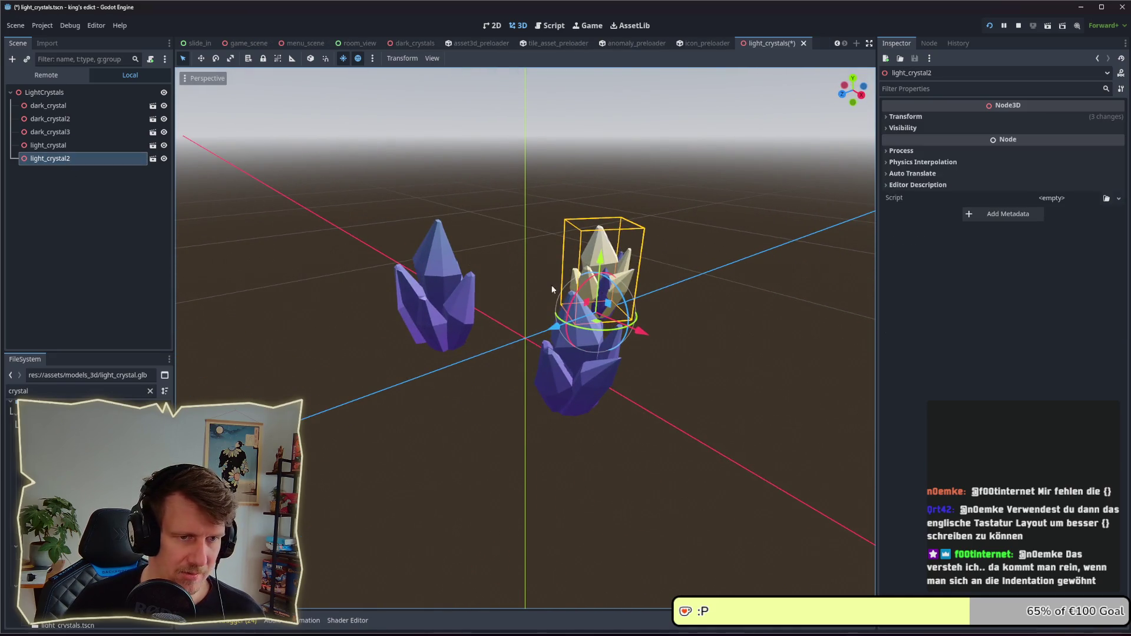
{"action": "mouse_move", "coordinate": [611, 332]}
{"action": "left_mouse_down"}
{"action": "mouse_move", "coordinate": [440, 361]}
{"action": "mouse_move", "coordinate": [838, 179]}
{"action": "left_mouse_up"}
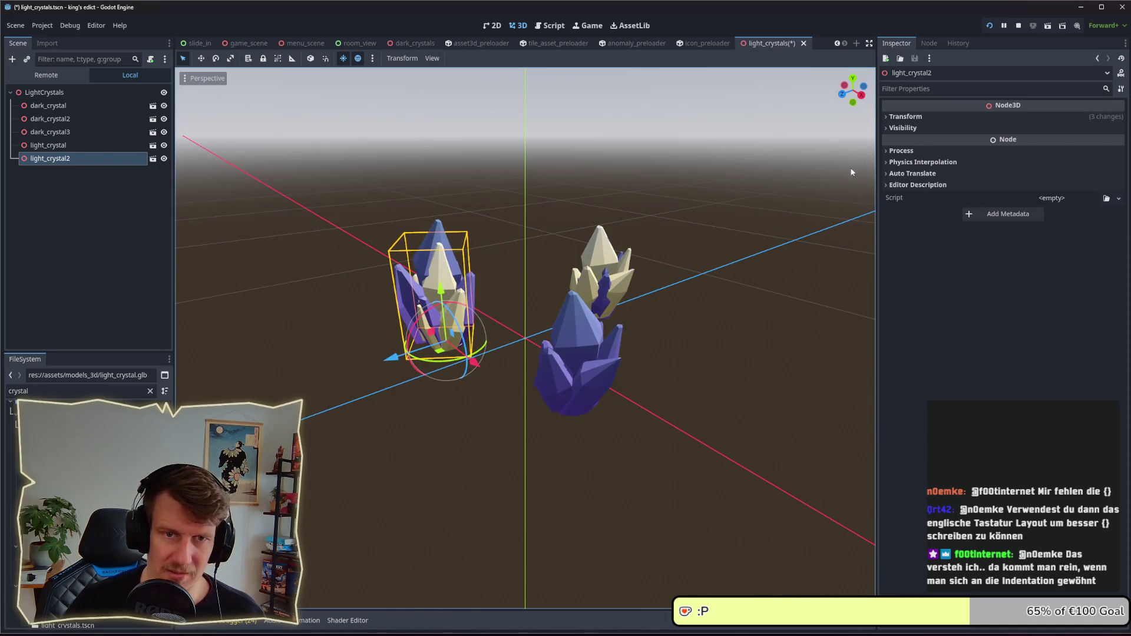
{"action": "left_click", "coordinate": [905, 116]}
{"action": "mouse_move", "coordinate": [996, 201]}
{"action": "left_mouse_down"}
{"action": "mouse_move", "coordinate": [1030, 201]}
{"action": "mouse_move", "coordinate": [980, 200]}
{"action": "left_mouse_up"}
{"action": "left_click_drag", "start_coordinate": [451, 362], "coordinate": [426, 345]}
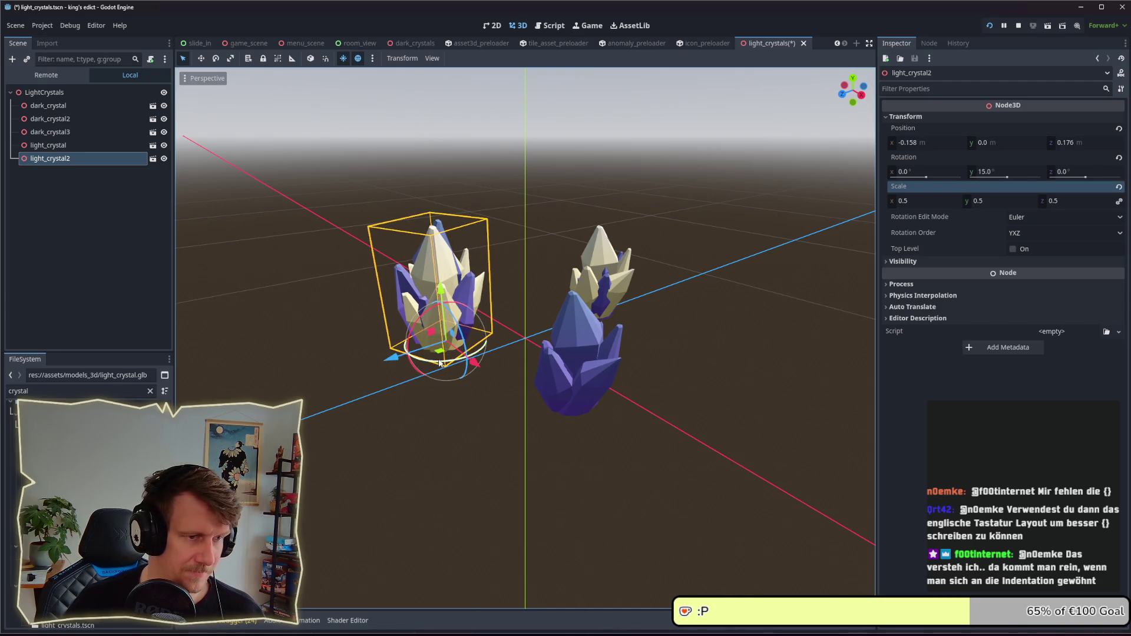
- Add a third light crystal at the right cluster, scaled to 0.425 and slightly rotated
{"action": "key", "text": "ctrl+d"}
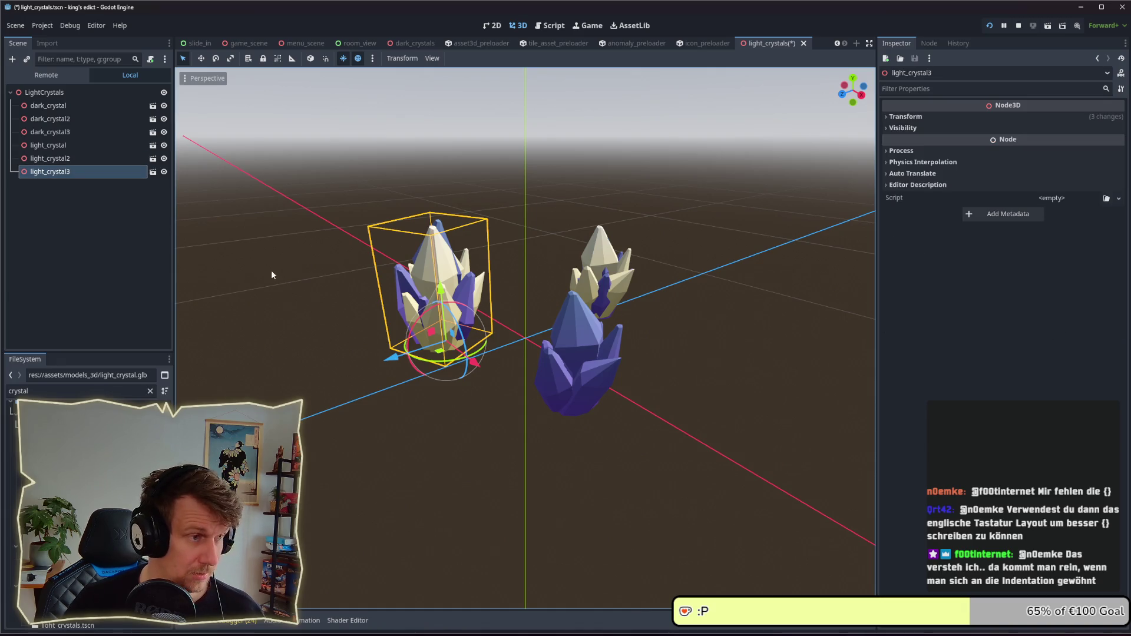
{"action": "mouse_move", "coordinate": [446, 352]}
{"action": "left_mouse_down"}
{"action": "mouse_move", "coordinate": [533, 380]}
{"action": "mouse_move", "coordinate": [577, 416]}
{"action": "mouse_move", "coordinate": [548, 417]}
{"action": "left_mouse_up"}
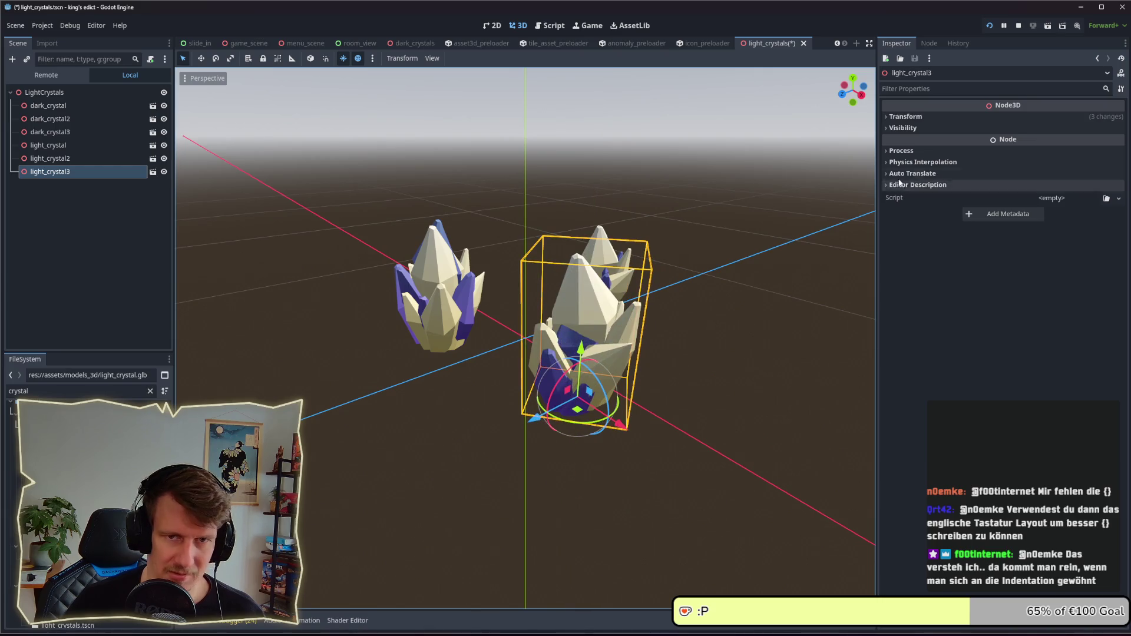
{"action": "left_click", "coordinate": [941, 114]}
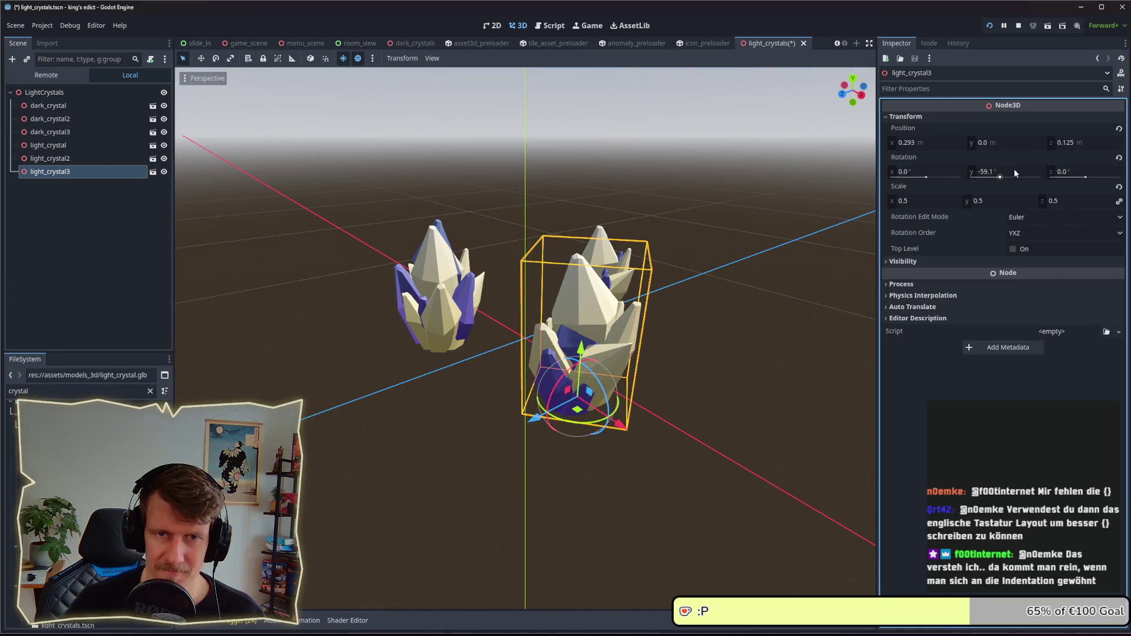
{"action": "left_click_drag", "start_coordinate": [1072, 205], "coordinate": [1048, 216]}
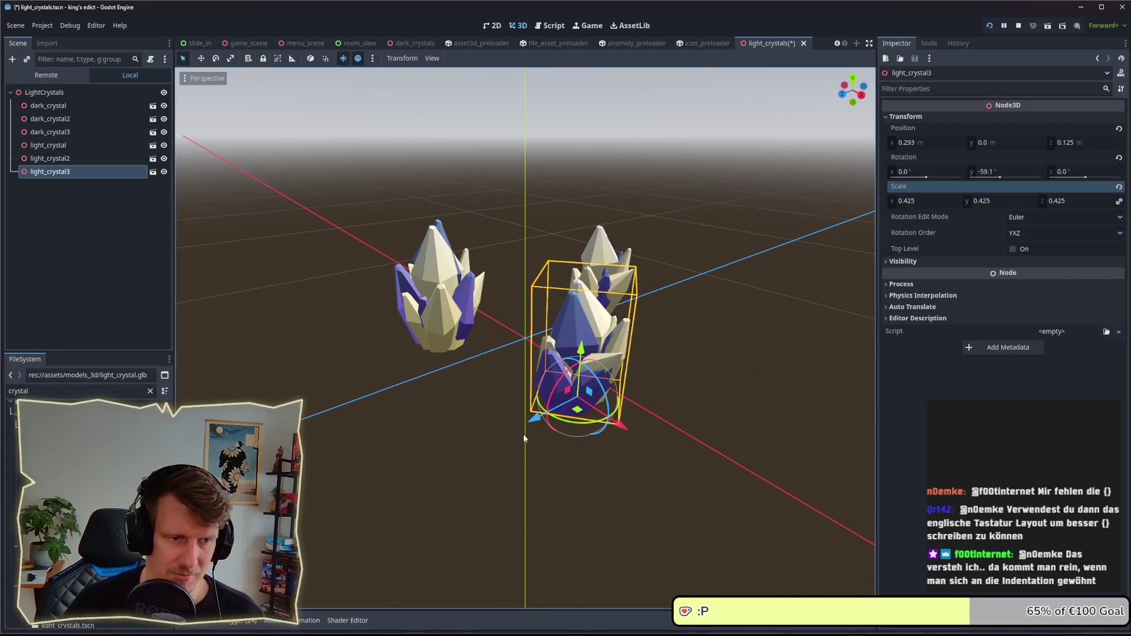
{"action": "left_click_drag", "start_coordinate": [580, 429], "coordinate": [573, 418]}
- Delete the three dark_crystal nodes
{"action": "left_click", "coordinate": [53, 106]}
{"action": "left_click", "coordinate": [67, 134], "text": "shift"}
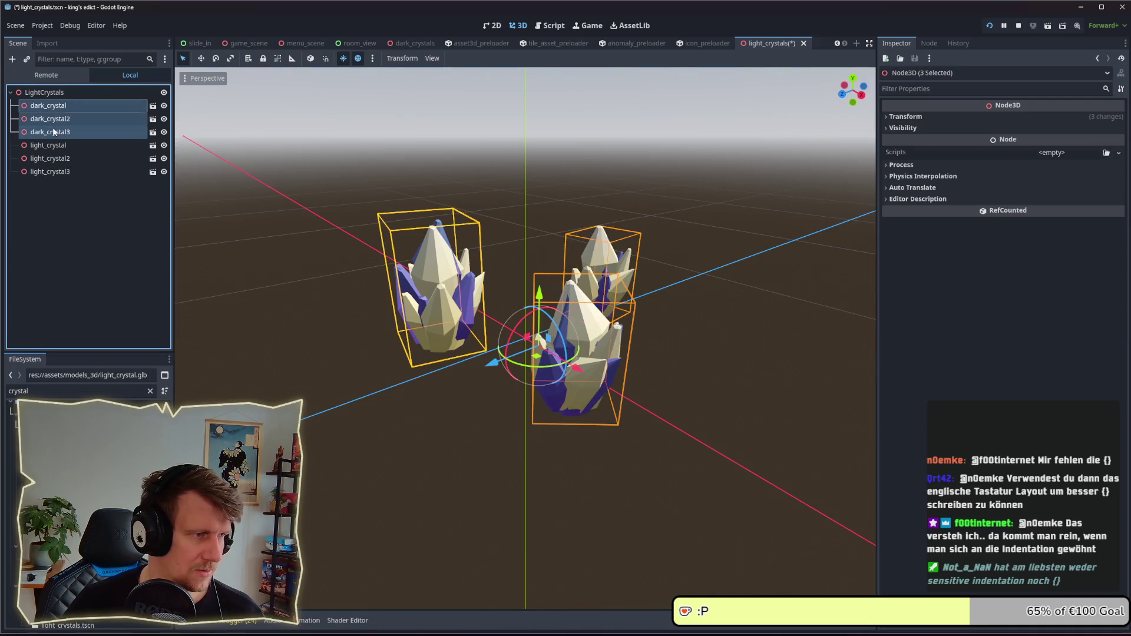
{"action": "key", "text": "Delete"}
{"action": "key", "text": "Return"}
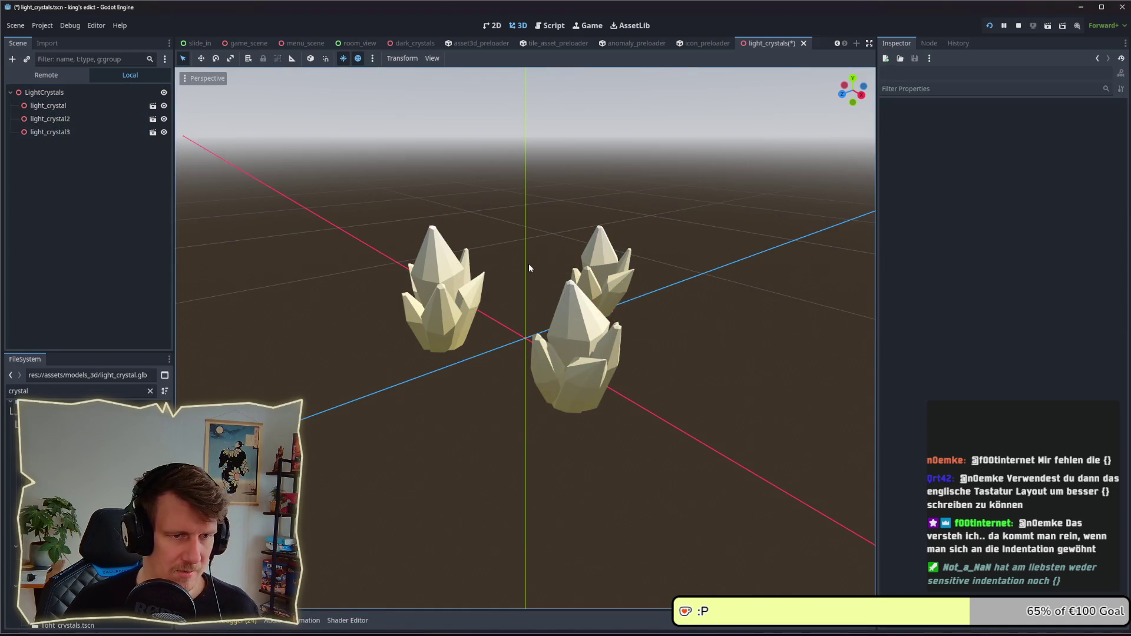
- Save the LightCrystals scene and orbit around the three light crystals to inspect them
{"action": "key", "text": "ctrl+s"}
{"action": "mouse_move", "coordinate": [525, 265]}
{"action": "left_mouse_down"}
{"action": "mouse_move", "coordinate": [557, 300]}
{"action": "mouse_move", "coordinate": [539, 326]}
{"action": "mouse_move", "coordinate": [461, 305]}
{"action": "mouse_move", "coordinate": [503, 281]}
{"action": "left_mouse_up"}
{"action": "left_click", "coordinate": [503, 283]}
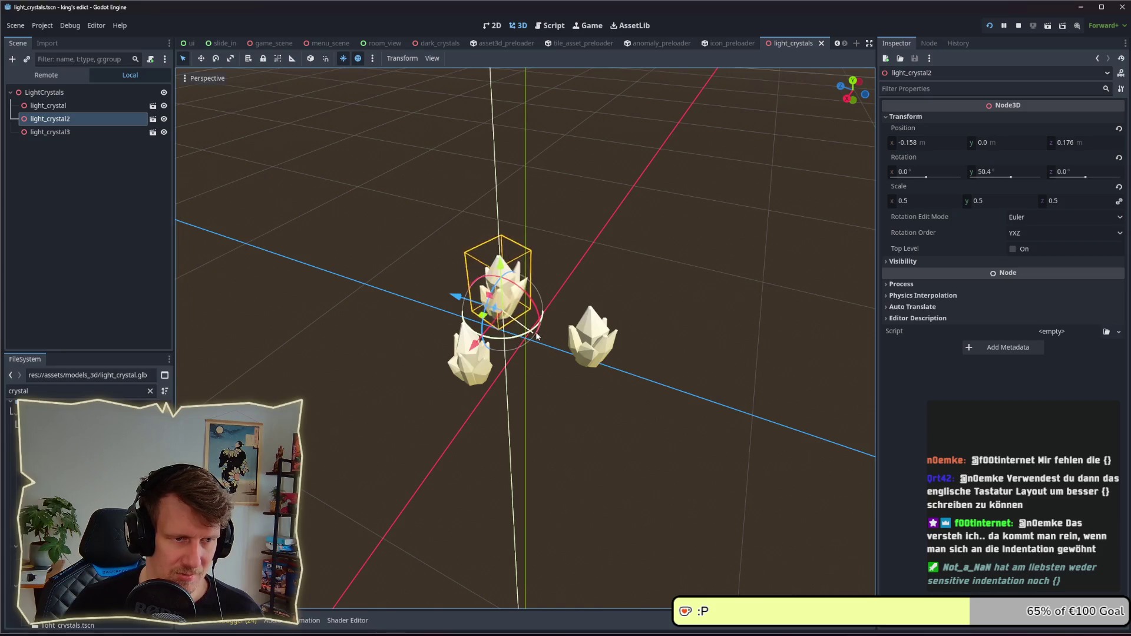
{"action": "left_click", "coordinate": [613, 267]}
{"action": "mouse_move", "coordinate": [615, 270]}
{"action": "left_mouse_down"}
{"action": "mouse_move", "coordinate": [606, 295]}
{"action": "mouse_move", "coordinate": [588, 298]}
{"action": "left_mouse_up"}
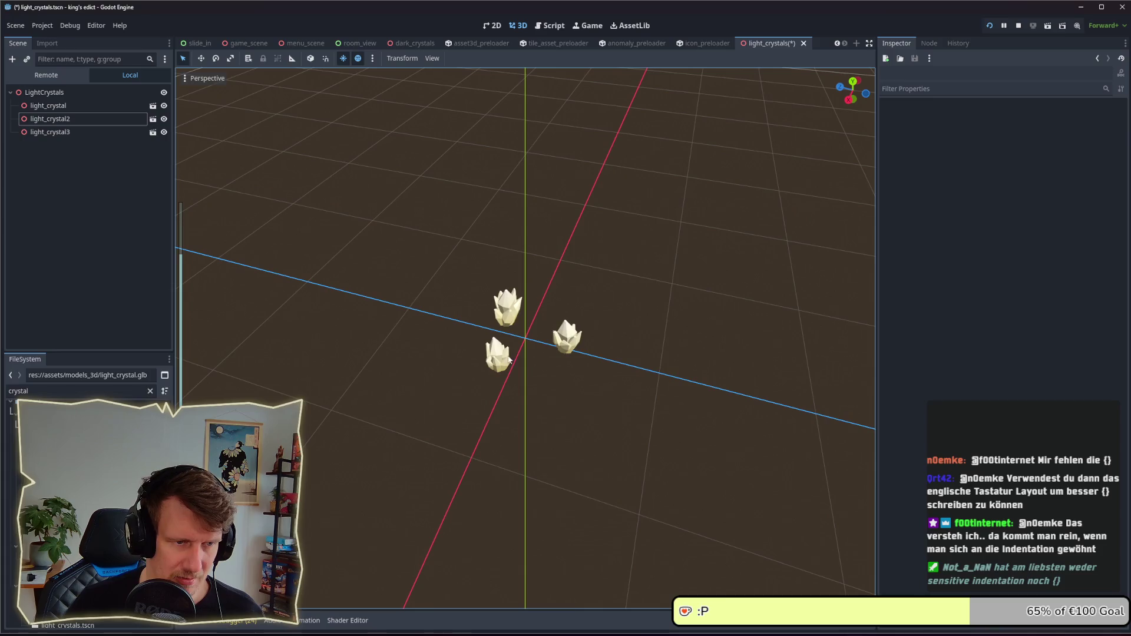
{"action": "left_click", "coordinate": [501, 358]}
{"action": "left_click", "coordinate": [609, 289]}
{"action": "left_click_drag", "start_coordinate": [609, 290], "coordinate": [616, 304]}
{"action": "scroll", "coordinate": [616, 301], "scroll_direction": "up", "scroll_amount": 5}
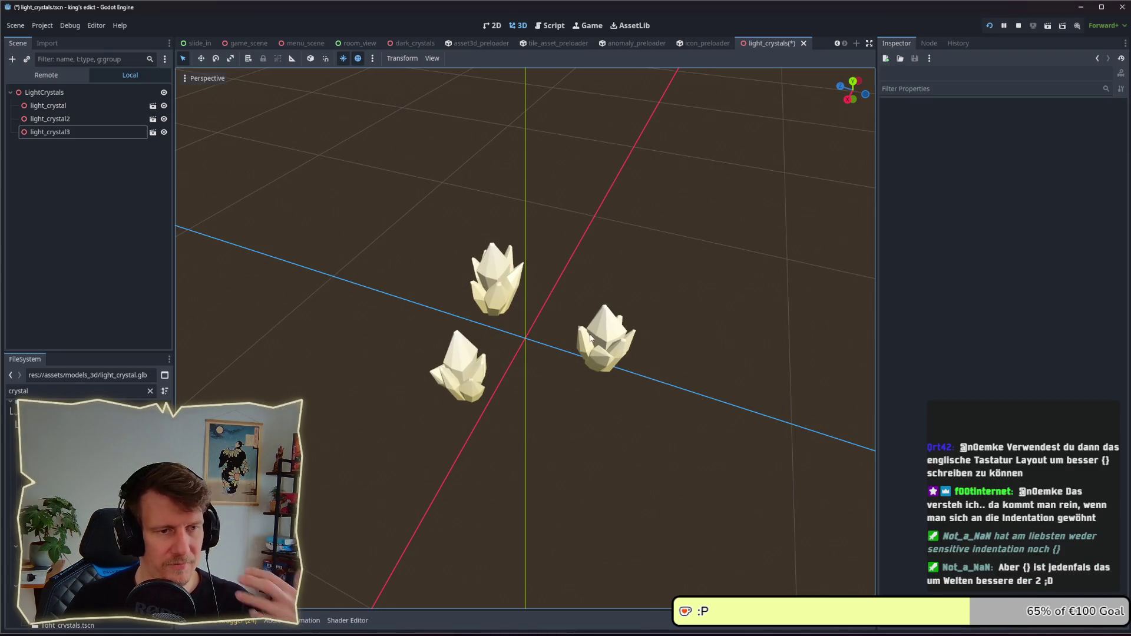
{"action": "scroll", "coordinate": [589, 335], "scroll_direction": "down", "scroll_amount": 3}
{"action": "key", "text": "ctrl+s"}
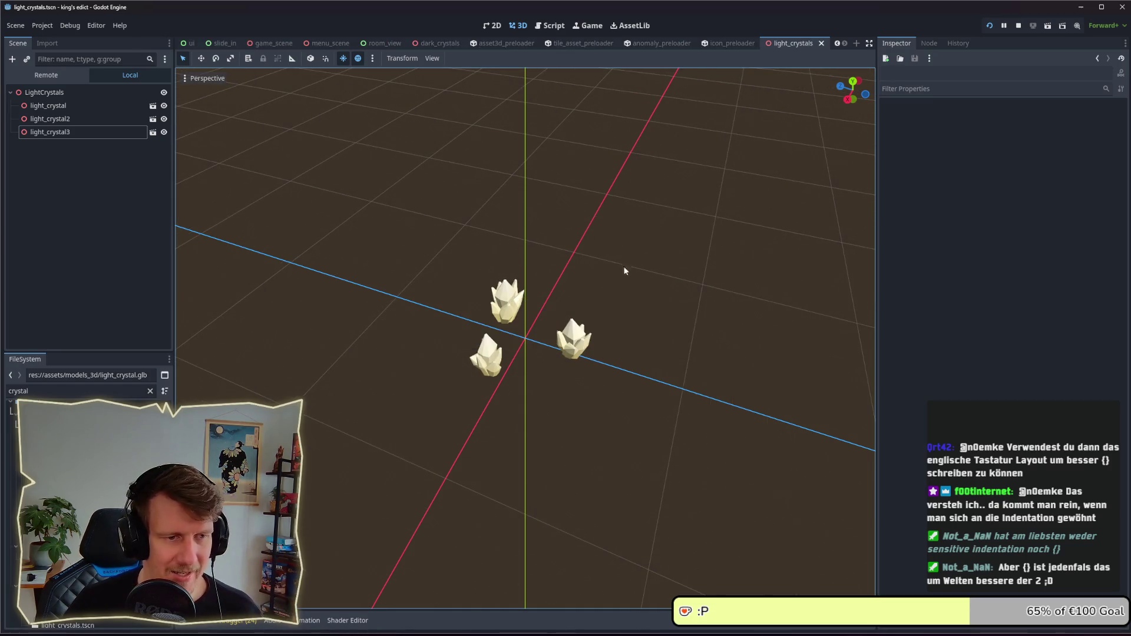
- Look at red_crystal.glb's import settings, then open red_crystals.tscn
{"action": "right_click", "coordinate": [491, 299]}
{"action": "key", "text": "Escape"}
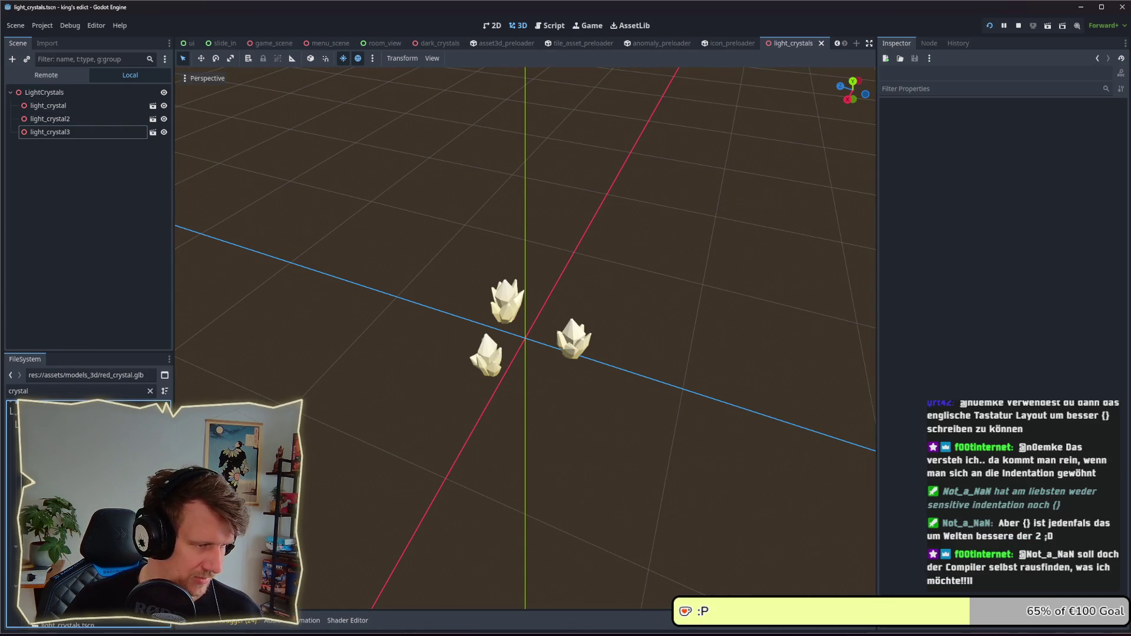
{"action": "double_click", "coordinate": [71, 436]}
{"action": "key", "text": "Escape"}
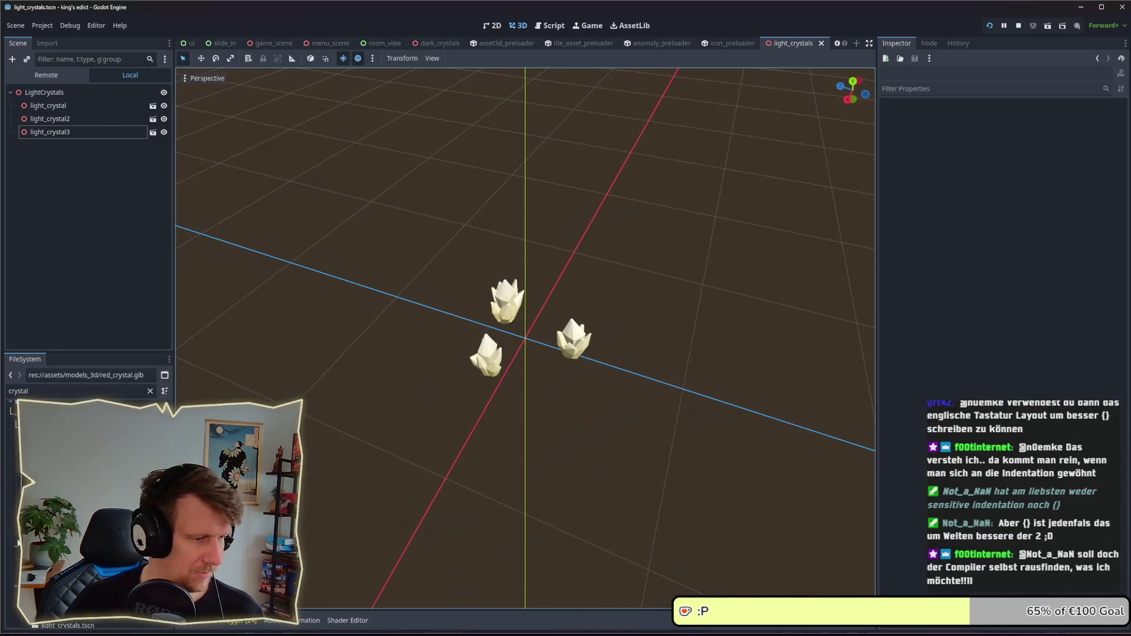
{"action": "double_click", "coordinate": [71, 448]}
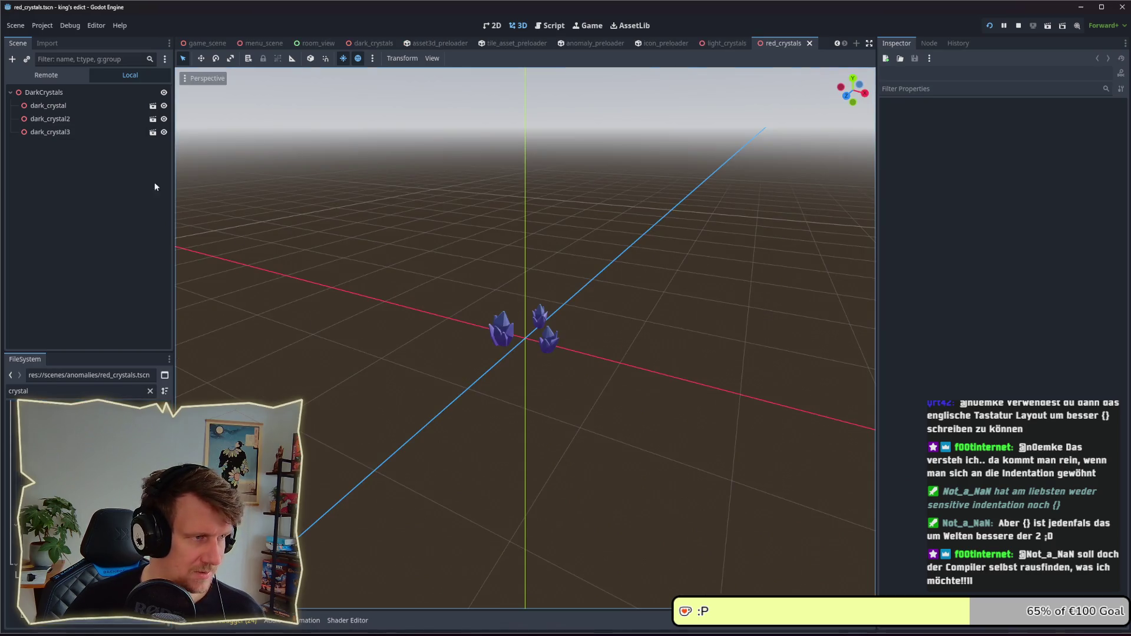
- Rename the root node from DarkCrystals to RedCrystals
{"action": "left_click", "coordinate": [48, 96]}
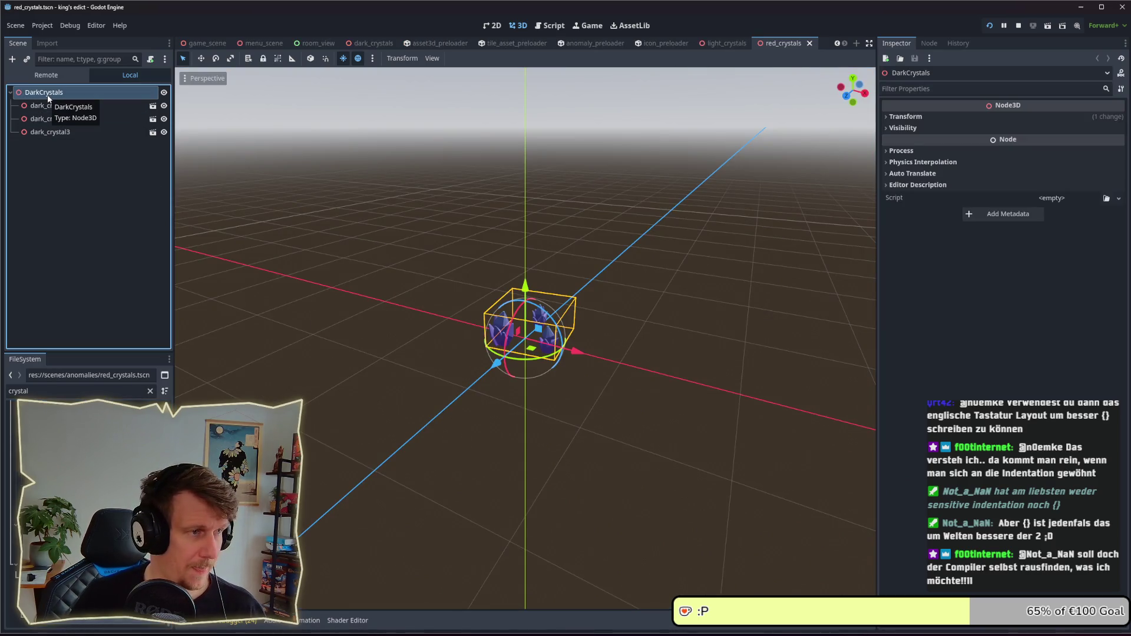
{"action": "double_click", "coordinate": [48, 96]}
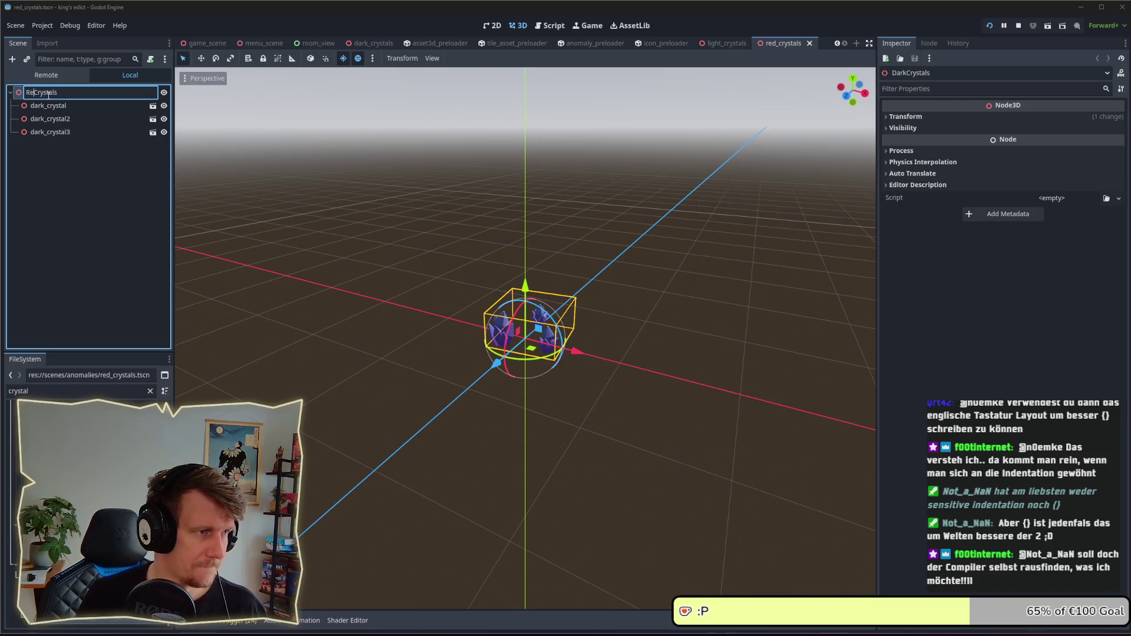
{"action": "type", "text": "d"}
{"action": "key", "text": "Return"}
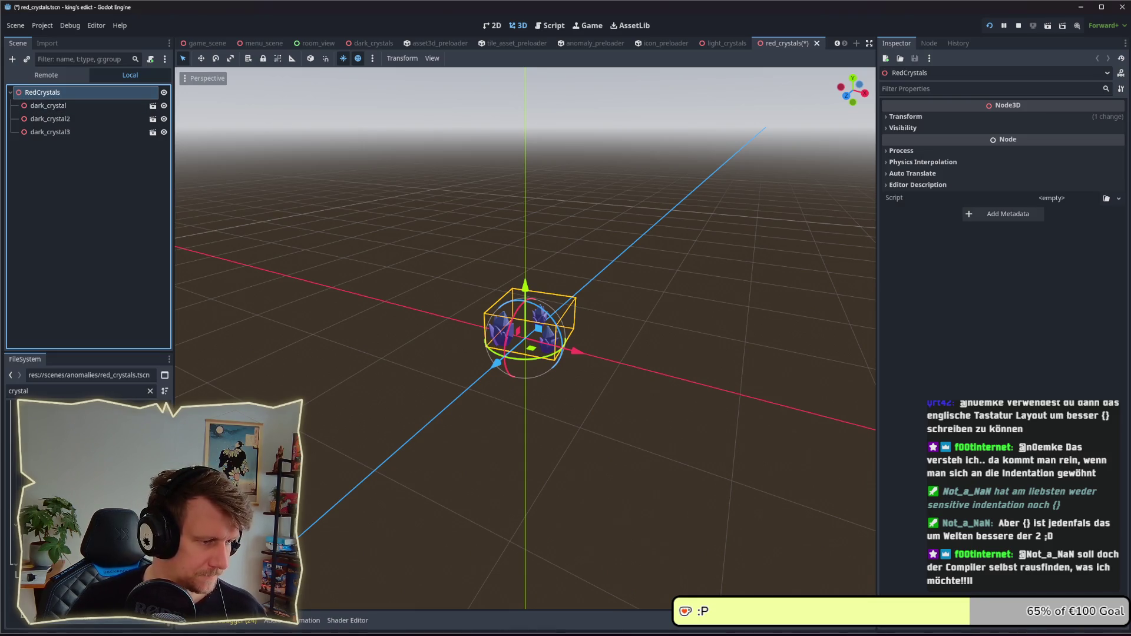
- Add red_crystal.glb left of the origin and scale it to 0.655
{"action": "mouse_move", "coordinate": [59, 530]}
{"action": "left_mouse_down"}
{"action": "mouse_move", "coordinate": [89, 383]}
{"action": "mouse_move", "coordinate": [91, 253]}
{"action": "mouse_move", "coordinate": [65, 105]}
{"action": "left_mouse_up"}
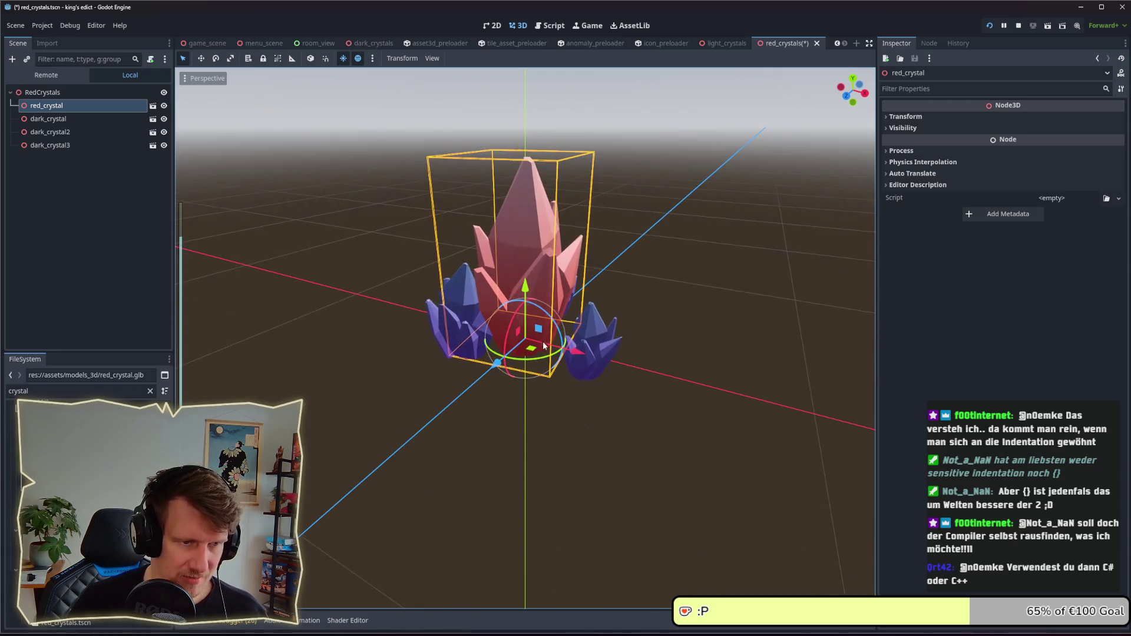
{"action": "mouse_move", "coordinate": [496, 361]}
{"action": "left_mouse_down"}
{"action": "mouse_move", "coordinate": [486, 362]}
{"action": "mouse_move", "coordinate": [500, 362]}
{"action": "left_mouse_up"}
{"action": "left_click", "coordinate": [942, 116]}
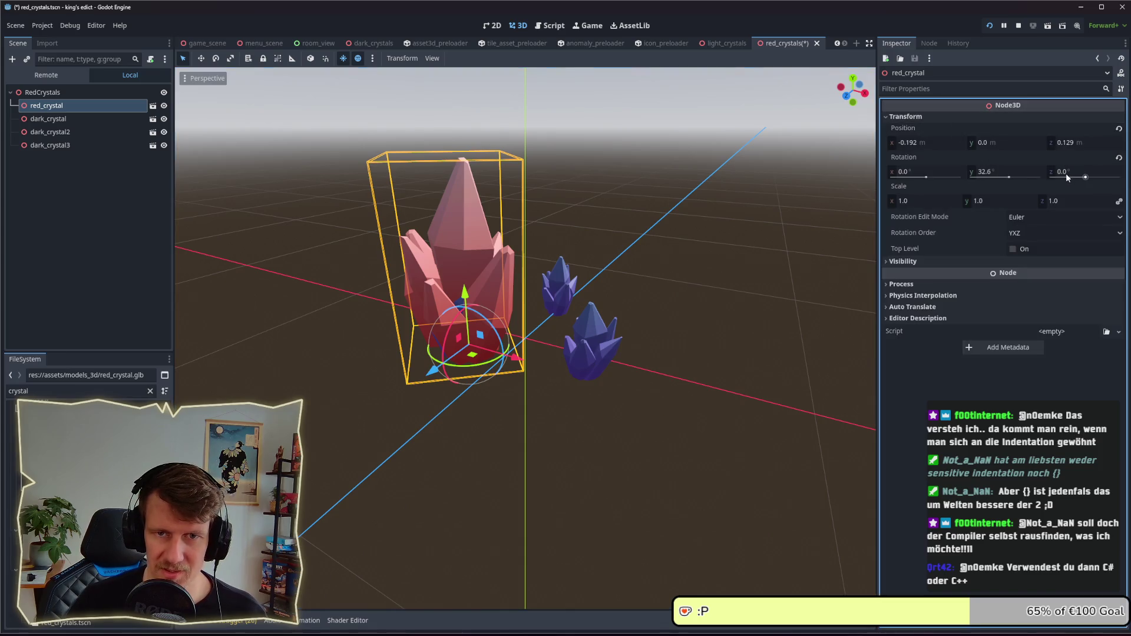
{"action": "left_click_drag", "start_coordinate": [1078, 203], "coordinate": [1048, 203]}
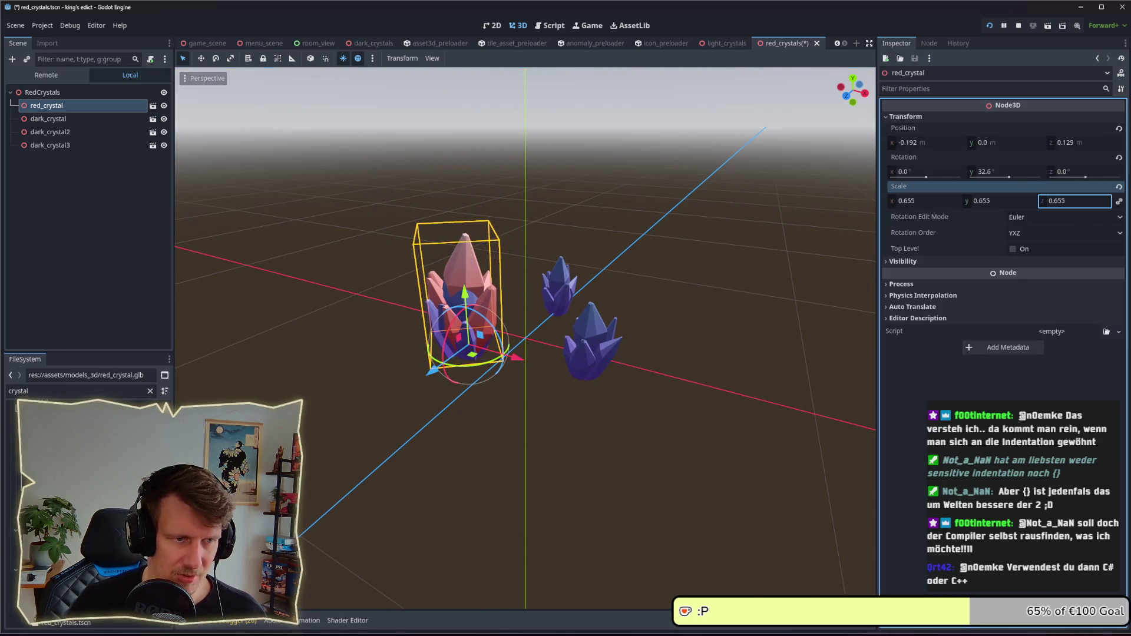
{"action": "left_click_drag", "start_coordinate": [475, 357], "coordinate": [477, 352]}
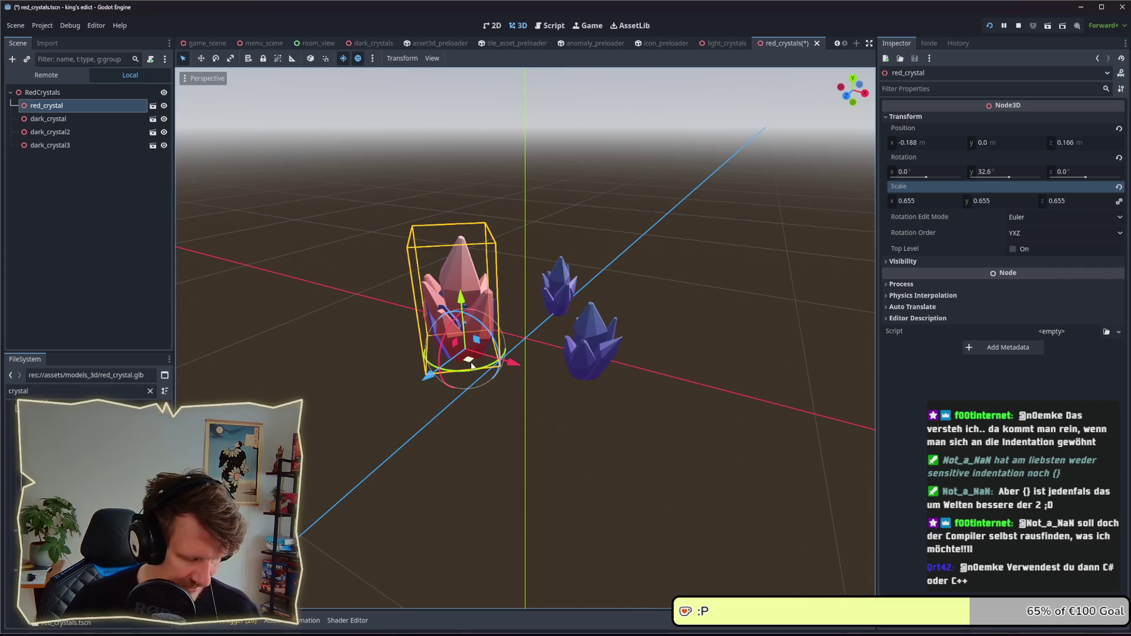
- Duplicate the red crystal beside the dark crystals at 0.39 scale, and rescale the first to 0.465
{"action": "key", "text": "ctrl+d"}
{"action": "mouse_move", "coordinate": [470, 367]}
{"action": "left_mouse_down"}
{"action": "mouse_move", "coordinate": [539, 327]}
{"action": "mouse_move", "coordinate": [577, 327]}
{"action": "left_mouse_up"}
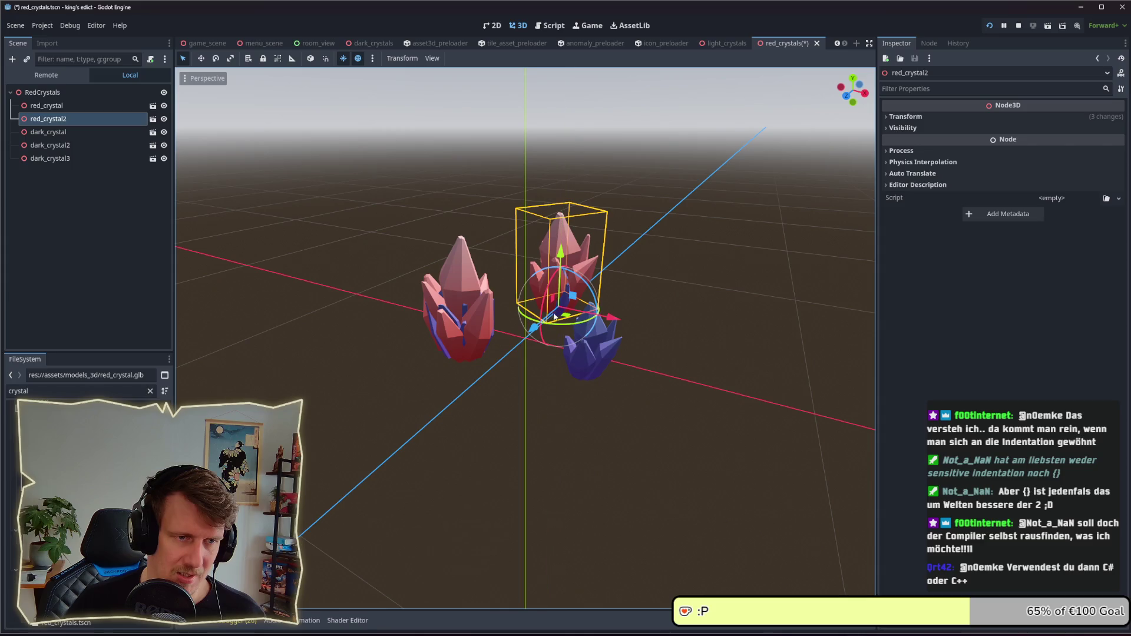
{"action": "left_click", "coordinate": [938, 118]}
{"action": "left_click_drag", "start_coordinate": [1074, 202], "coordinate": [1039, 202]}
{"action": "left_click_drag", "start_coordinate": [565, 321], "coordinate": [559, 327]}
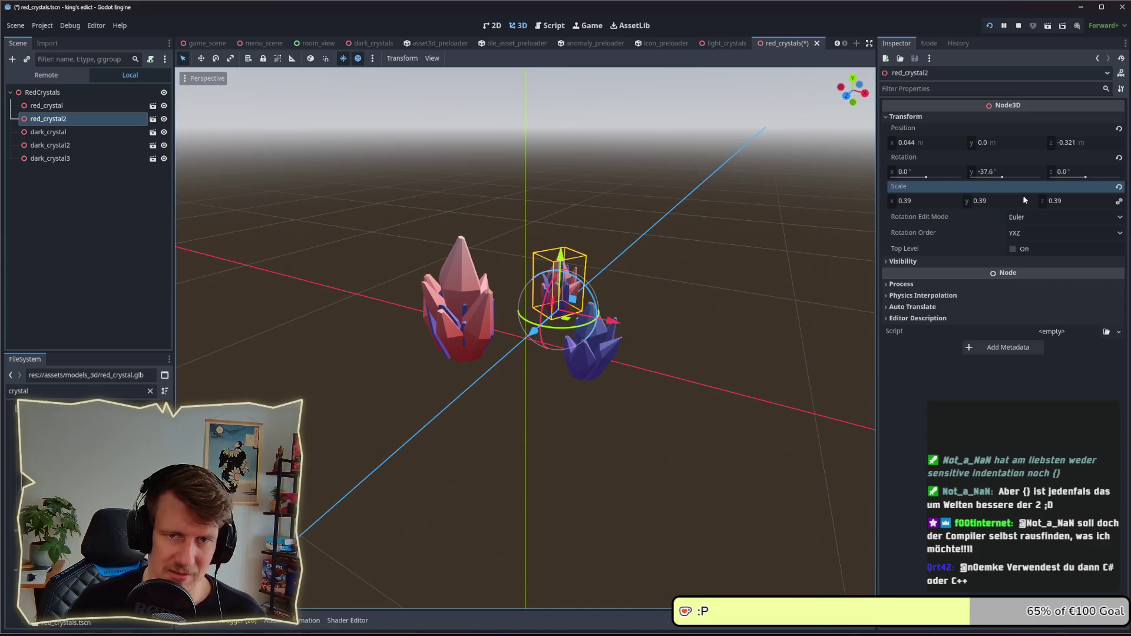
{"action": "left_click", "coordinate": [455, 270]}
{"action": "left_click_drag", "start_coordinate": [1065, 205], "coordinate": [1045, 204]}
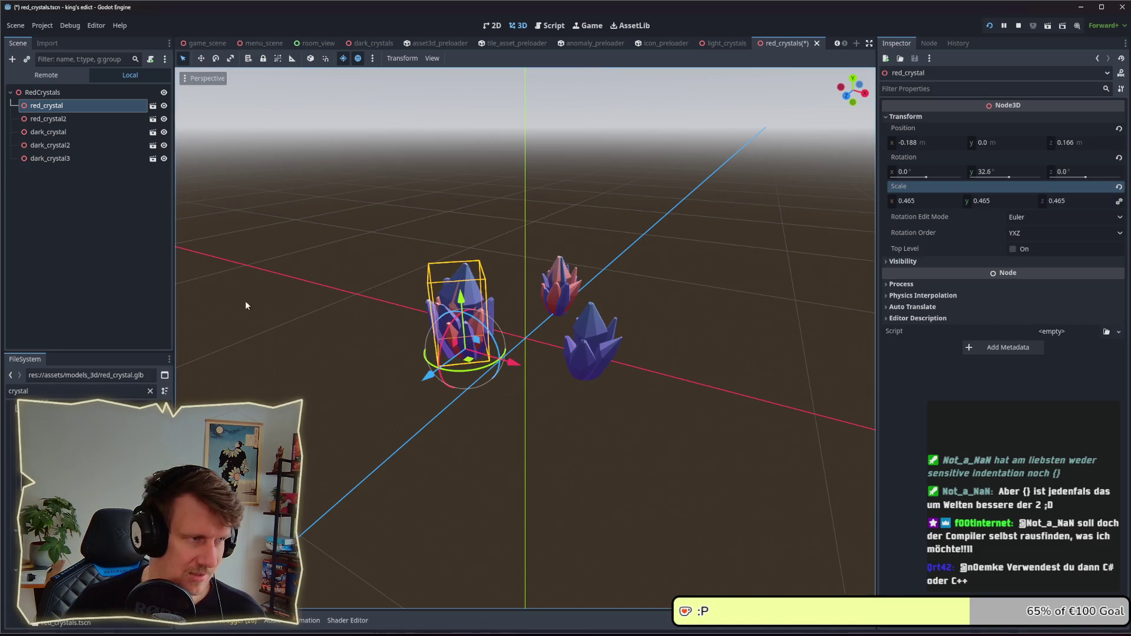
- Place a third red crystal on the right dark crystal and set its scale to 0.39
{"action": "key", "text": "ctrl+d"}
{"action": "mouse_move", "coordinate": [466, 362]}
{"action": "left_mouse_down"}
{"action": "mouse_move", "coordinate": [586, 368]}
{"action": "mouse_move", "coordinate": [619, 382]}
{"action": "mouse_move", "coordinate": [594, 382]}
{"action": "left_mouse_up"}
{"action": "left_click", "coordinate": [905, 117]}
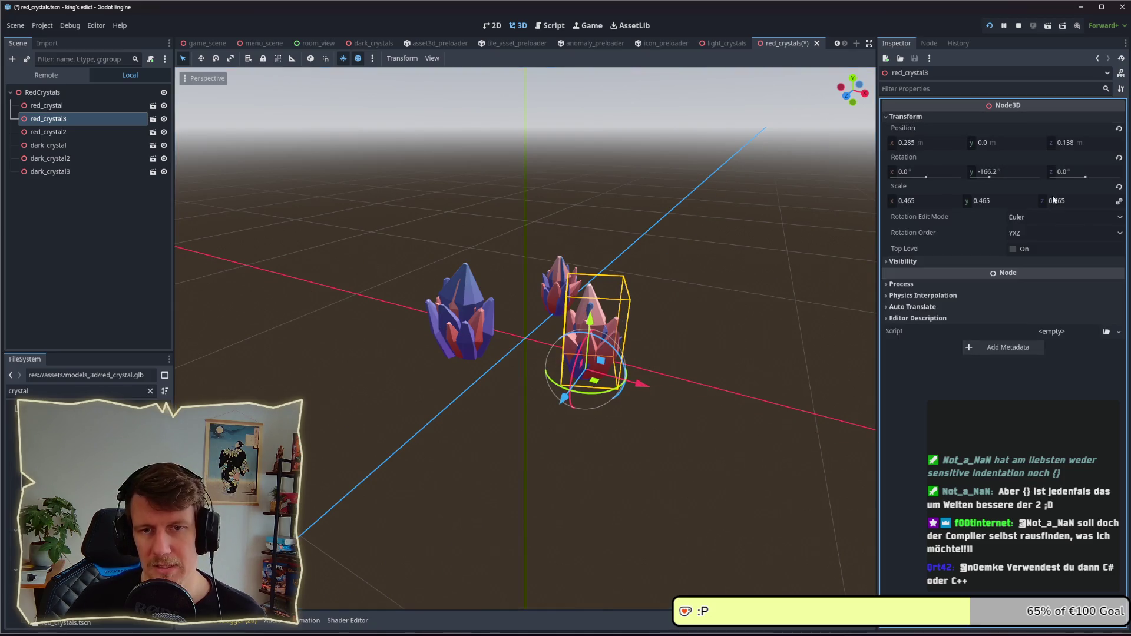
{"action": "left_click", "coordinate": [1070, 203]}
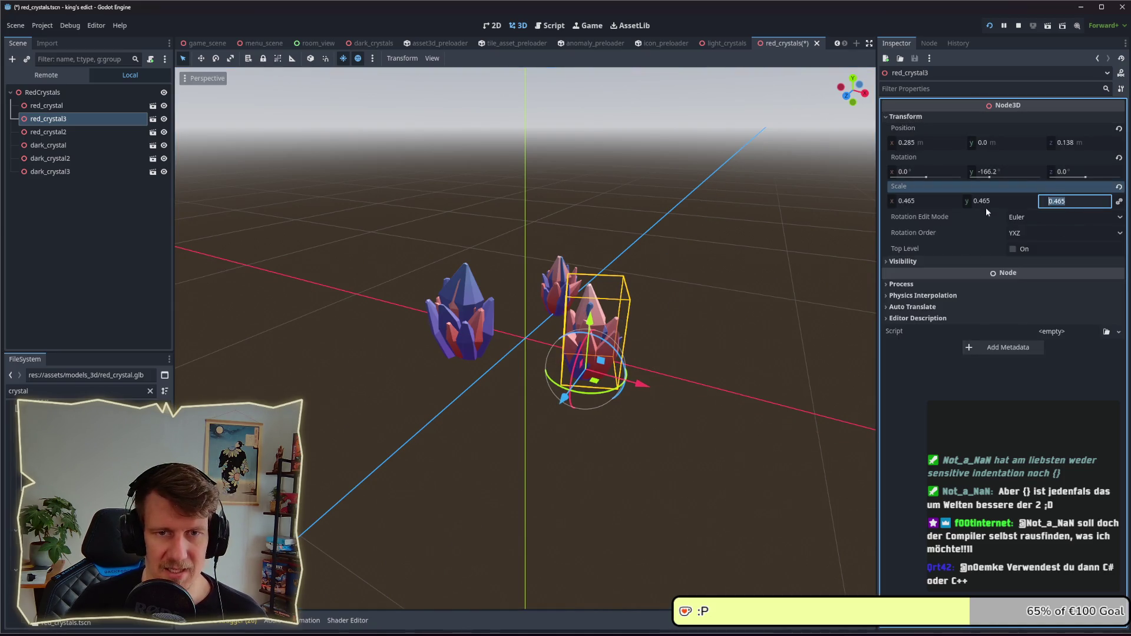
{"action": "type", "text": "0.425"}
{"action": "key", "text": "Return"}
{"action": "type", "text": "0.39"}
{"action": "key", "text": "Return"}
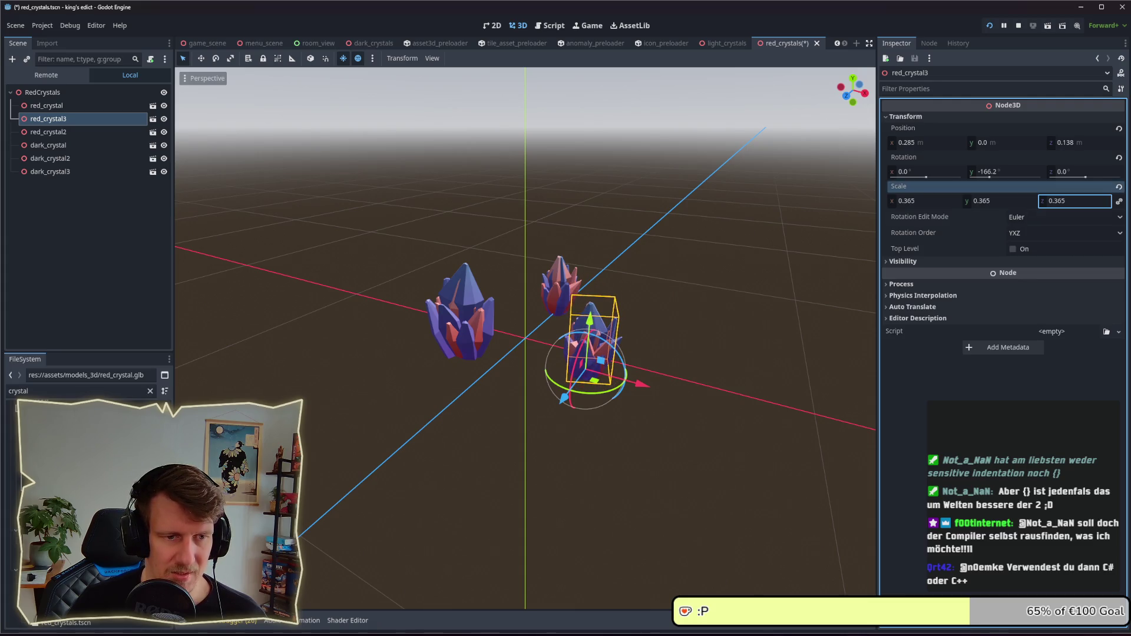
- Select the three dark crystals and delete them
{"action": "left_click", "coordinate": [65, 145]}
{"action": "left_click", "coordinate": [62, 171], "text": "shift"}
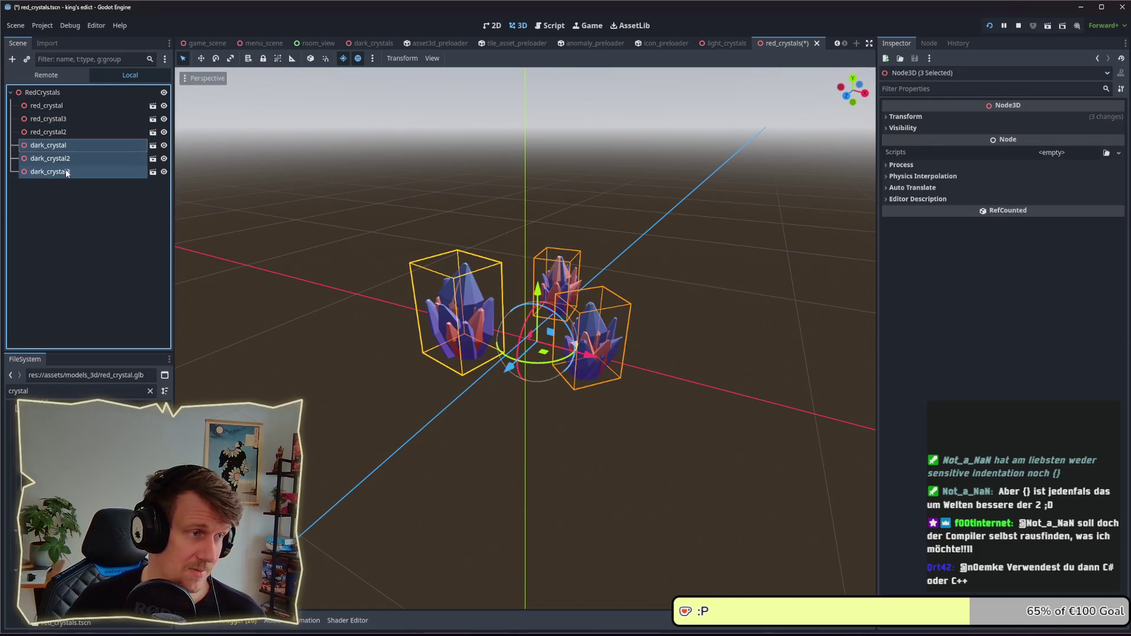
{"action": "key", "text": "Delete"}
- Confirm removing the dark crystals, save red_crystals.tscn, and zoom the viewport to check the red crystals
{"action": "left_click", "coordinate": [763, 337]}
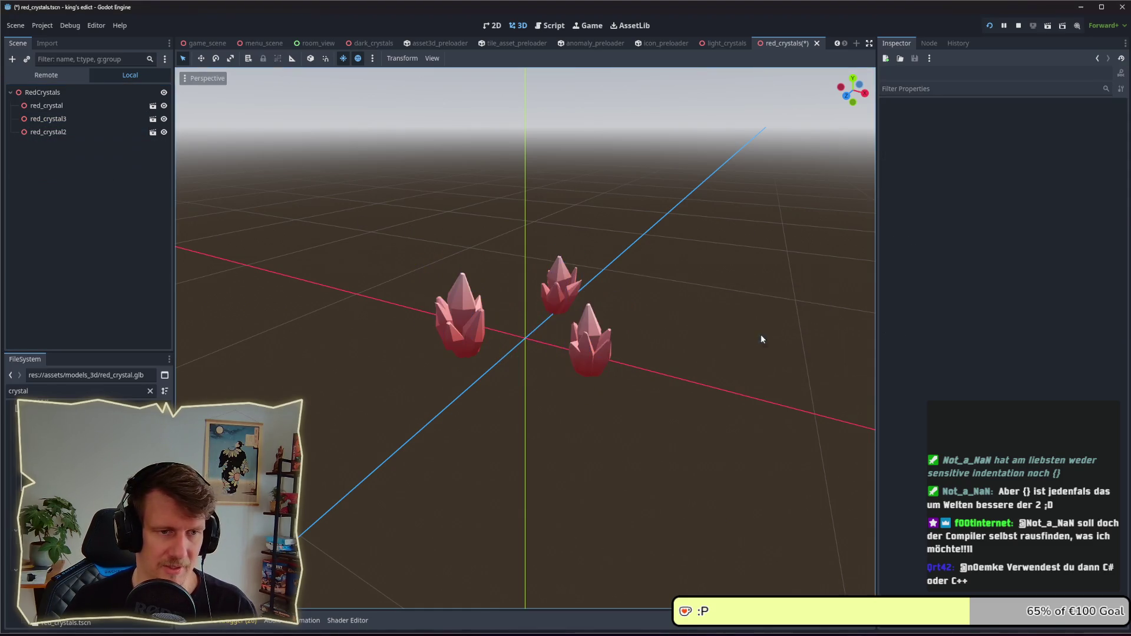
{"action": "key", "text": "ctrl+s"}
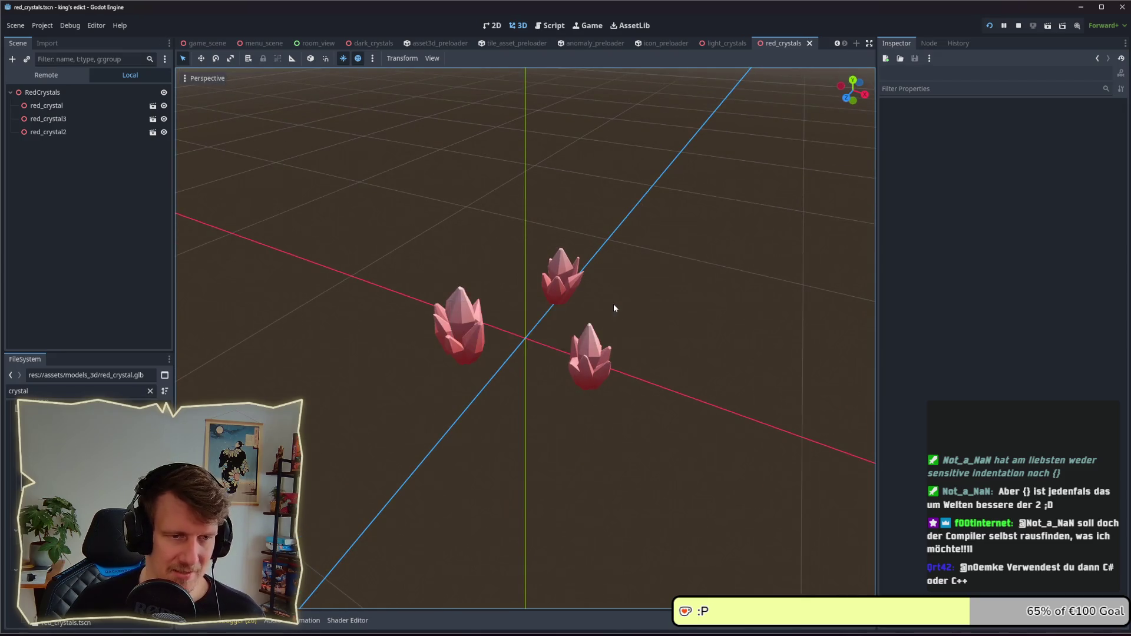
{"action": "scroll", "coordinate": [601, 292], "scroll_direction": "down", "scroll_amount": 6}
{"action": "scroll", "coordinate": [601, 296], "scroll_direction": "down", "scroll_amount": 1}
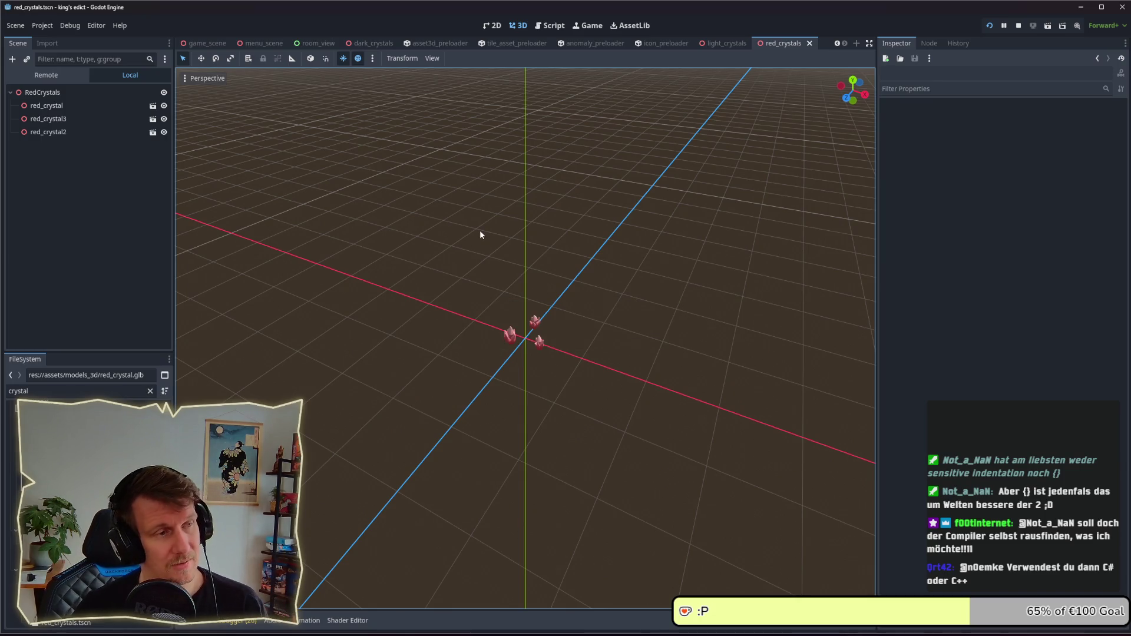
{"action": "scroll", "coordinate": [511, 339], "scroll_direction": "up", "scroll_amount": 10}
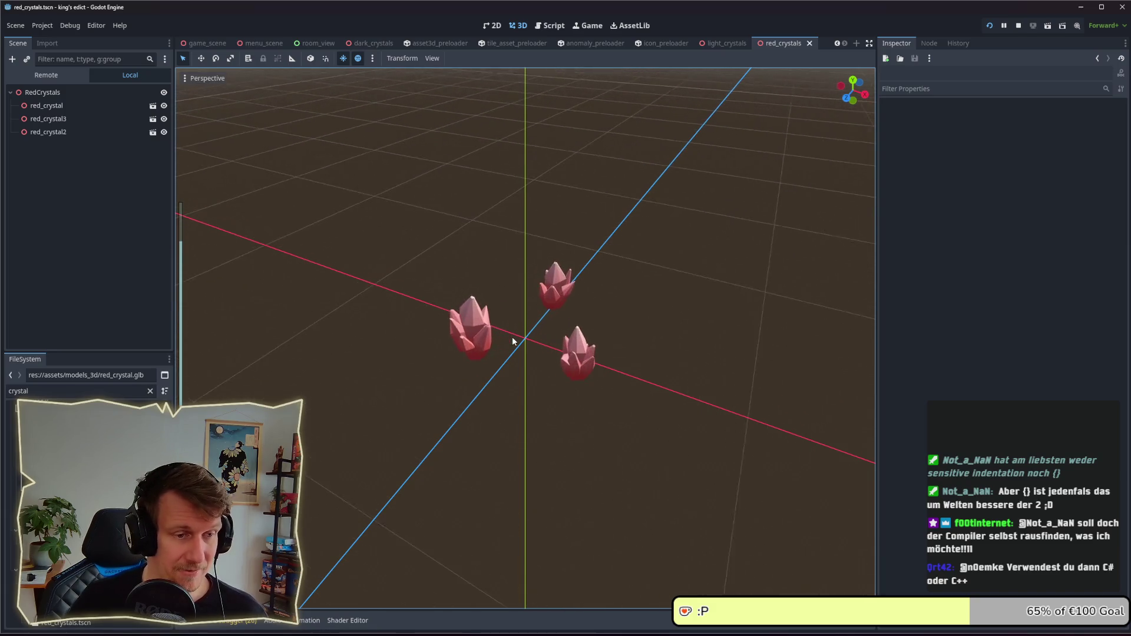
{"action": "scroll", "coordinate": [507, 337], "scroll_direction": "up", "scroll_amount": 2}
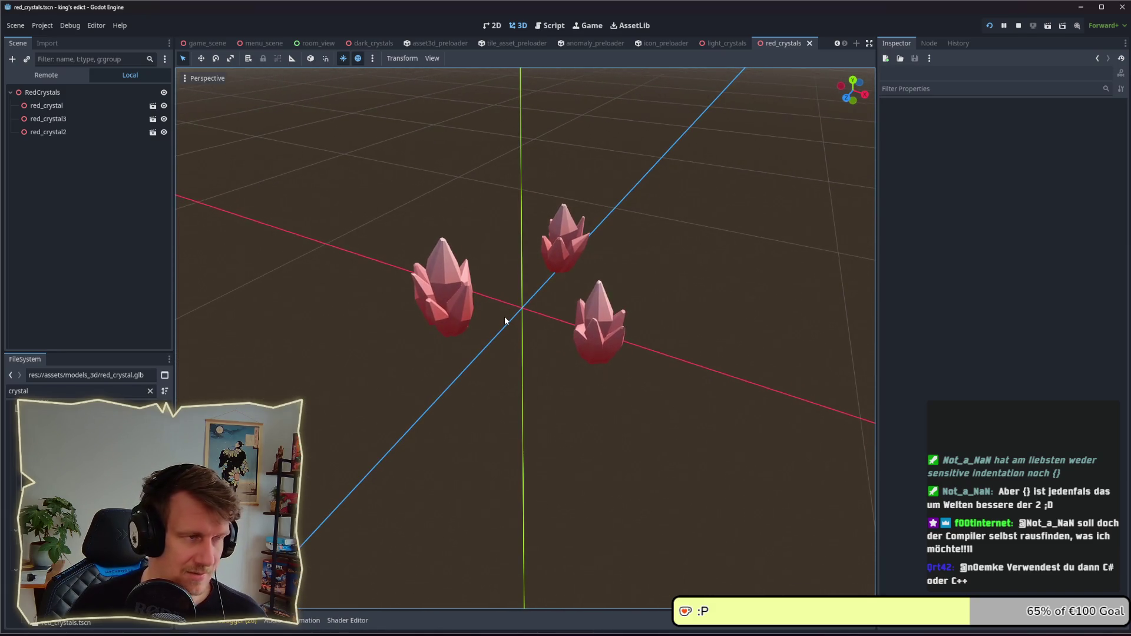
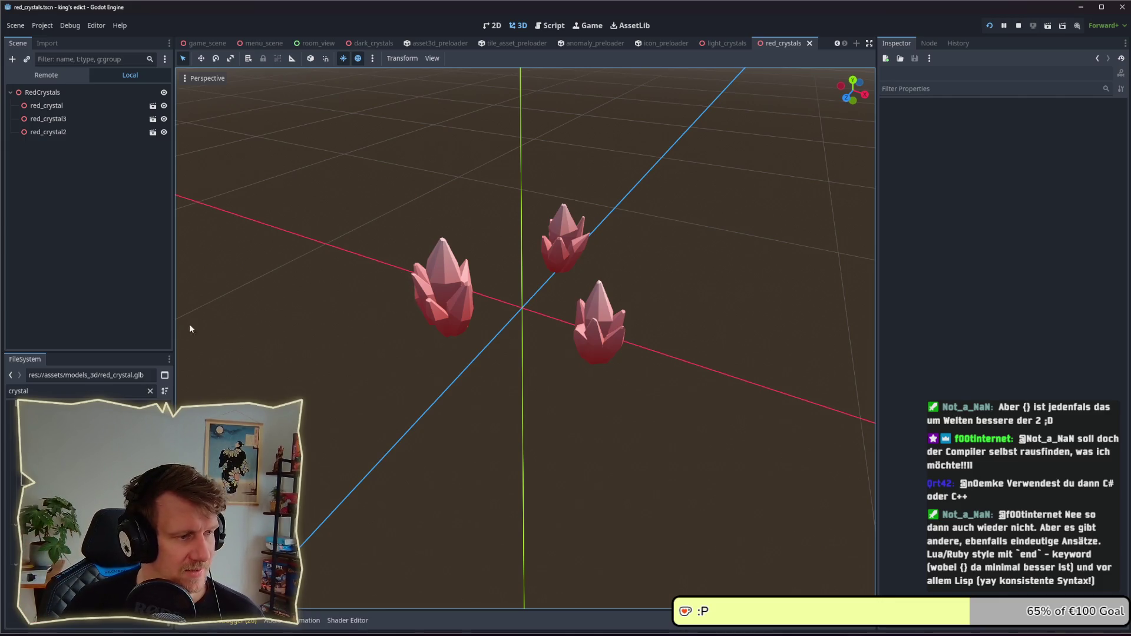
- Duplicate dark_crystals.tres into a new light_crystals.tres anomaly definition
{"action": "scroll", "coordinate": [502, 293], "scroll_direction": "up", "scroll_amount": 1}
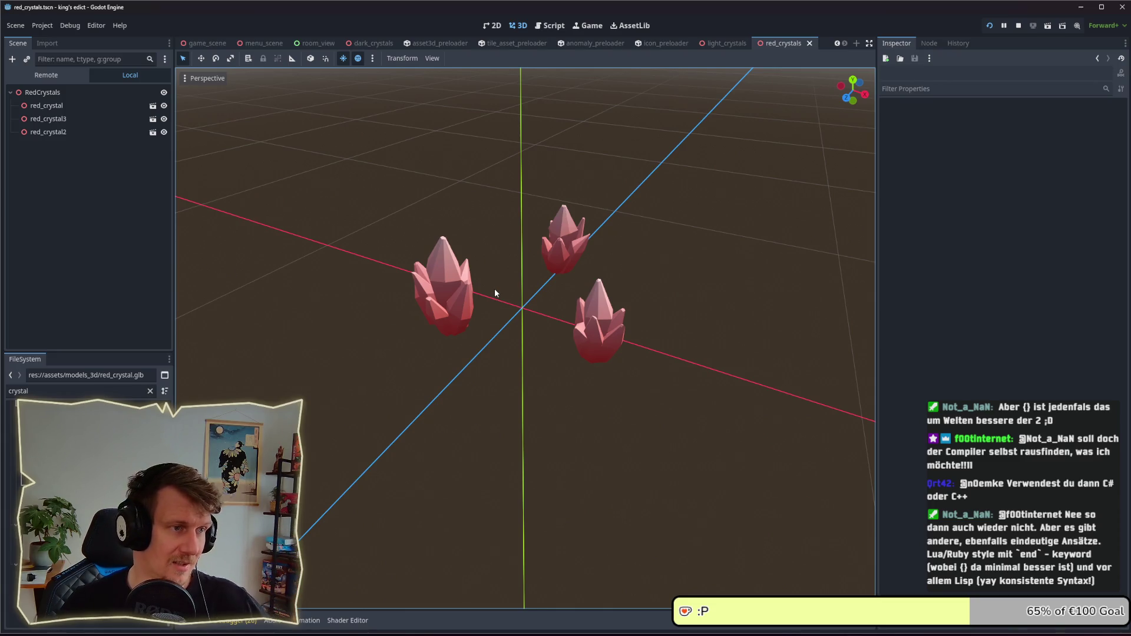
{"action": "left_click_drag", "start_coordinate": [486, 302], "coordinate": [483, 312]}
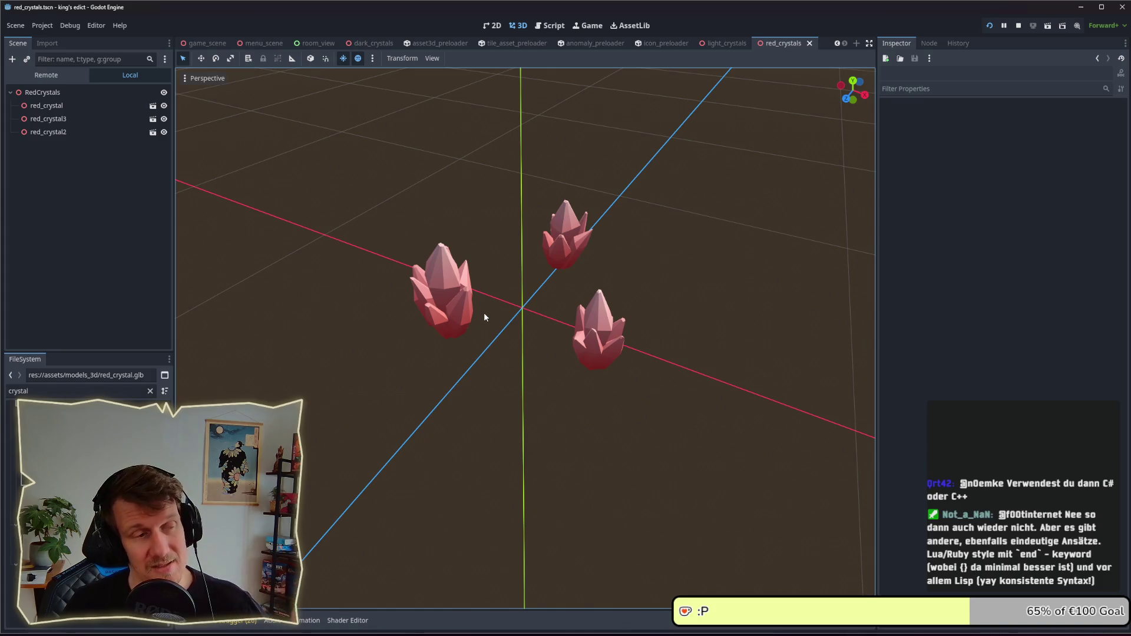
{"action": "mouse_move", "coordinate": [481, 314]}
{"action": "left_mouse_down"}
{"action": "mouse_move", "coordinate": [468, 320]}
{"action": "mouse_move", "coordinate": [489, 306]}
{"action": "left_mouse_up"}
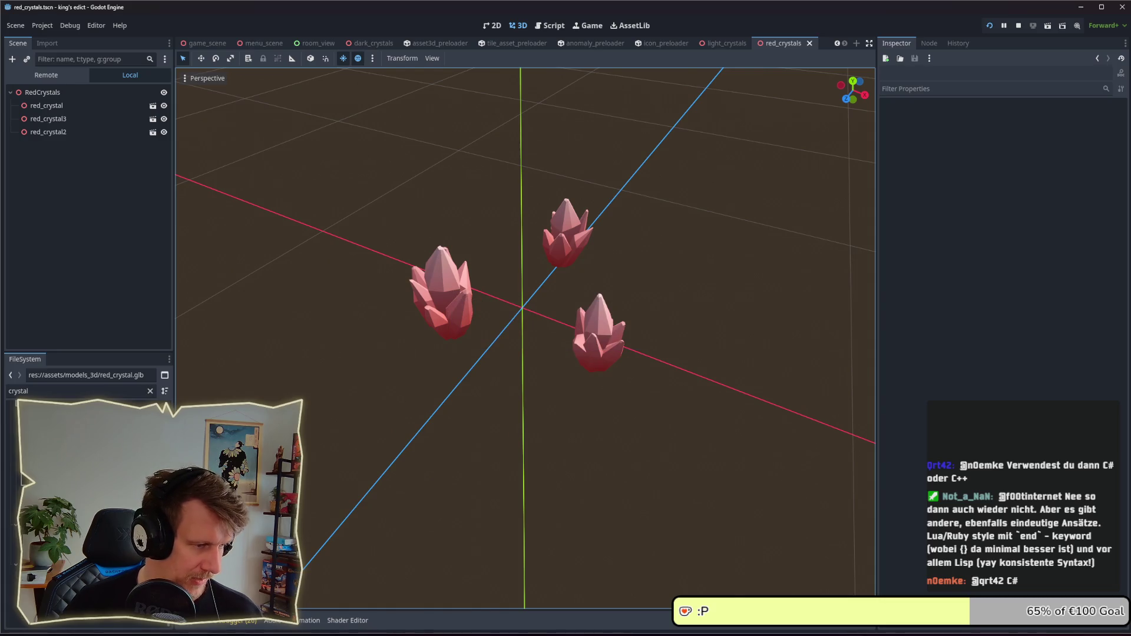
{"action": "left_click", "coordinate": [71, 501]}
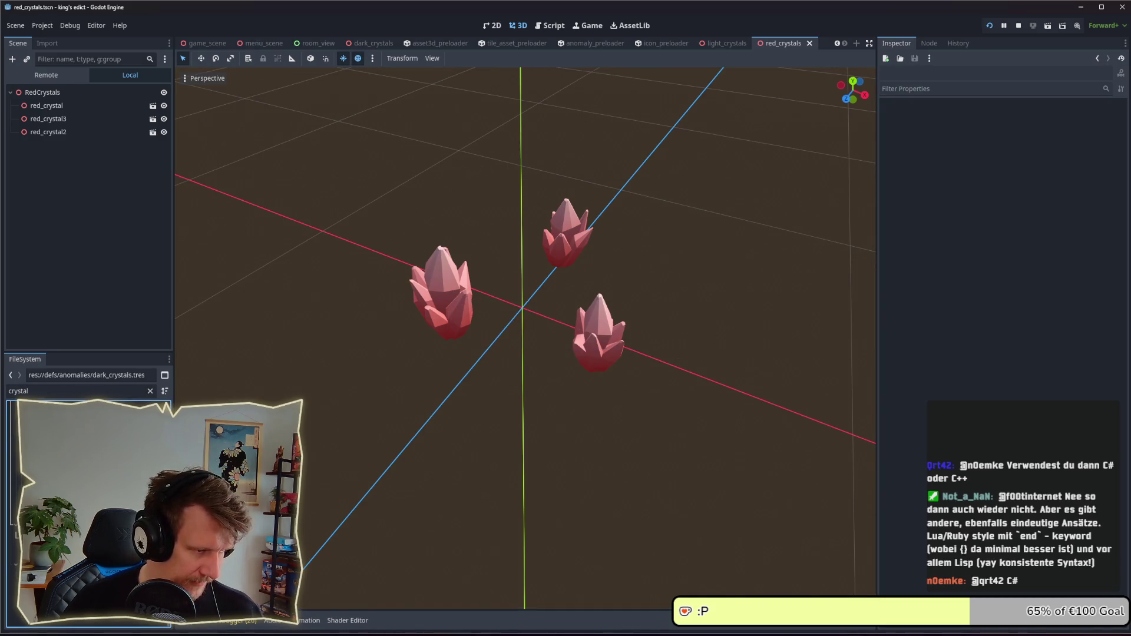
{"action": "key", "text": "ctrl+d"}
{"action": "key", "text": "Home"}
{"action": "key", "text": "Delete"}
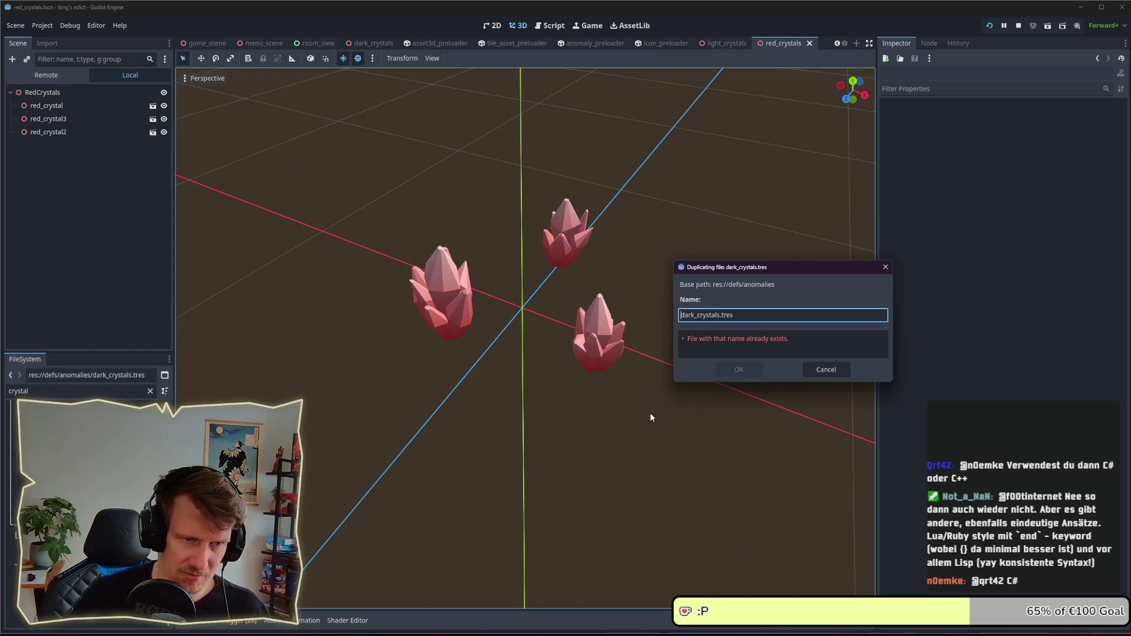
{"action": "key", "text": "Delete"}
{"action": "key", "text": "Delete"}
{"action": "key", "text": "Delete"}
{"action": "type", "text": "red"}
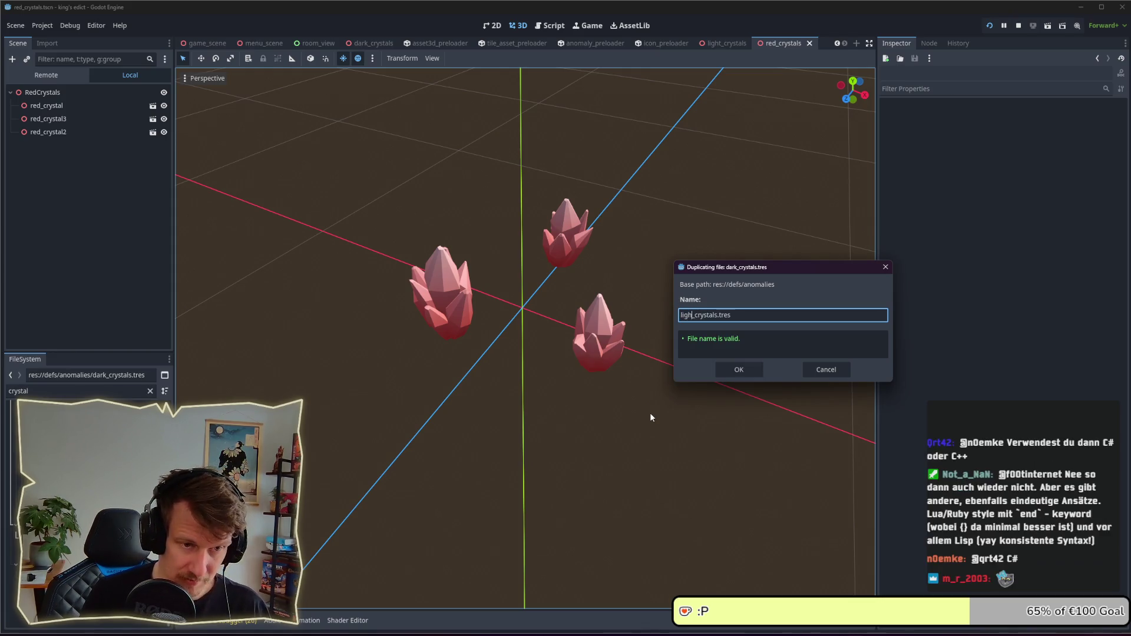
{"action": "key", "text": "Return"}
- Duplicate light_crystals.tres into a new red_crystals.tres definition
{"action": "left_click", "coordinate": [71, 513]}
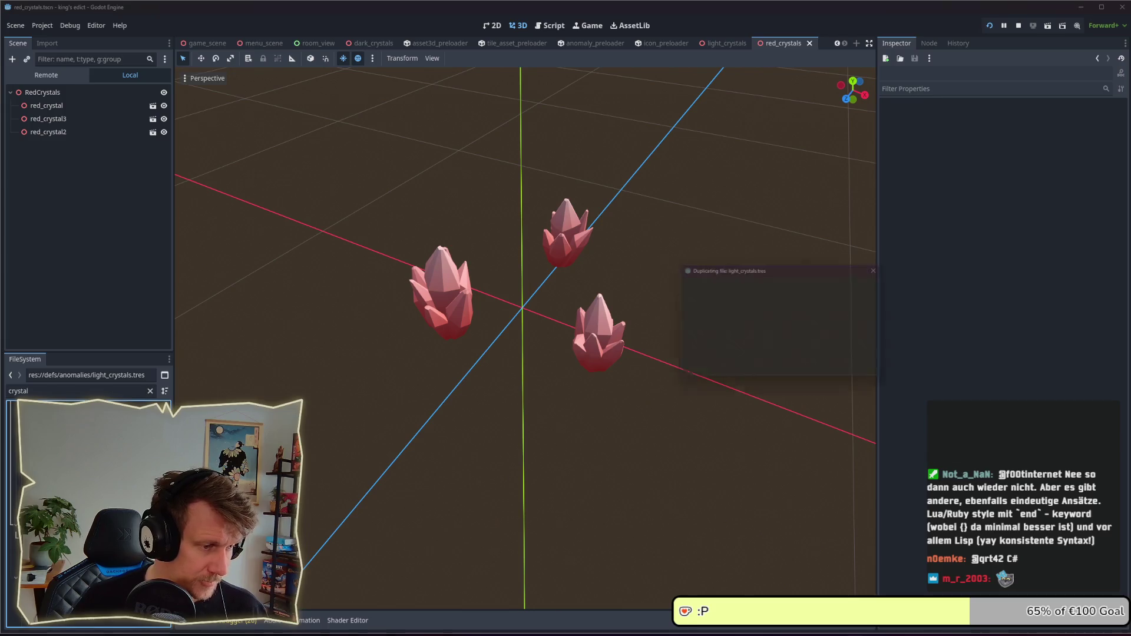
{"action": "key", "text": "ctrl+d"}
{"action": "key", "text": "Home"}
{"action": "key", "text": "Delete"}
{"action": "key", "text": "Delete"}
{"action": "key", "text": "Delete"}
{"action": "key", "text": "Delete"}
{"action": "type", "text": "red"}
{"action": "key", "text": "Return"}
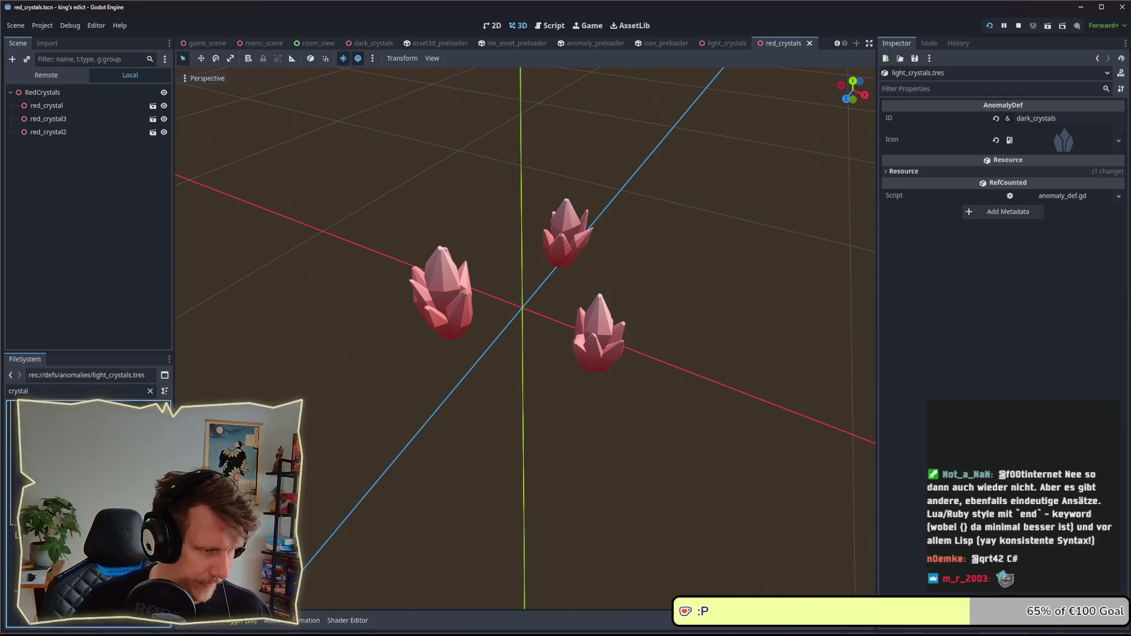
- Set the light_crystals definition's ID to light_crystals and save it
{"action": "left_click", "coordinate": [1017, 117]}
{"action": "key", "text": "Delete"}
{"action": "key", "text": "Delete"}
{"action": "key", "text": "Delete"}
{"action": "type", "text": "light"}
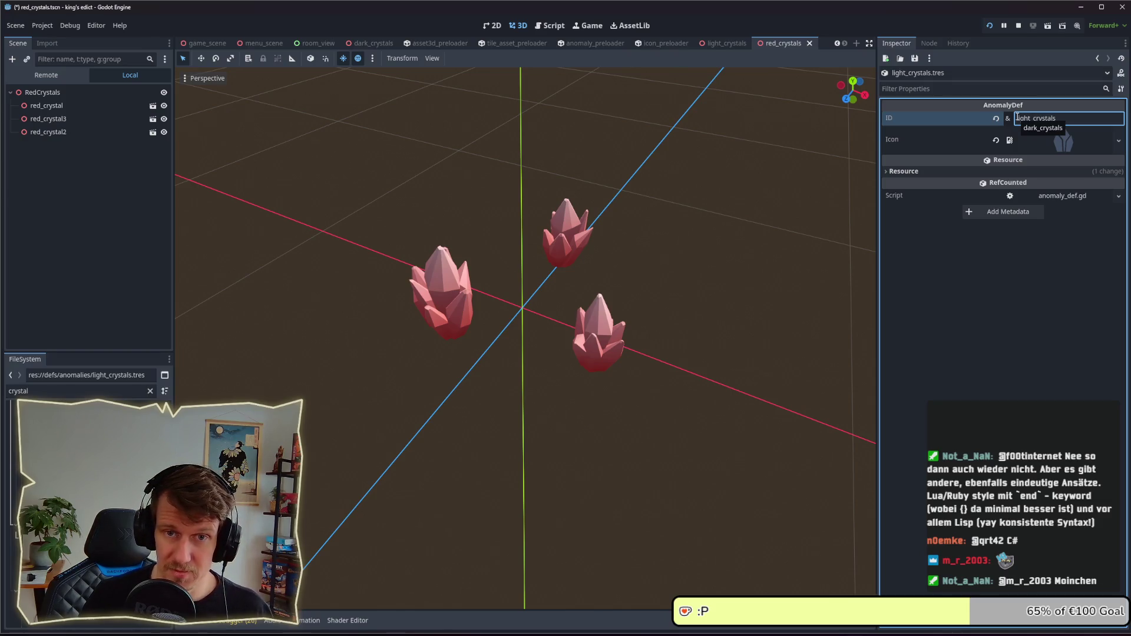
{"action": "key", "text": "Return"}
{"action": "key", "text": "ctrl+s"}
{"action": "left_click", "coordinate": [1064, 119]}
- Change the red_crystals definition's ID to red_crystals and save it
{"action": "left_click", "coordinate": [59, 472]}
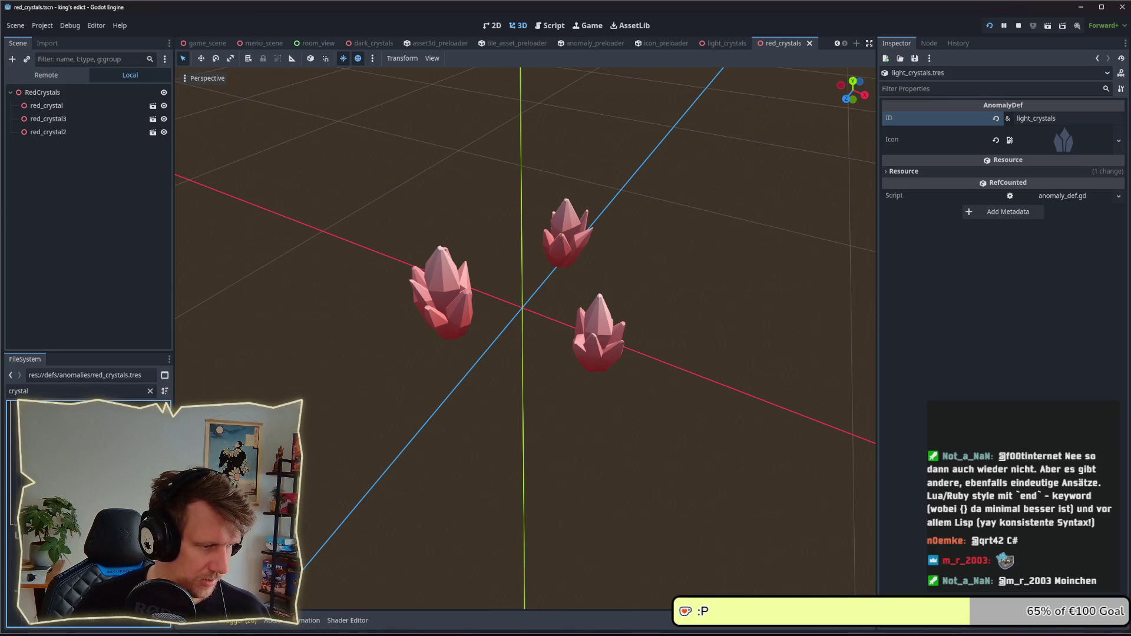
{"action": "left_click", "coordinate": [1031, 117]}
{"action": "key", "text": "BackSpace"}
{"action": "key", "text": "BackSpace"}
{"action": "key", "text": "BackSpace"}
{"action": "type", "text": "light"}
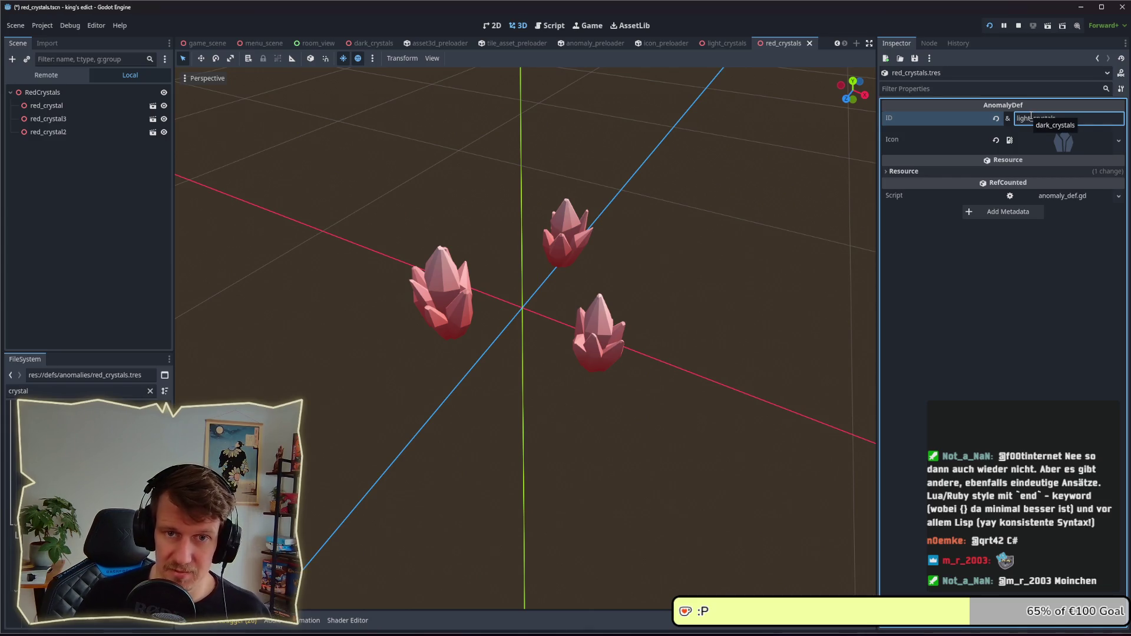
{"action": "key", "text": "BackSpace"}
{"action": "key", "text": "BackSpace"}
{"action": "key", "text": "BackSpace"}
{"action": "type", "text": "red"}
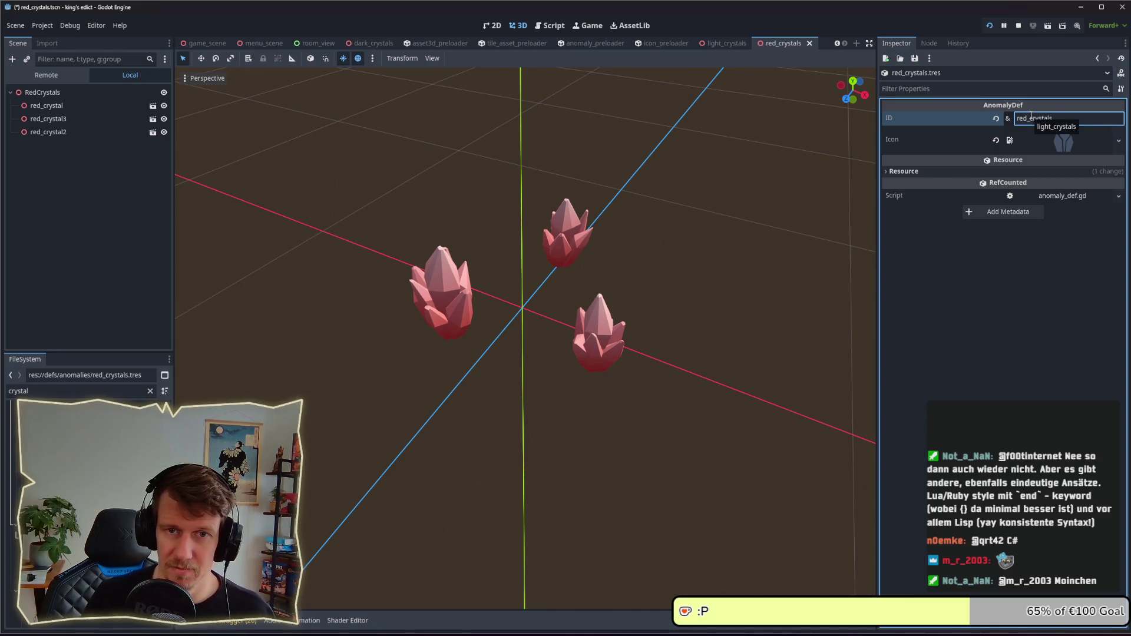
{"action": "key", "text": "ctrl+s"}
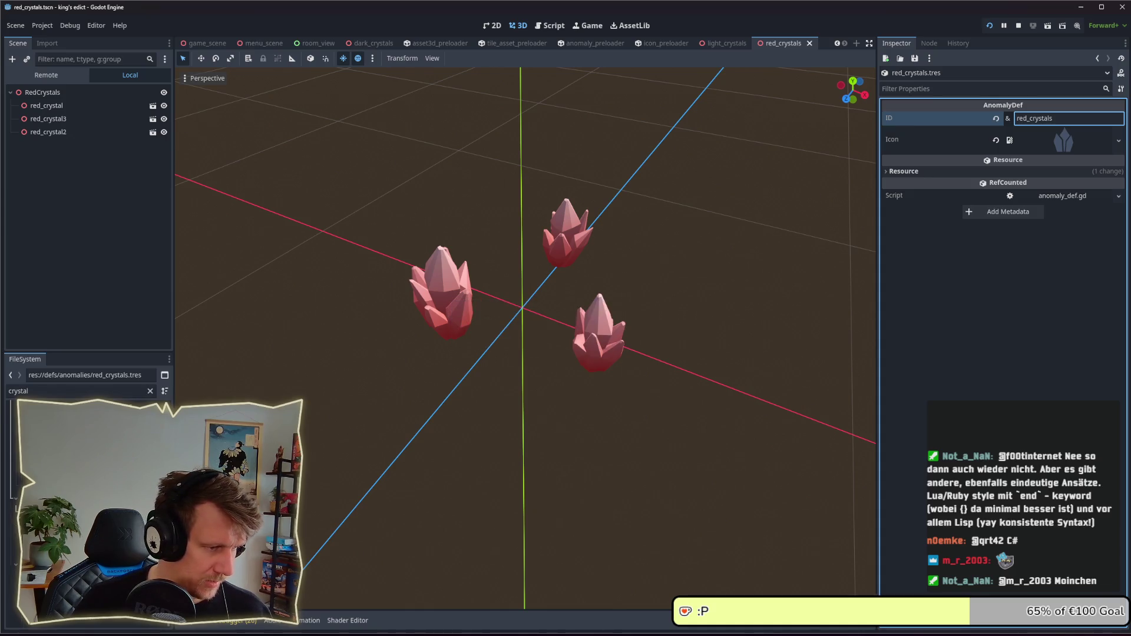
{"action": "left_click", "coordinate": [91, 622]}
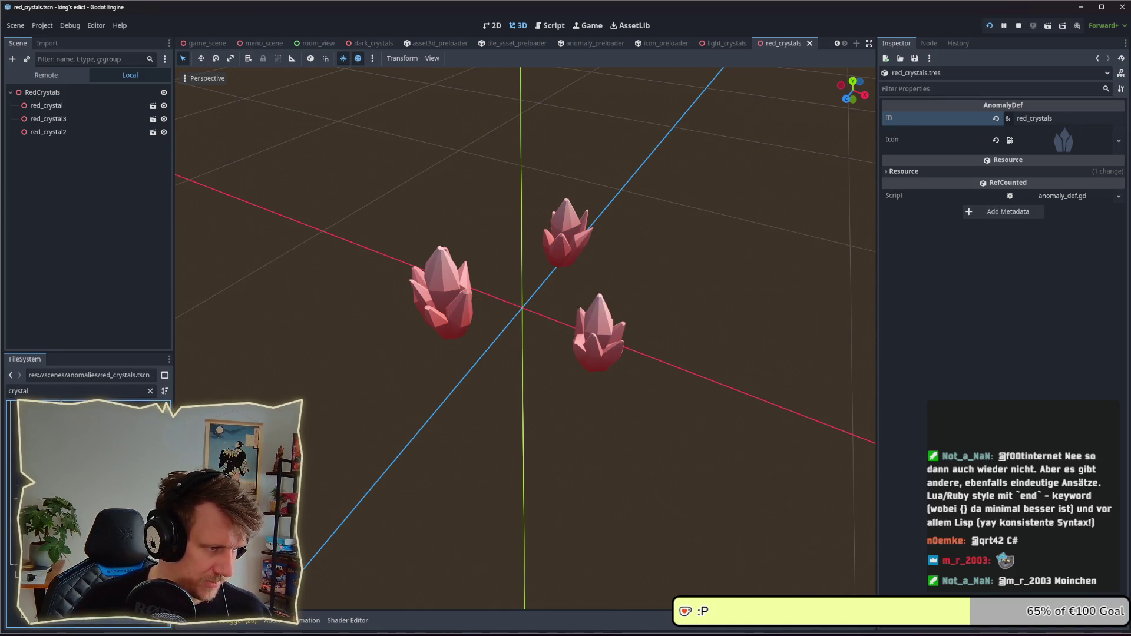
{"action": "key", "text": "ctrl+f"}
- Open the asset3d_preloader scene and filter the FileSystem for 'crystal'
{"action": "type", "text": "prel"}
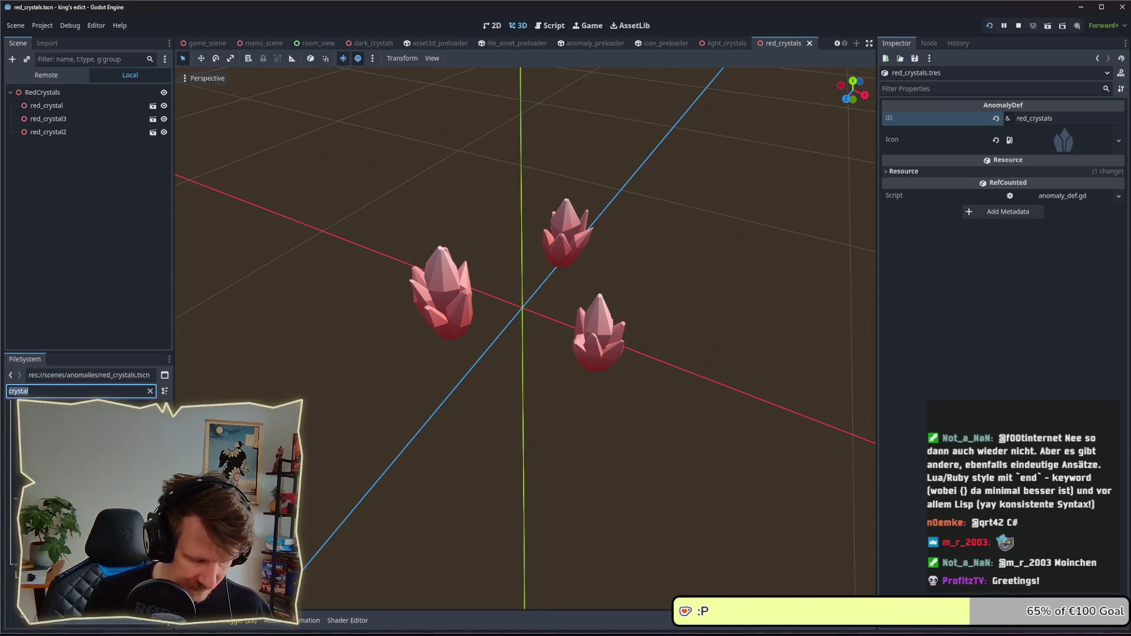
{"action": "type", "text": "oad"}
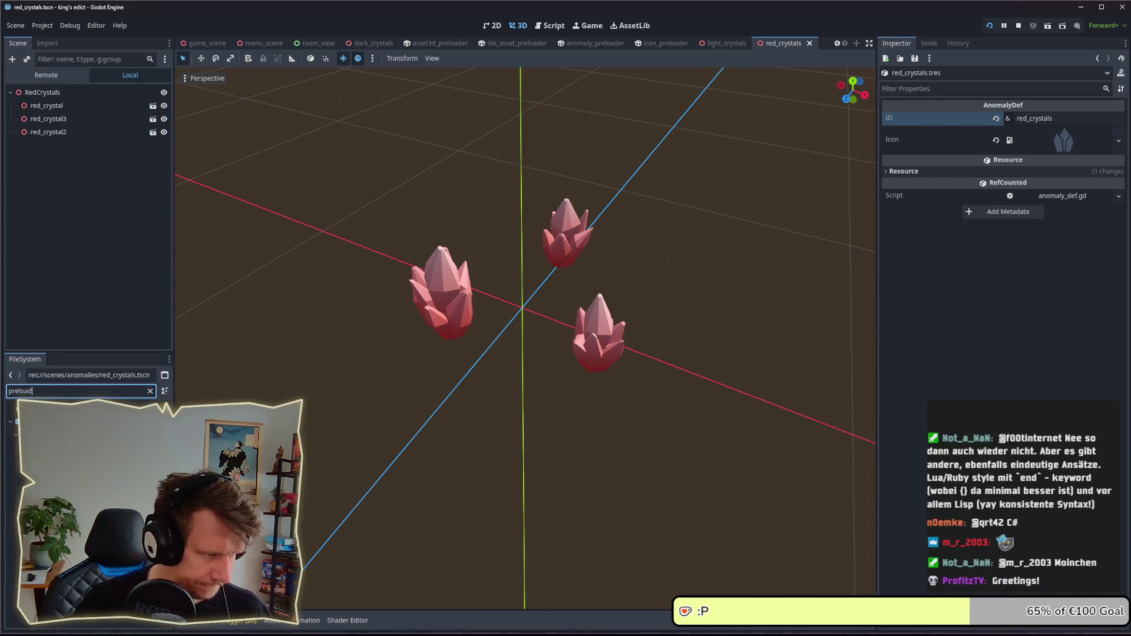
{"action": "double_click", "coordinate": [53, 434]}
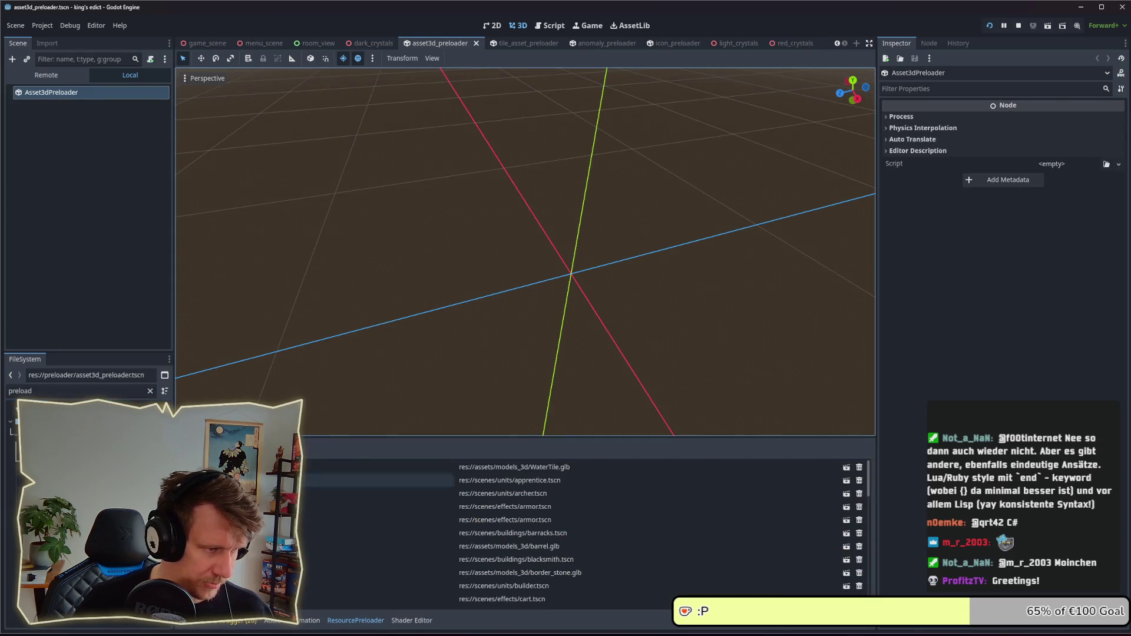
{"action": "left_click", "coordinate": [57, 388]}
{"action": "key", "text": "BackSpace"}
{"action": "key", "text": "BackSpace"}
{"action": "key", "text": "BackSpace"}
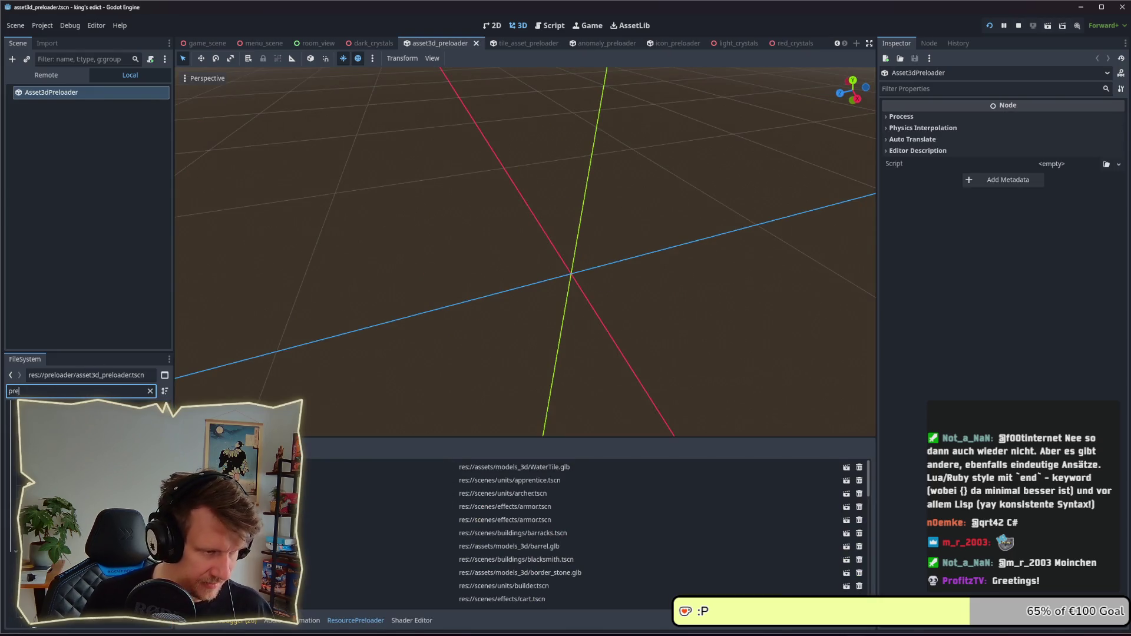
{"action": "key", "text": "BackSpace"}
{"action": "key", "text": "BackSpace"}
{"action": "key", "text": "BackSpace"}
{"action": "type", "text": "c"}
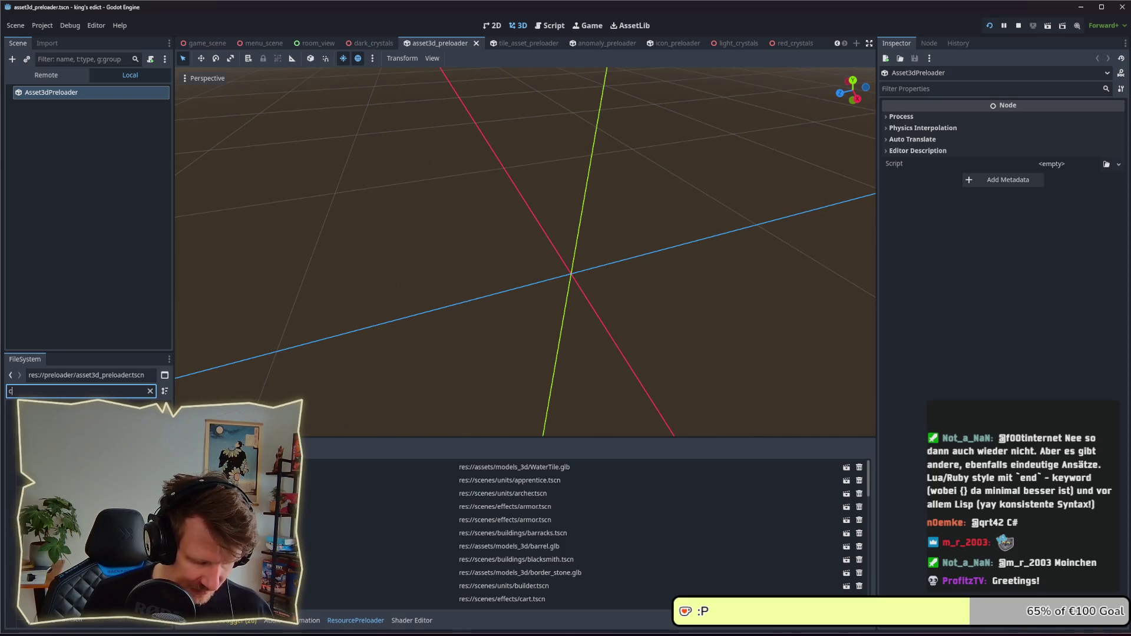
{"action": "type", "text": "rystal"}
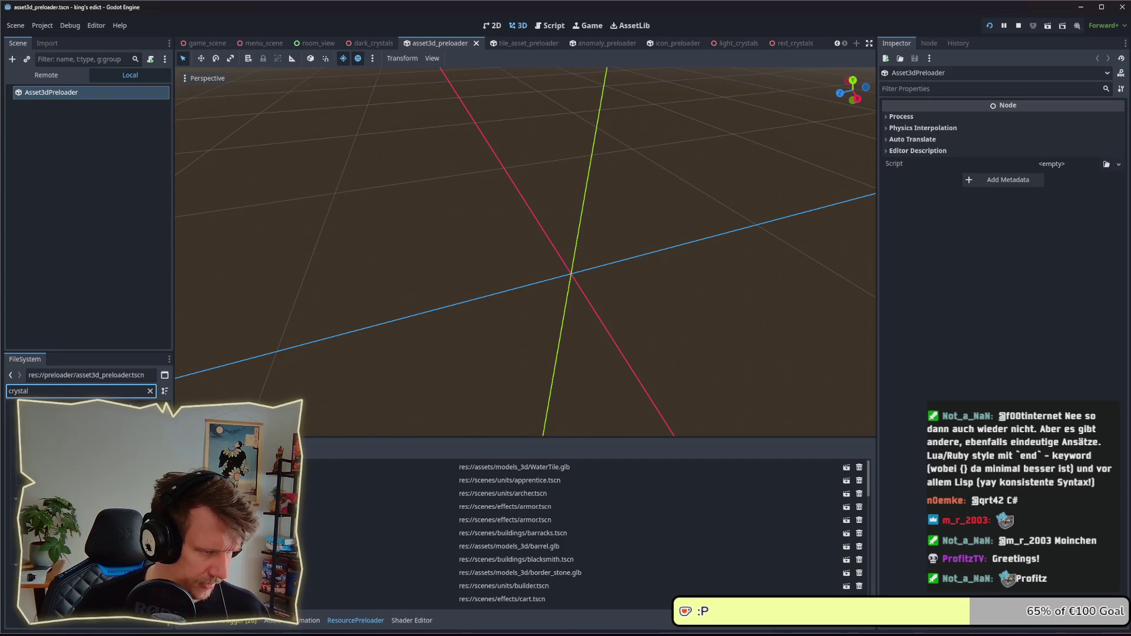
- Drag the crystal scenes, including red_crystals.tscn, into the preloader's resource list
{"action": "left_click", "coordinate": [75, 620]}
{"action": "mouse_move", "coordinate": [76, 620]}
{"action": "left_mouse_down"}
{"action": "mouse_move", "coordinate": [241, 530]}
{"action": "mouse_move", "coordinate": [241, 548]}
{"action": "left_mouse_up"}
{"action": "scroll", "coordinate": [309, 515], "scroll_direction": "down", "scroll_amount": 5}
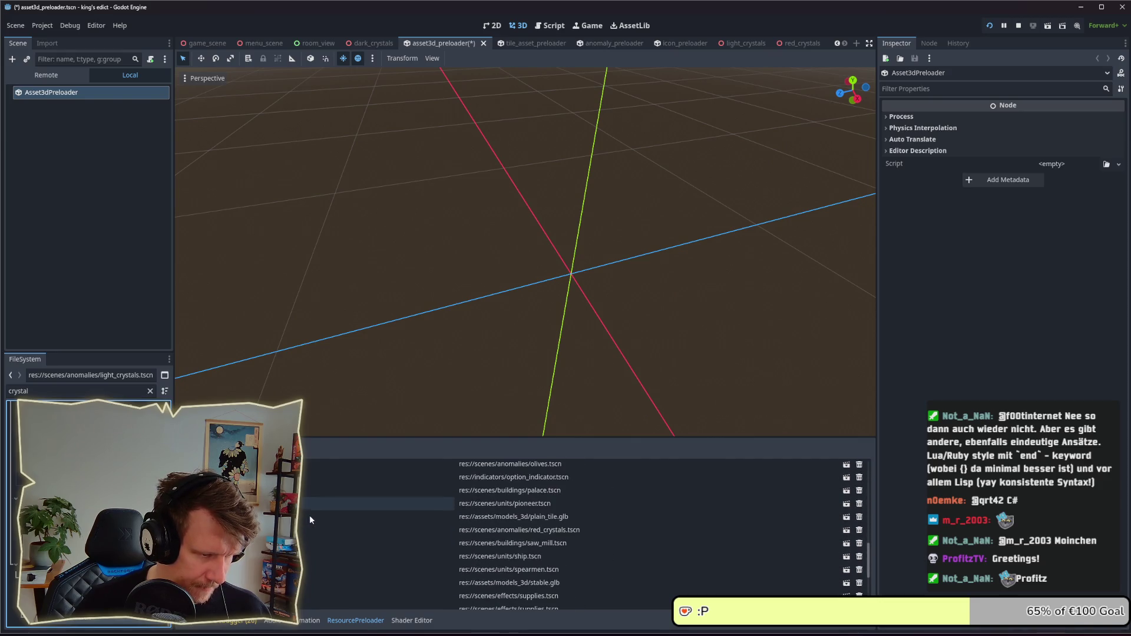
{"action": "scroll", "coordinate": [306, 527], "scroll_direction": "down", "scroll_amount": 4}
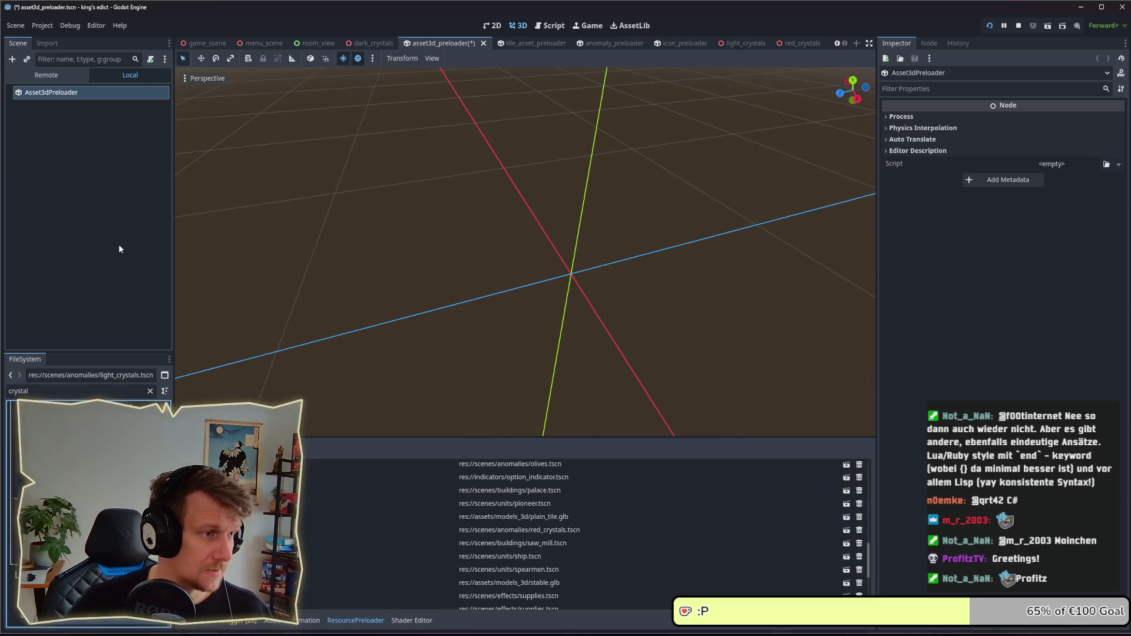
{"action": "double_click", "coordinate": [8, 392]}
{"action": "key", "text": "alt+Tab"}
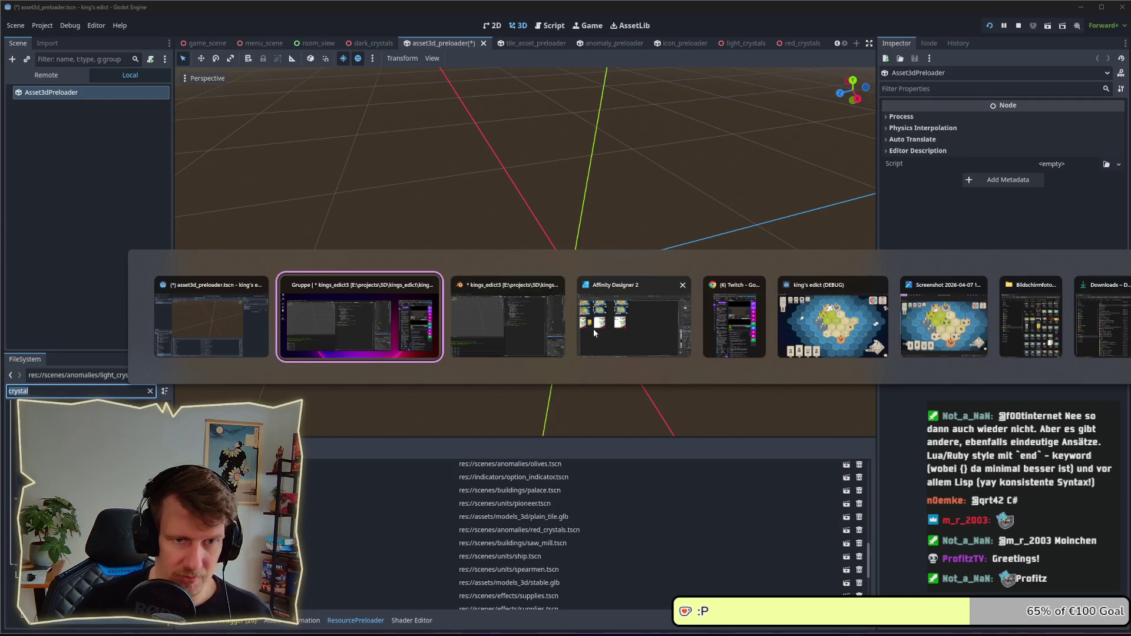
- Save the asset3d_preloader scene and bring Affinity Designer to the front
{"action": "key", "text": "Escape"}
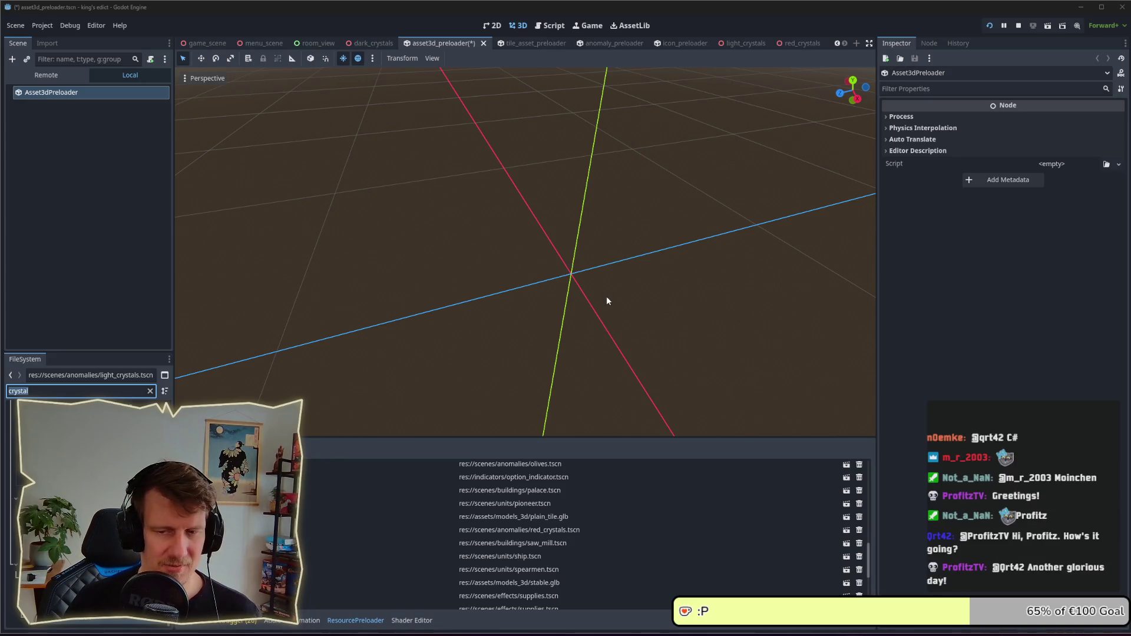
{"action": "left_click", "coordinate": [551, 291]}
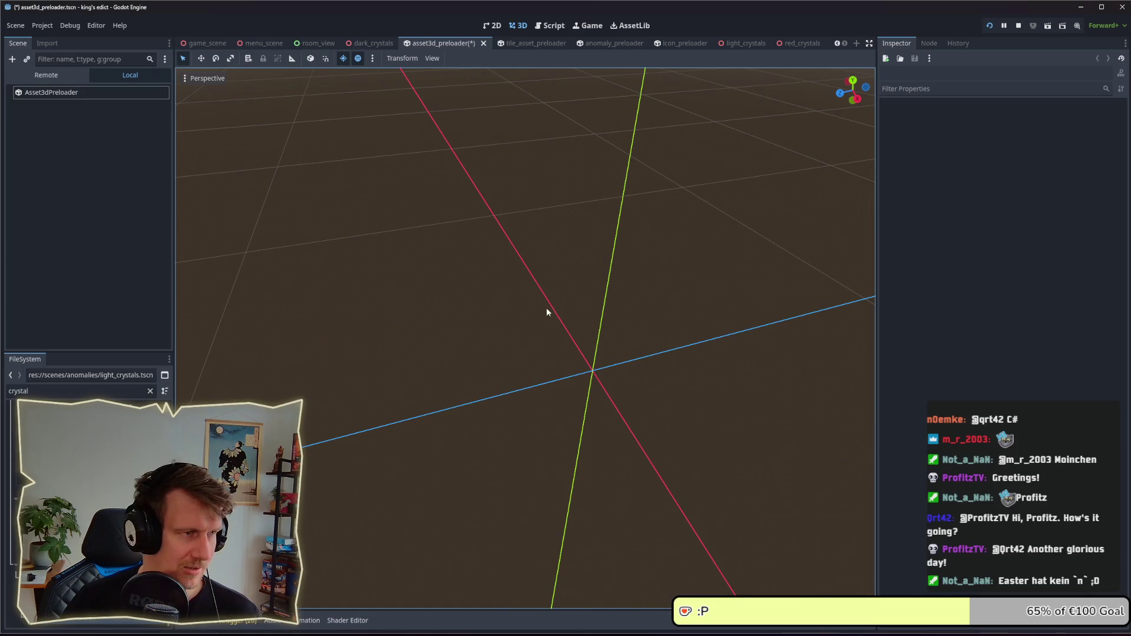
{"action": "left_click_drag", "start_coordinate": [543, 436], "coordinate": [540, 390]}
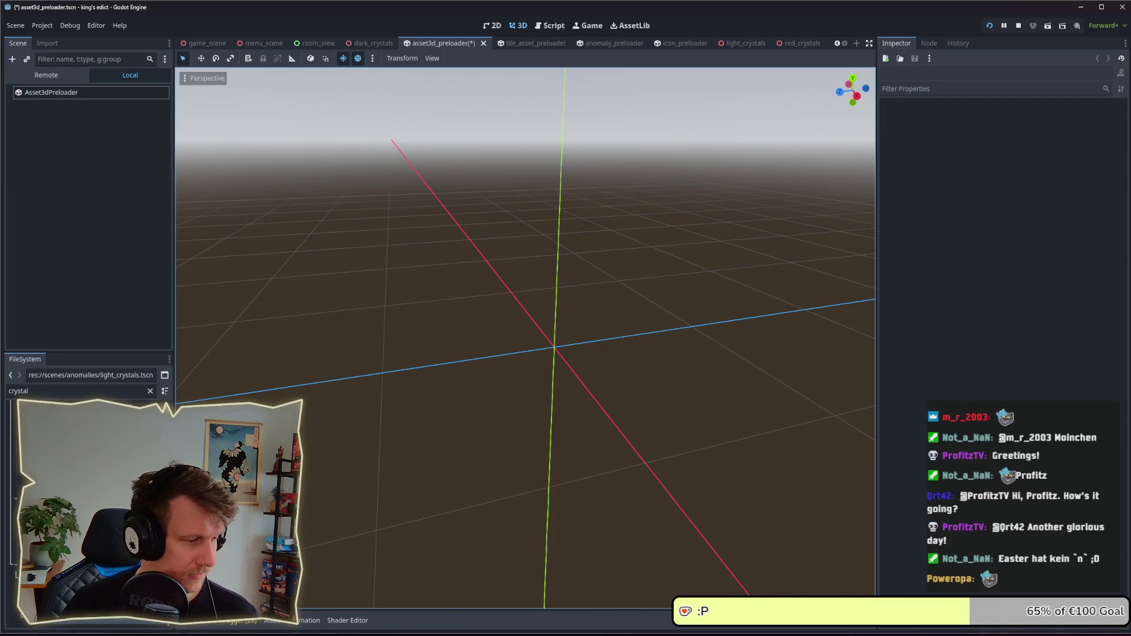
{"action": "key", "text": "ctrl+s"}
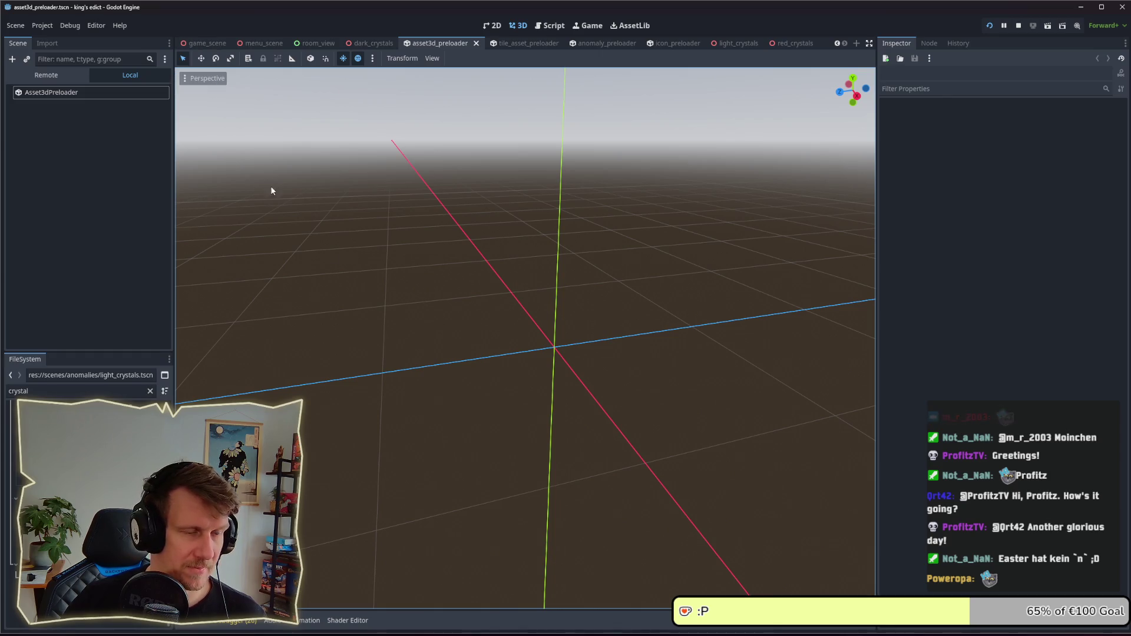
{"action": "key", "text": "alt+Tab"}
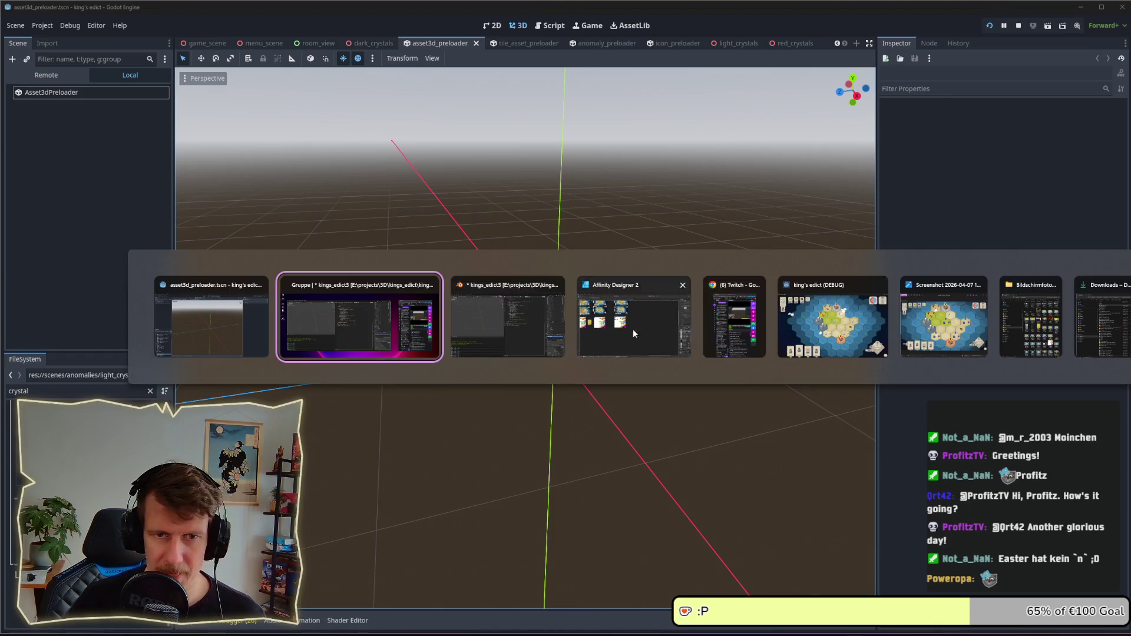
{"action": "left_click", "coordinate": [624, 321]}
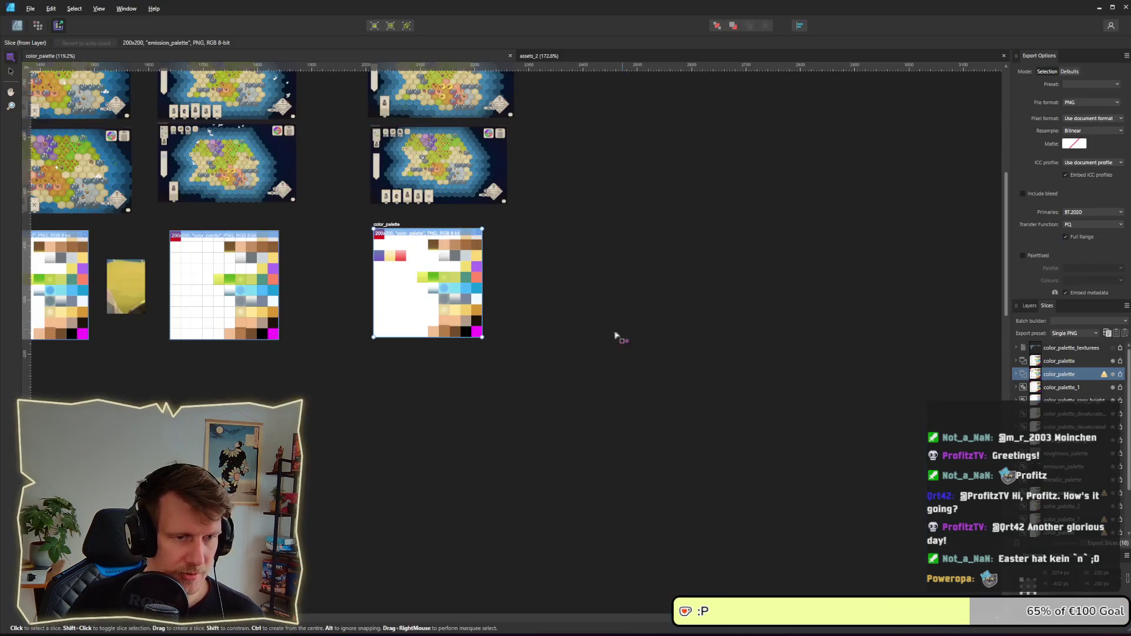
- In assets_2, place two copies of the dark_crystals artboard below the original
{"action": "left_click", "coordinate": [601, 53]}
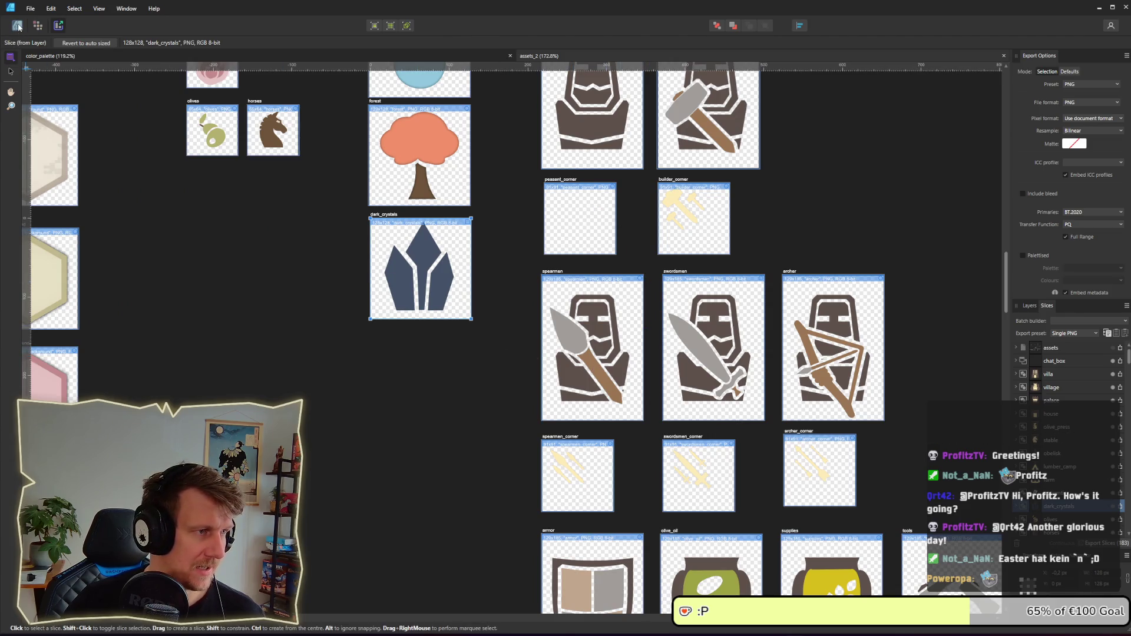
{"action": "left_click", "coordinate": [17, 25]}
{"action": "scroll", "coordinate": [365, 259], "scroll_direction": "up", "scroll_amount": 5}
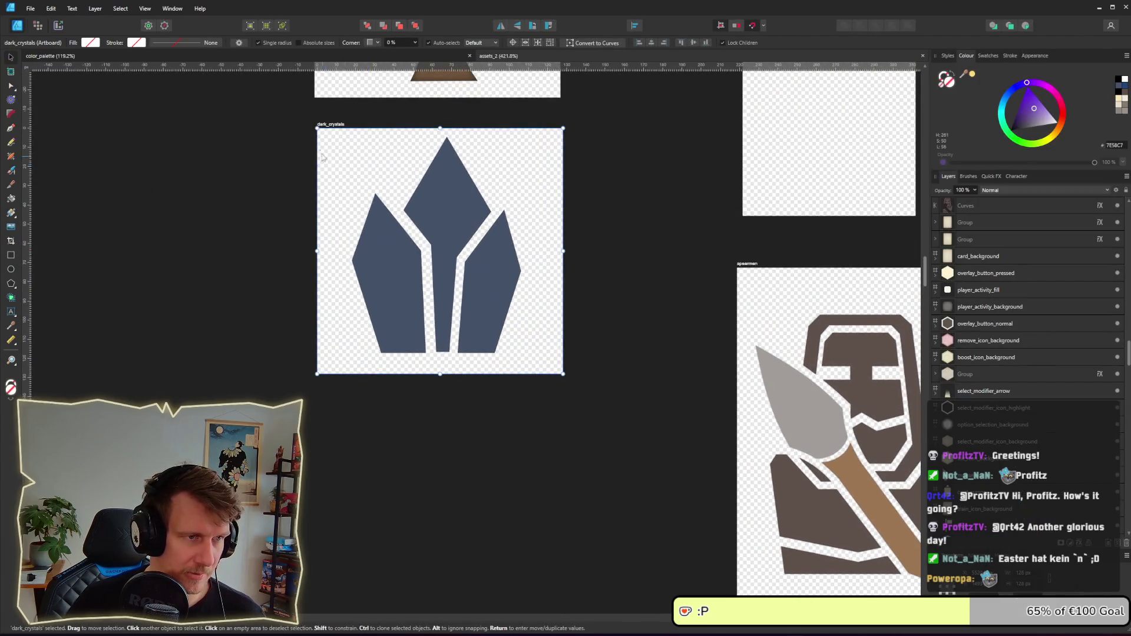
{"action": "key", "text": "ctrl+d"}
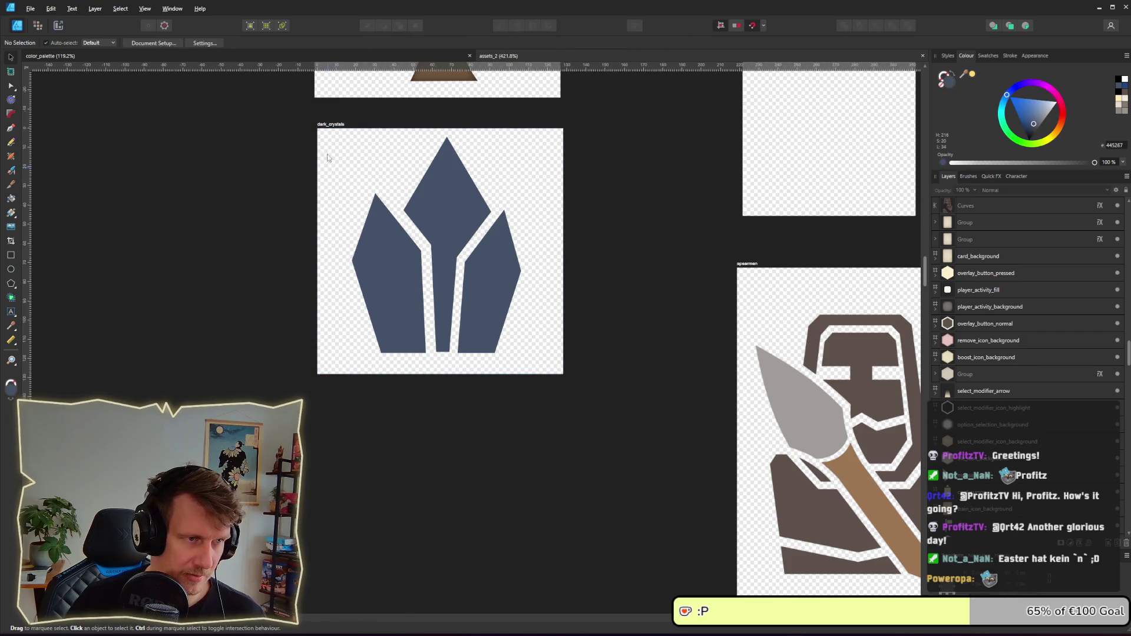
{"action": "left_click", "coordinate": [331, 125]}
{"action": "left_click_drag", "start_coordinate": [336, 130], "coordinate": [333, 407]}
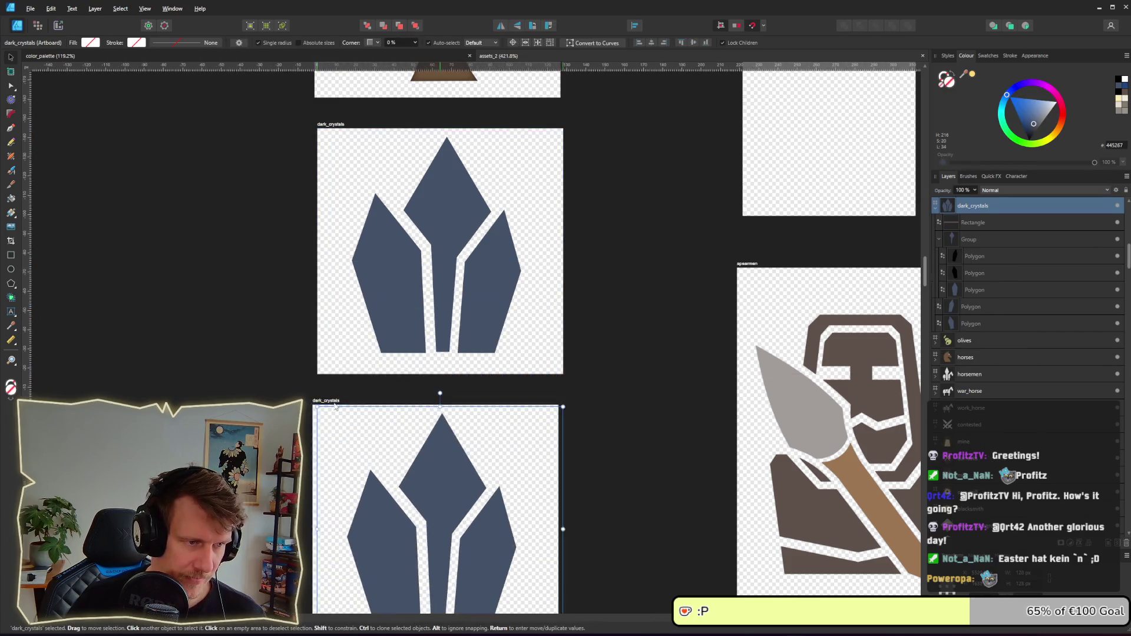
{"action": "scroll", "coordinate": [401, 361], "scroll_direction": "down", "scroll_amount": 3}
{"action": "scroll", "coordinate": [404, 270], "scroll_direction": "down", "scroll_amount": 3}
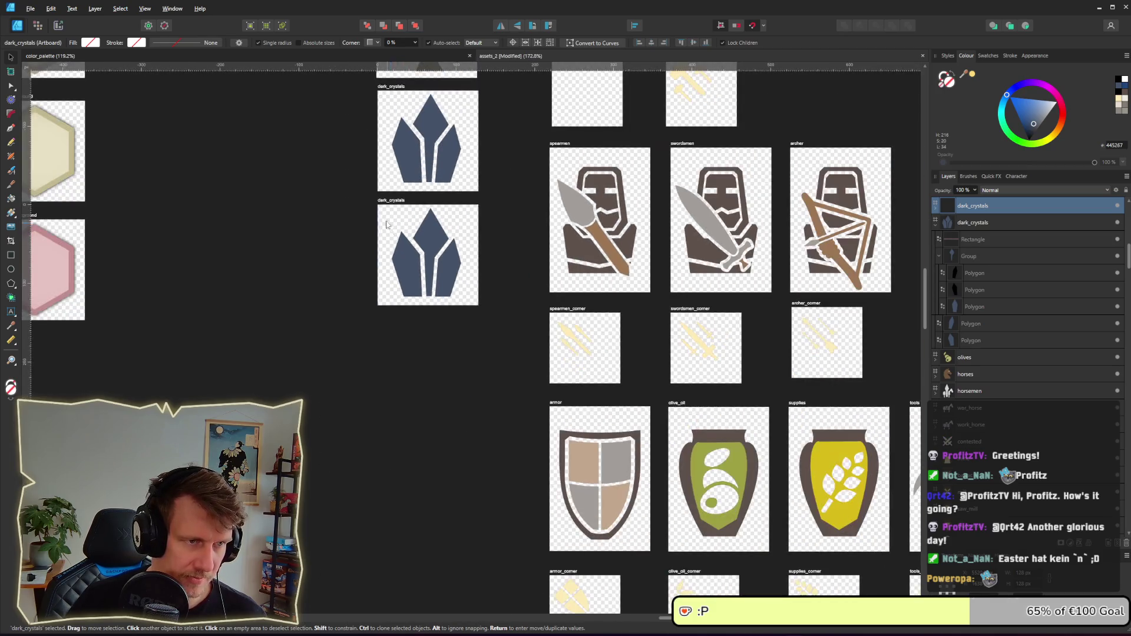
{"action": "left_click_drag", "start_coordinate": [389, 205], "coordinate": [391, 259]}
{"action": "mouse_move", "coordinate": [391, 203]}
{"action": "left_mouse_down"}
{"action": "mouse_move", "coordinate": [391, 331]}
{"action": "mouse_move", "coordinate": [391, 320]}
{"action": "left_mouse_up"}
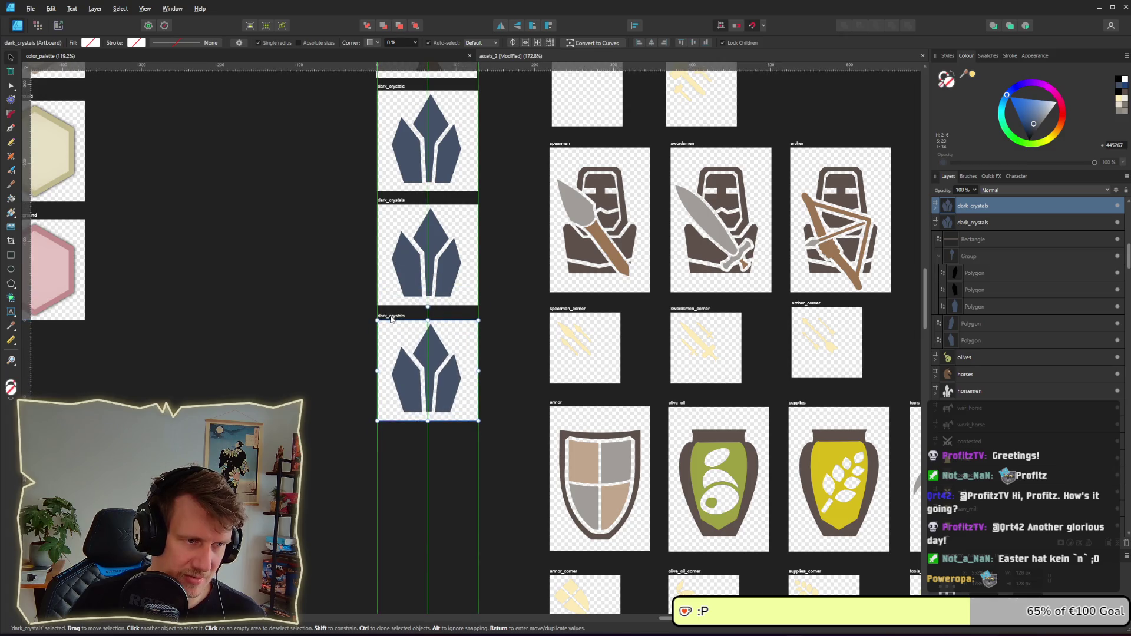
- Rename the middle crystals artboard to light_crystals
{"action": "double_click", "coordinate": [393, 201]}
{"action": "key", "text": "Home"}
{"action": "key", "text": "Delete"}
{"action": "key", "text": "Delete"}
{"action": "key", "text": "Delete"}
{"action": "type", "text": "ight"}
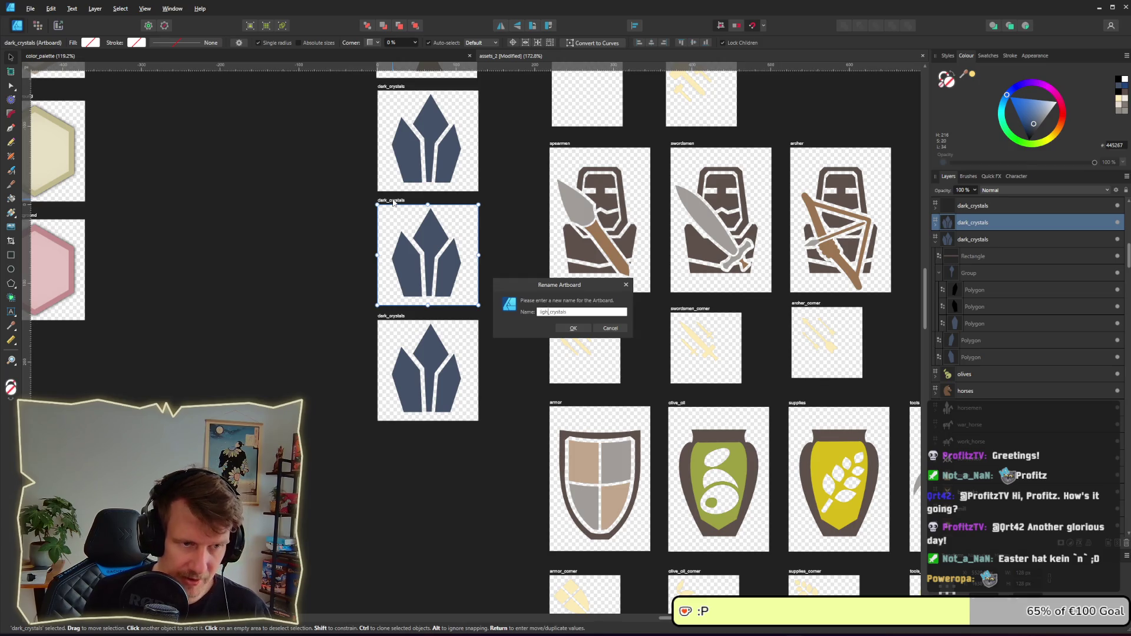
{"action": "key", "text": "Return"}
- Rename the bottom crystals artboard to red_crystals
{"action": "double_click", "coordinate": [401, 316]}
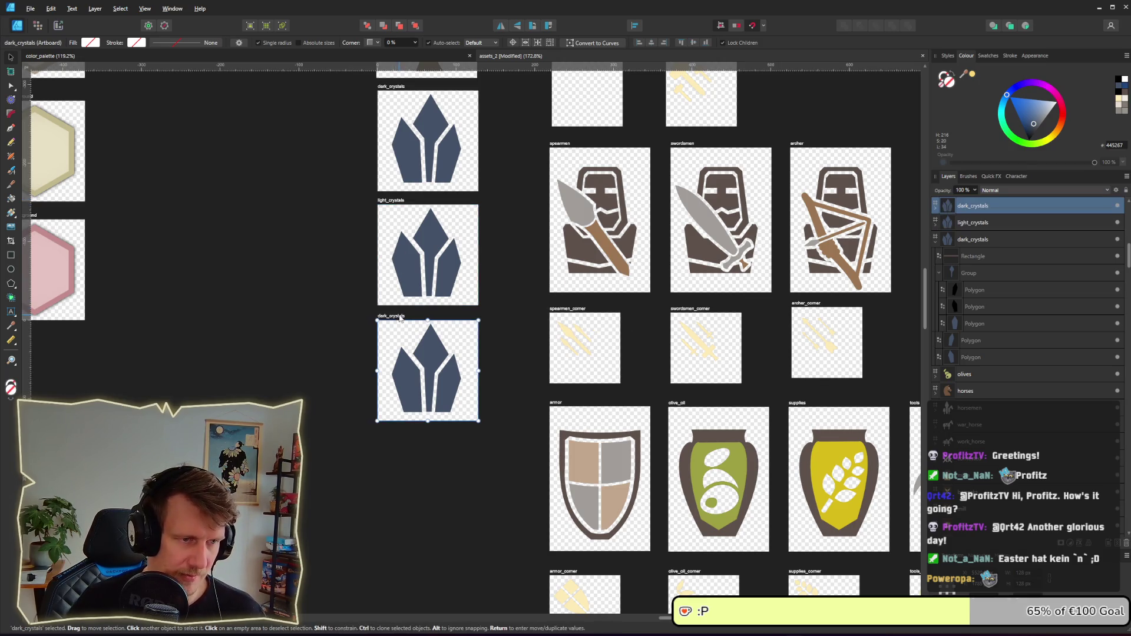
{"action": "key", "text": "Home"}
{"action": "key", "text": "Delete"}
{"action": "key", "text": "Delete"}
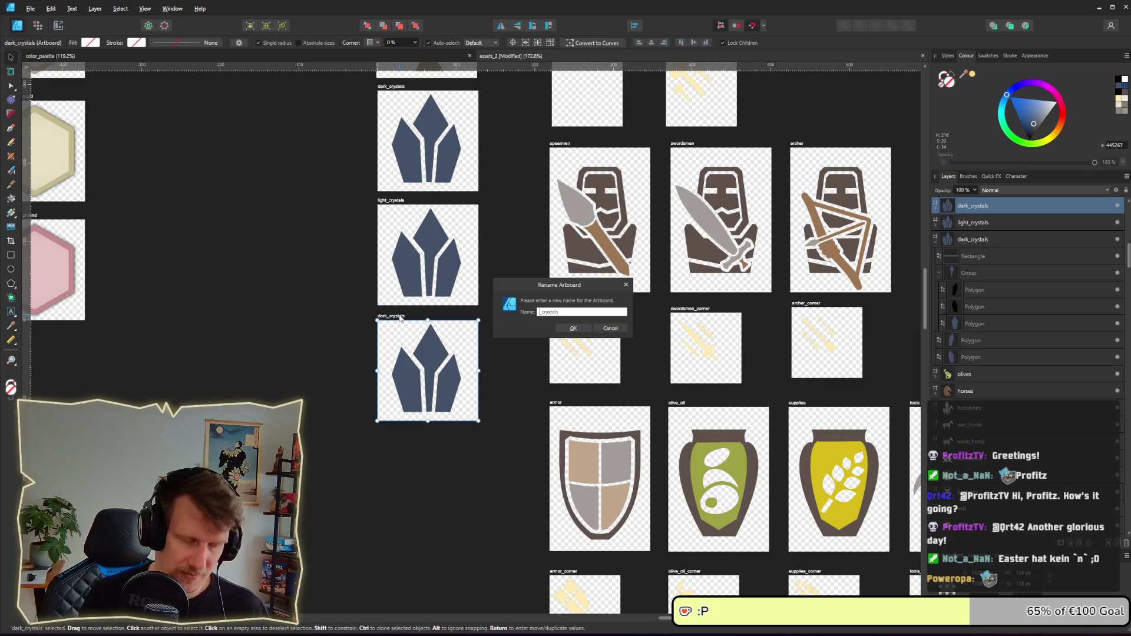
{"action": "type", "text": "ight"}
{"action": "key", "text": "Return"}
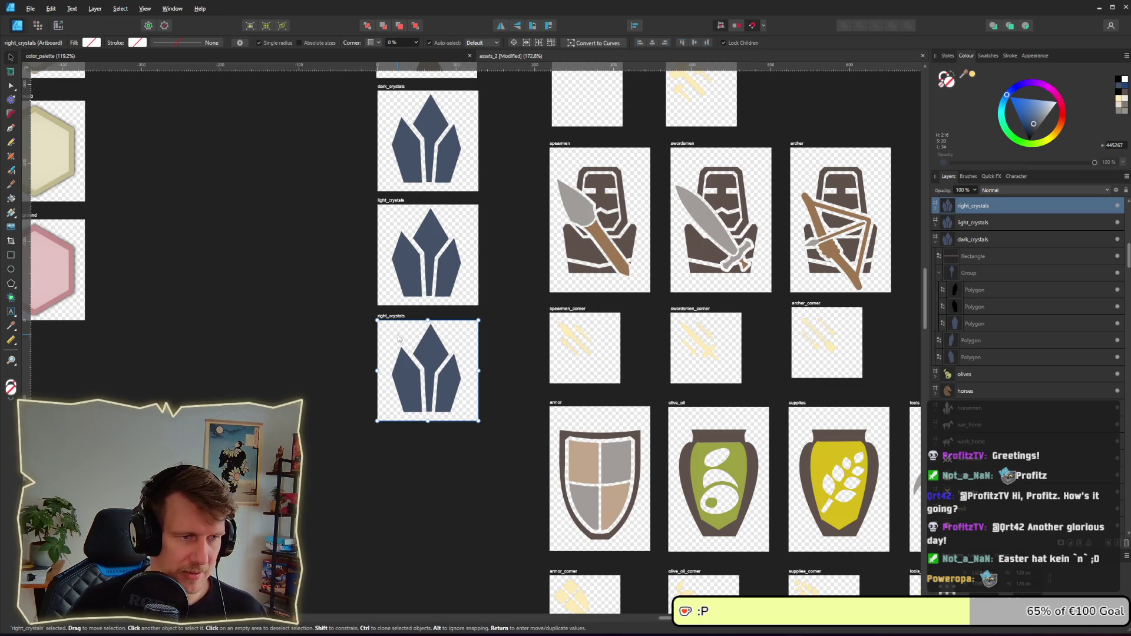
{"action": "double_click", "coordinate": [386, 317]}
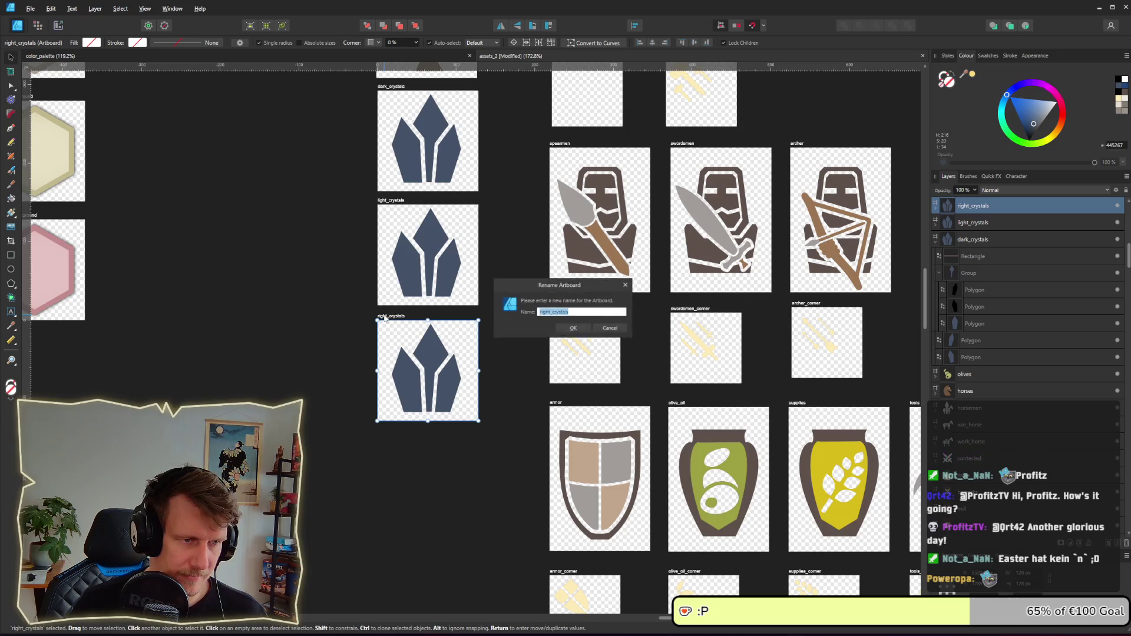
{"action": "key", "text": "Home"}
{"action": "key", "text": "Delete"}
{"action": "key", "text": "Delete"}
{"action": "type", "text": "red"}
{"action": "key", "text": "Return"}
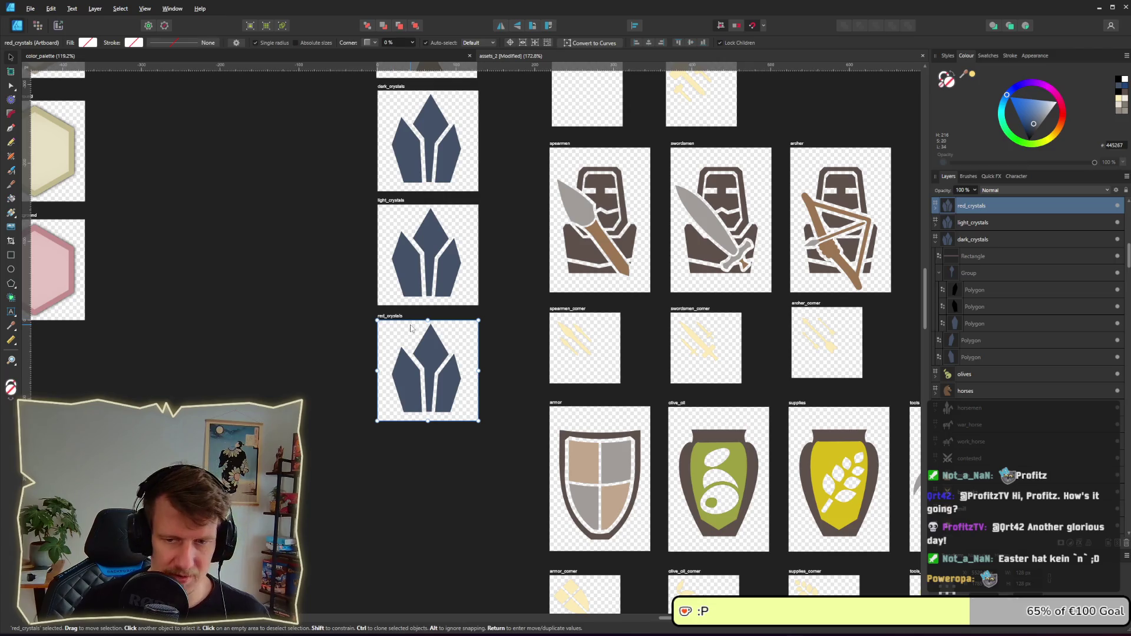
- Select the dark_crystals crystal polygons and bring that artboard fully into view
{"action": "scroll", "coordinate": [412, 295], "scroll_direction": "up", "scroll_amount": 3}
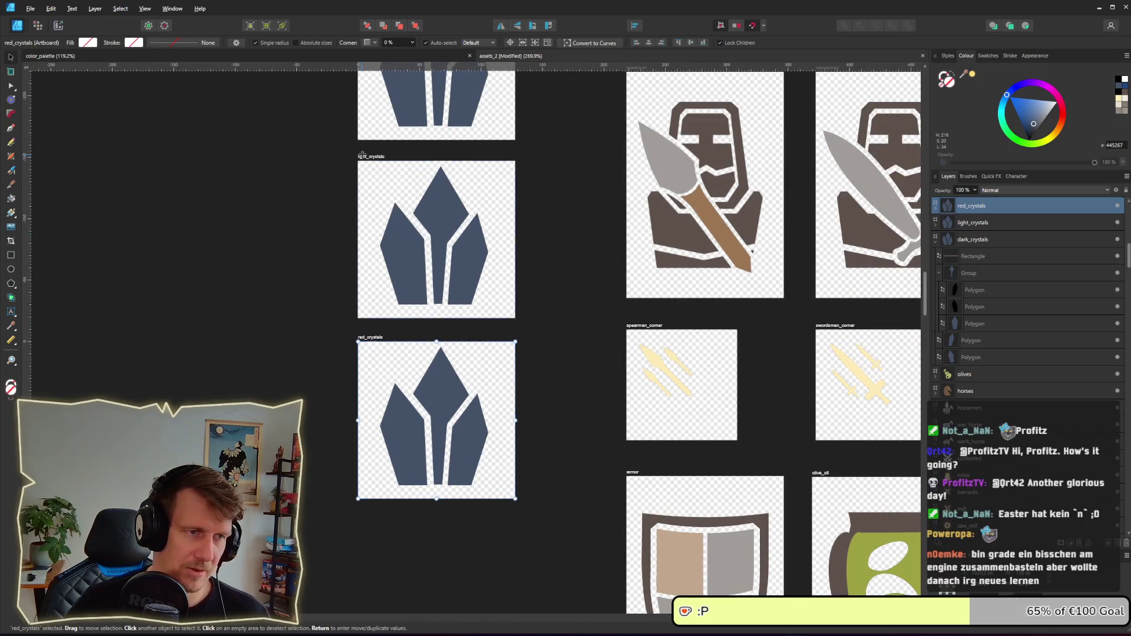
{"action": "left_click", "coordinate": [361, 156]}
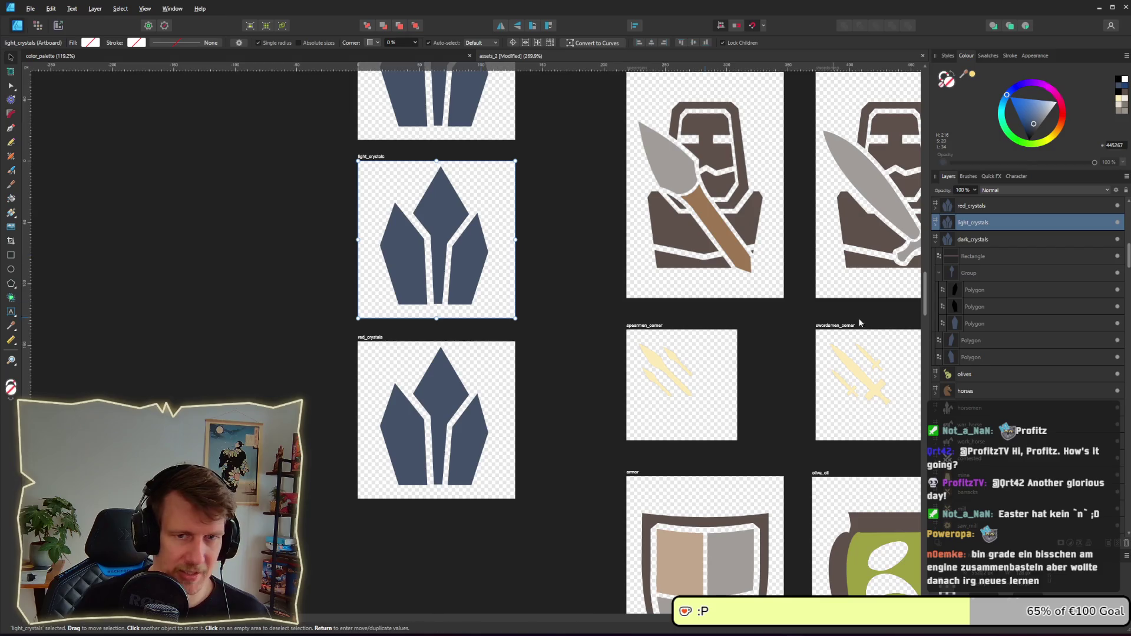
{"action": "left_click", "coordinate": [959, 326]}
{"action": "left_click", "coordinate": [963, 353], "text": "shift"}
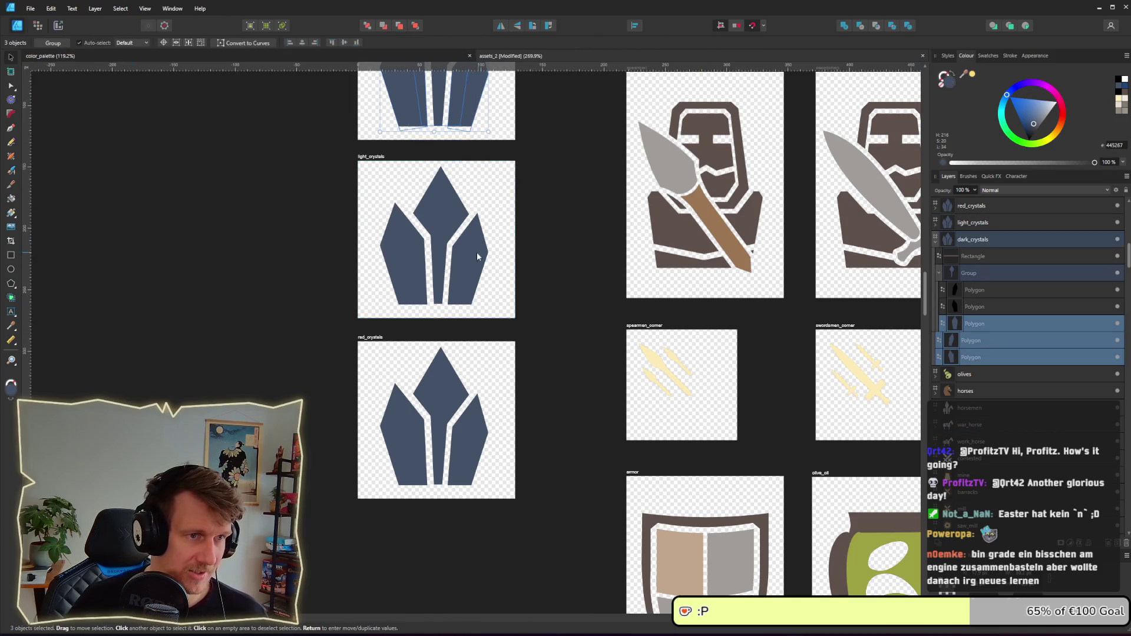
{"action": "scroll", "coordinate": [440, 268], "scroll_direction": "up", "scroll_amount": 3}
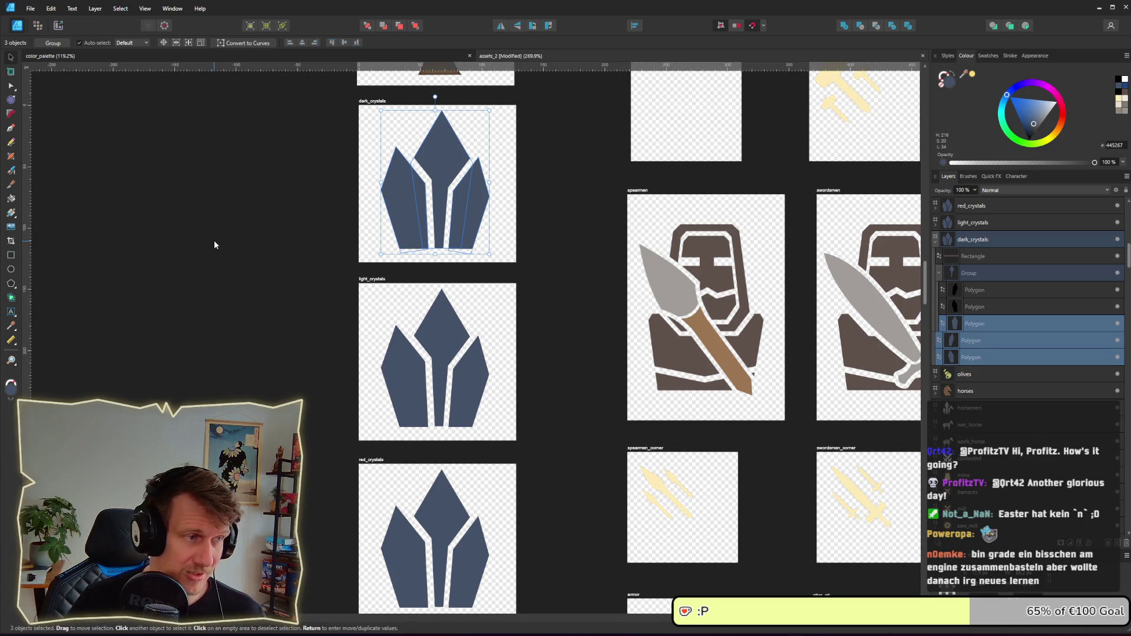
{"action": "left_click_drag", "start_coordinate": [348, 220], "coordinate": [351, 241]}
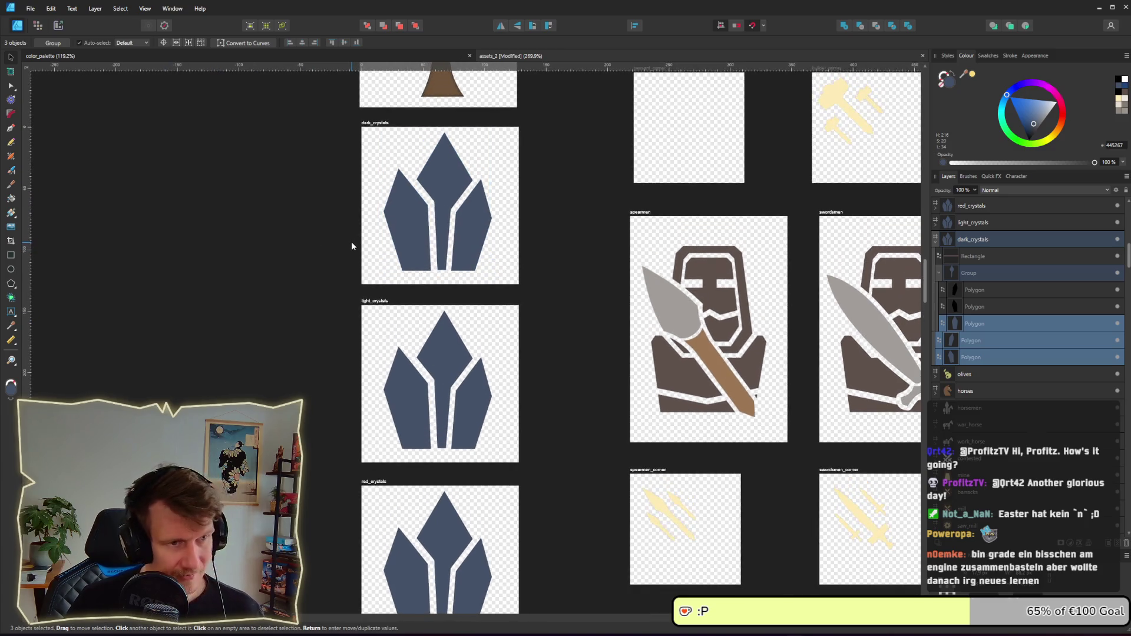
{"action": "left_click_drag", "start_coordinate": [417, 208], "coordinate": [416, 224]}
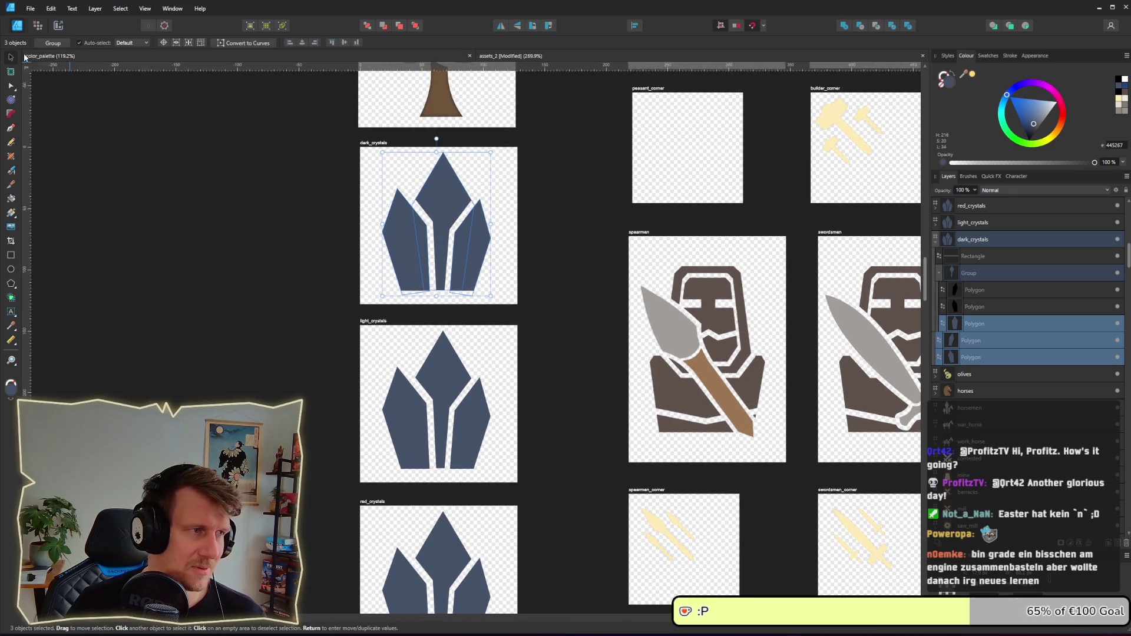
- Fill the dark_crystals crystals yellow and make the red_crystals centre crystal yellow
{"action": "left_click", "coordinate": [11, 87]}
{"action": "left_click", "coordinate": [54, 43]}
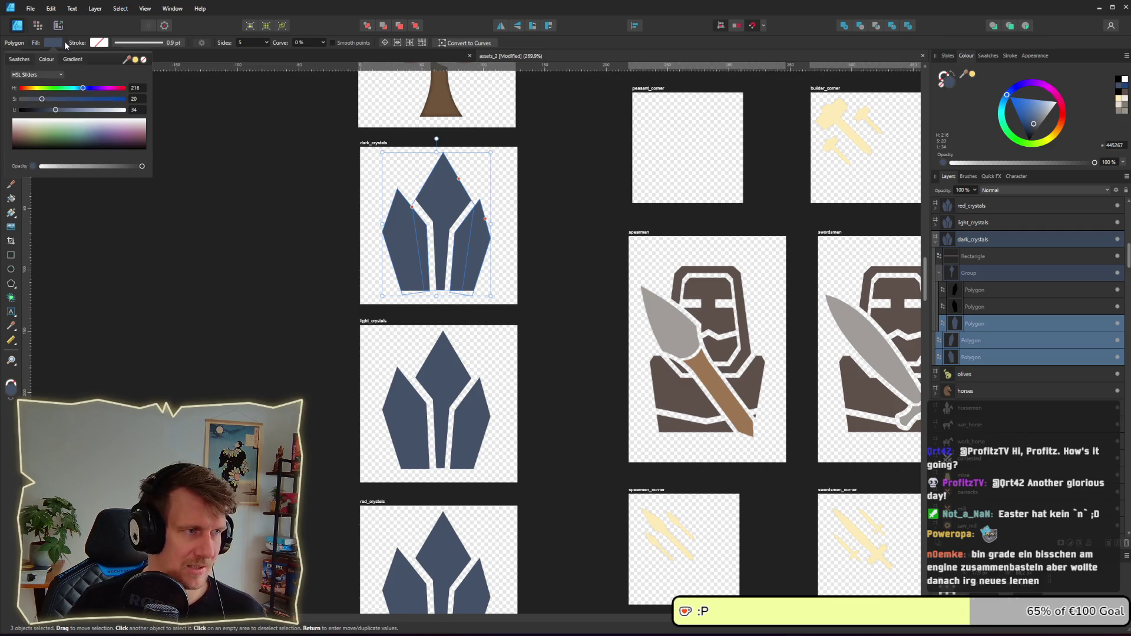
{"action": "left_click", "coordinate": [135, 59]}
{"action": "scroll", "coordinate": [530, 342], "scroll_direction": "down", "scroll_amount": 5}
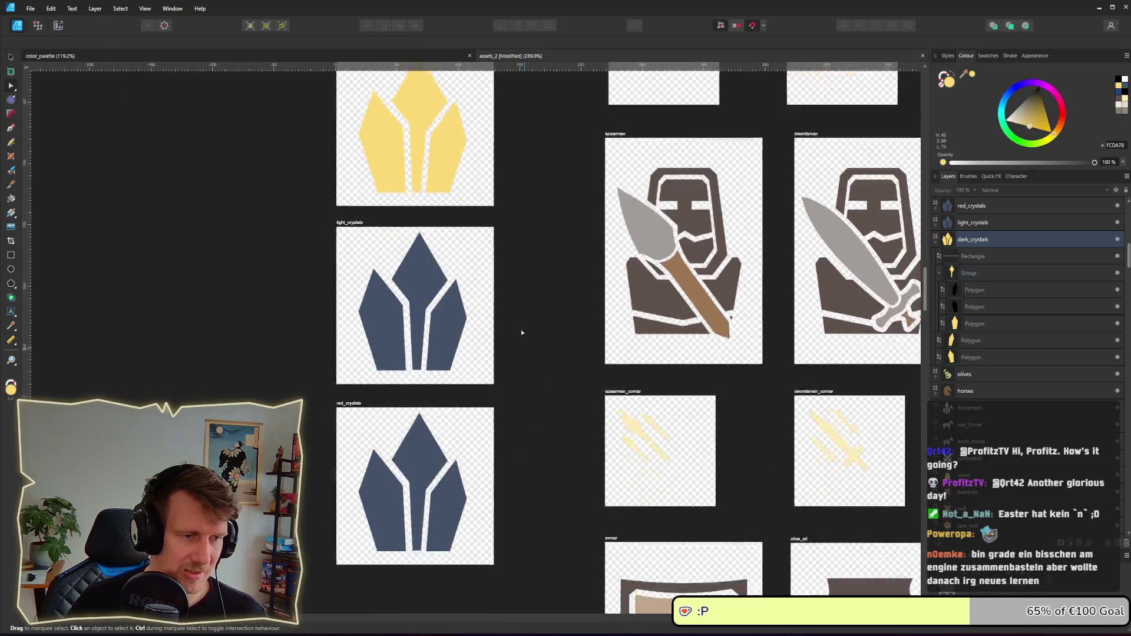
{"action": "left_click", "coordinate": [385, 400]}
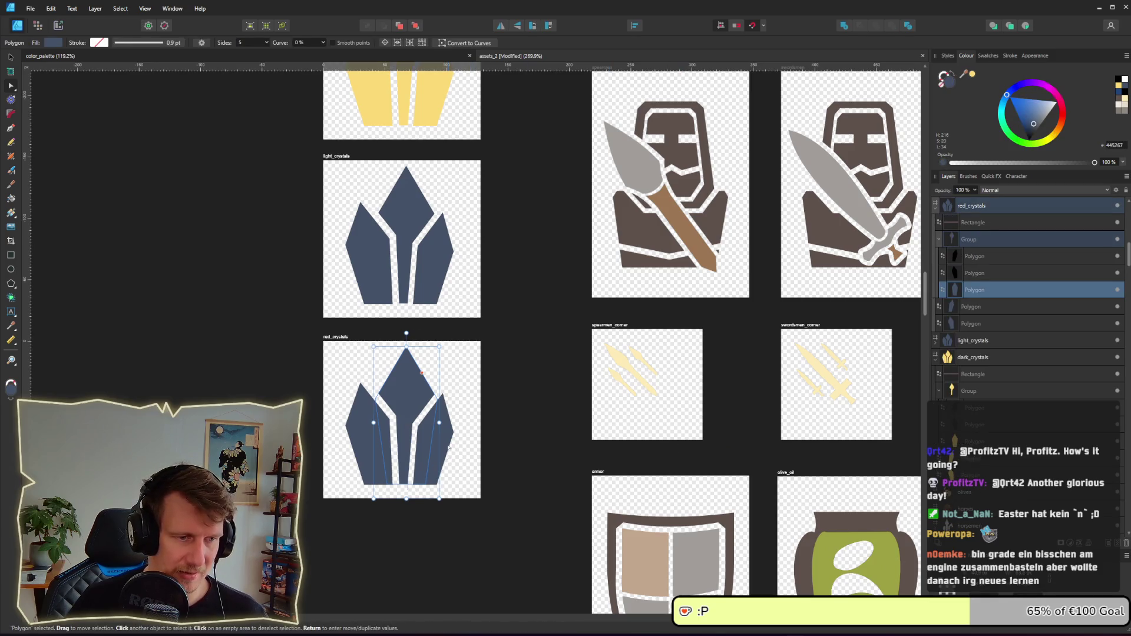
{"action": "left_click", "coordinate": [449, 448], "text": "shift"}
{"action": "left_click", "coordinate": [366, 444], "text": "shift"}
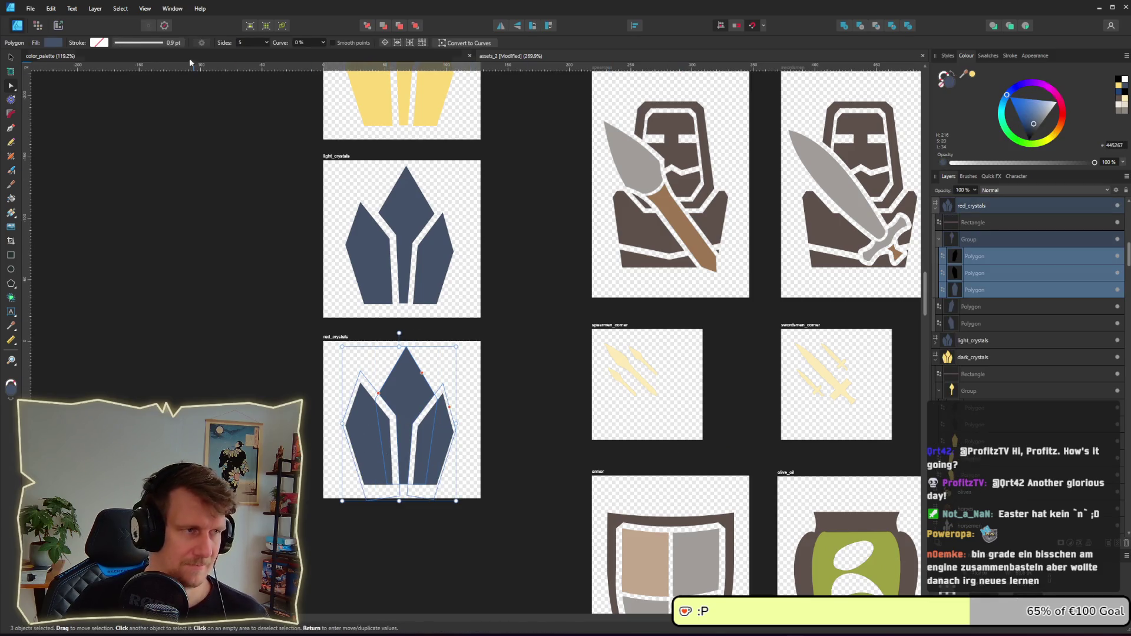
{"action": "left_click", "coordinate": [53, 42]}
{"action": "mouse_move", "coordinate": [107, 90]}
{"action": "left_mouse_down"}
{"action": "mouse_move", "coordinate": [118, 93]}
{"action": "mouse_move", "coordinate": [108, 95]}
{"action": "left_mouse_up"}
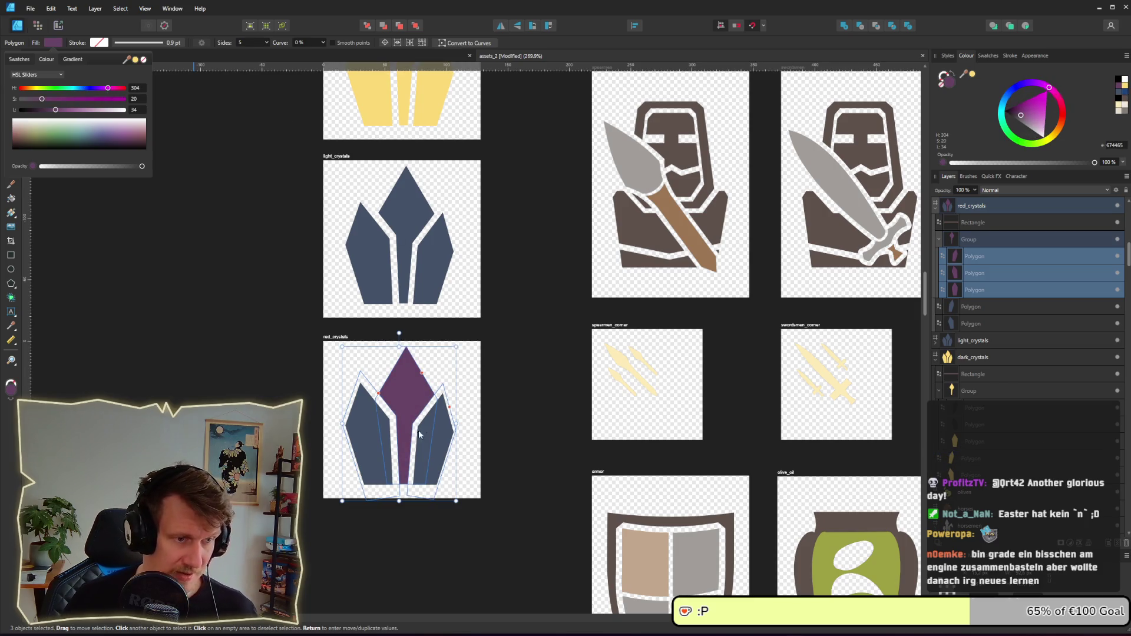
{"action": "key", "text": "shift+minus"}
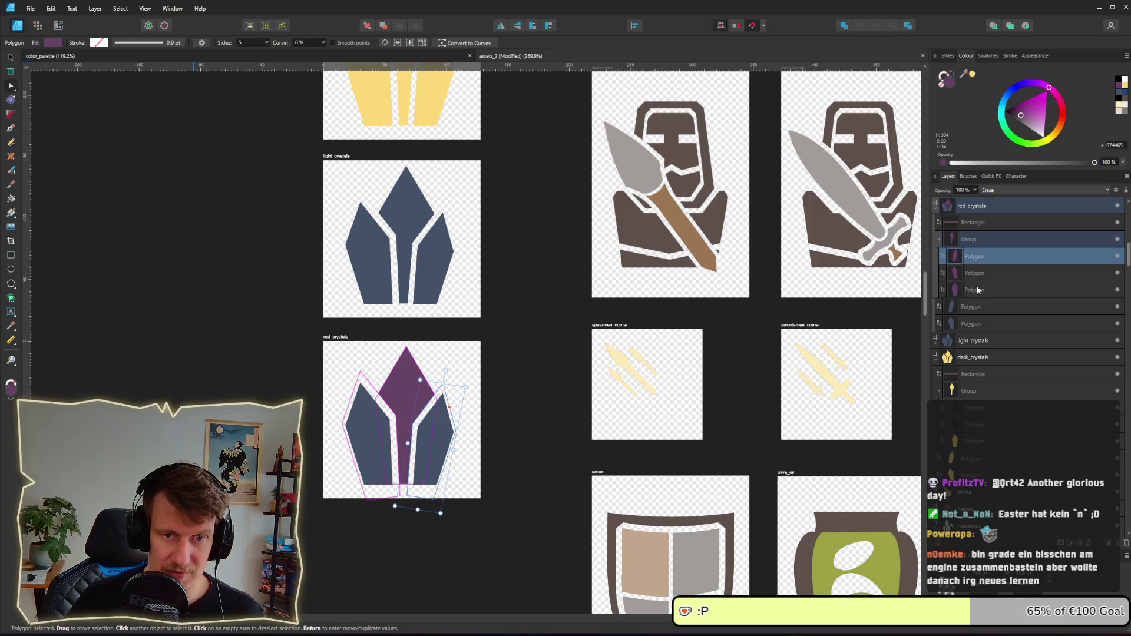
{"action": "left_click", "coordinate": [57, 45]}
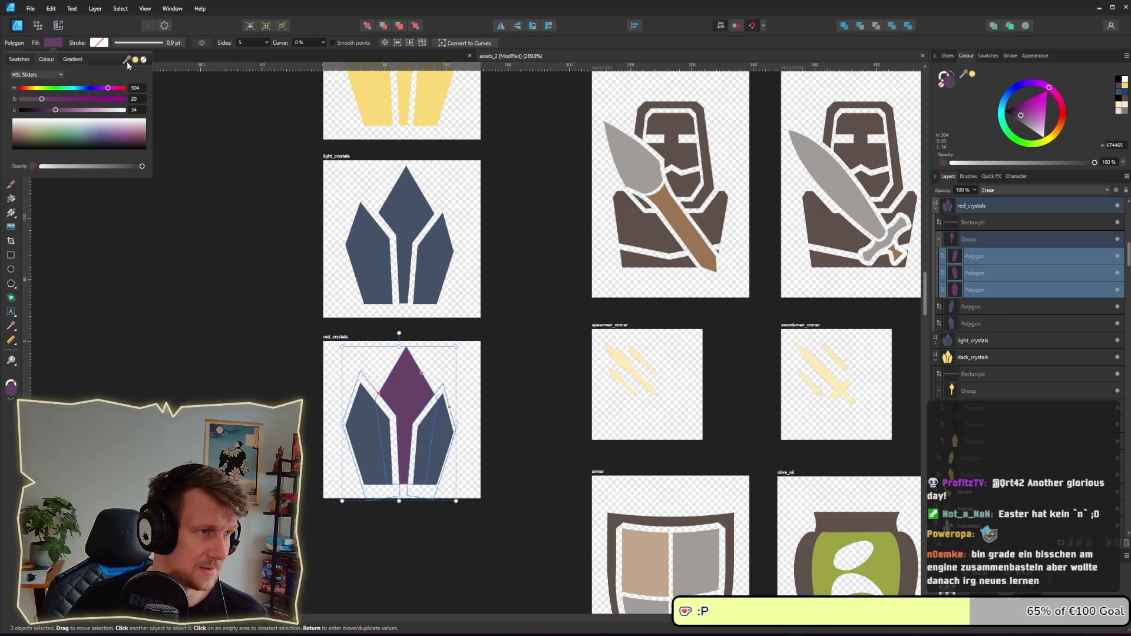
{"action": "left_click", "coordinate": [135, 60]}
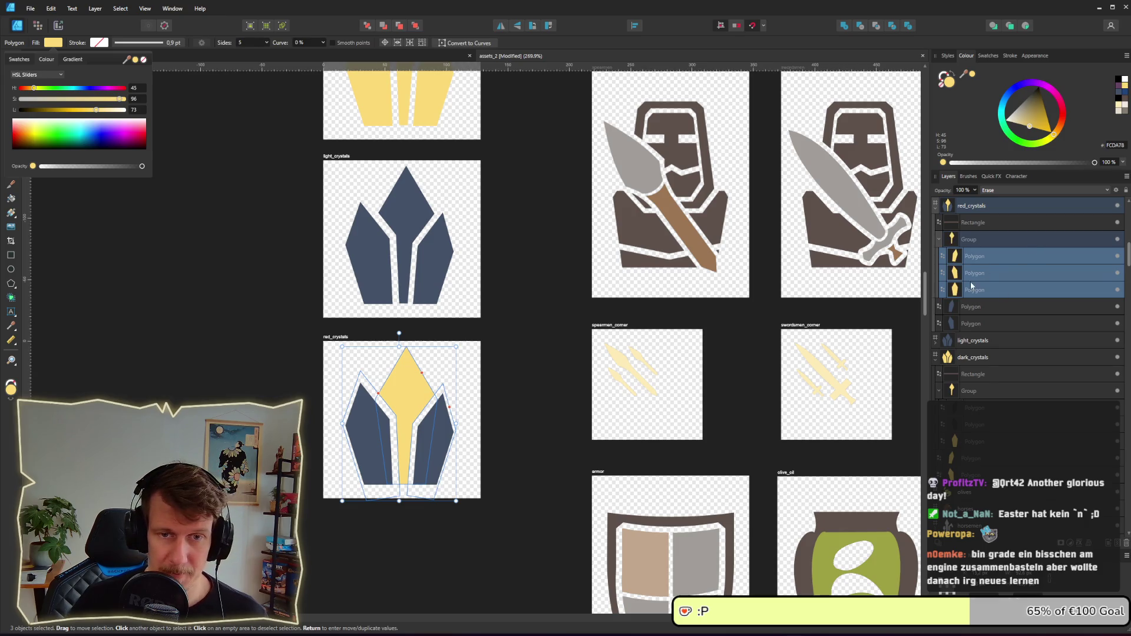
- Make the outer crystals yellow, then shift all the red_crystals crystals' hue toward pink
{"action": "left_click", "coordinate": [970, 323]}
{"action": "left_click", "coordinate": [973, 309], "text": "shift"}
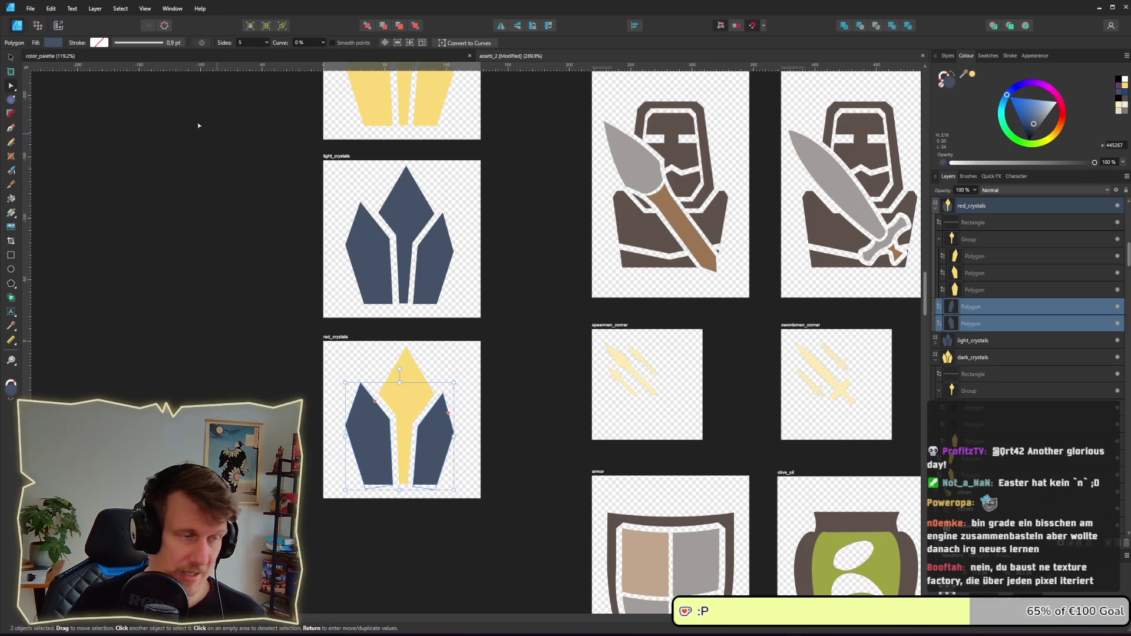
{"action": "left_click", "coordinate": [53, 43]}
{"action": "left_click", "coordinate": [135, 59]}
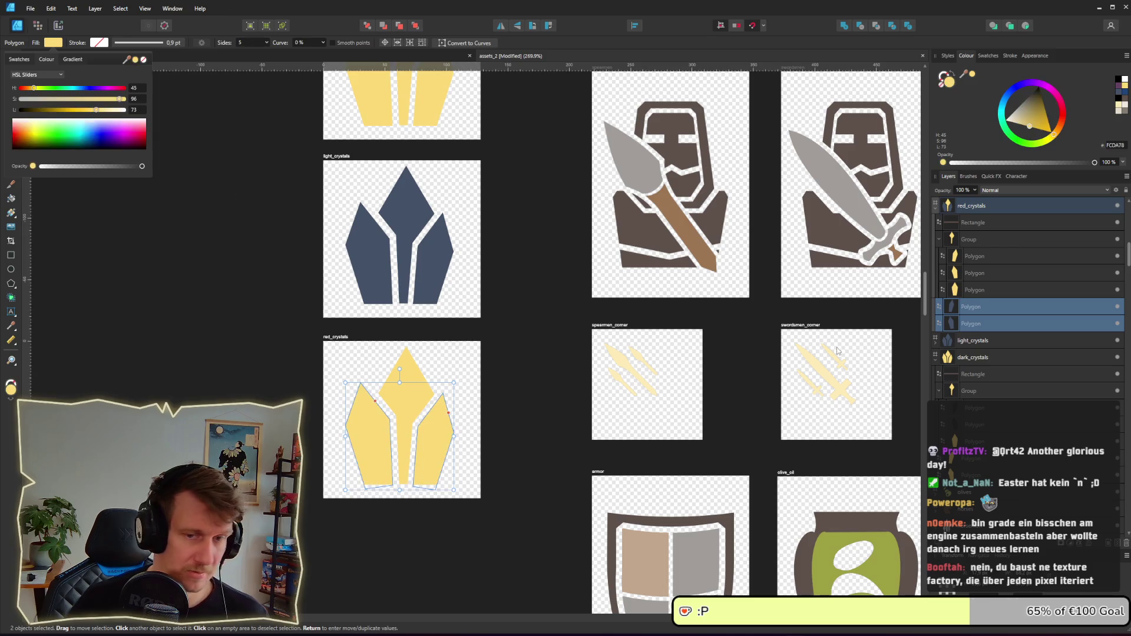
{"action": "left_click", "coordinate": [977, 324]}
{"action": "left_click", "coordinate": [978, 303], "text": "shift"}
{"action": "left_click", "coordinate": [976, 260], "text": "ctrl"}
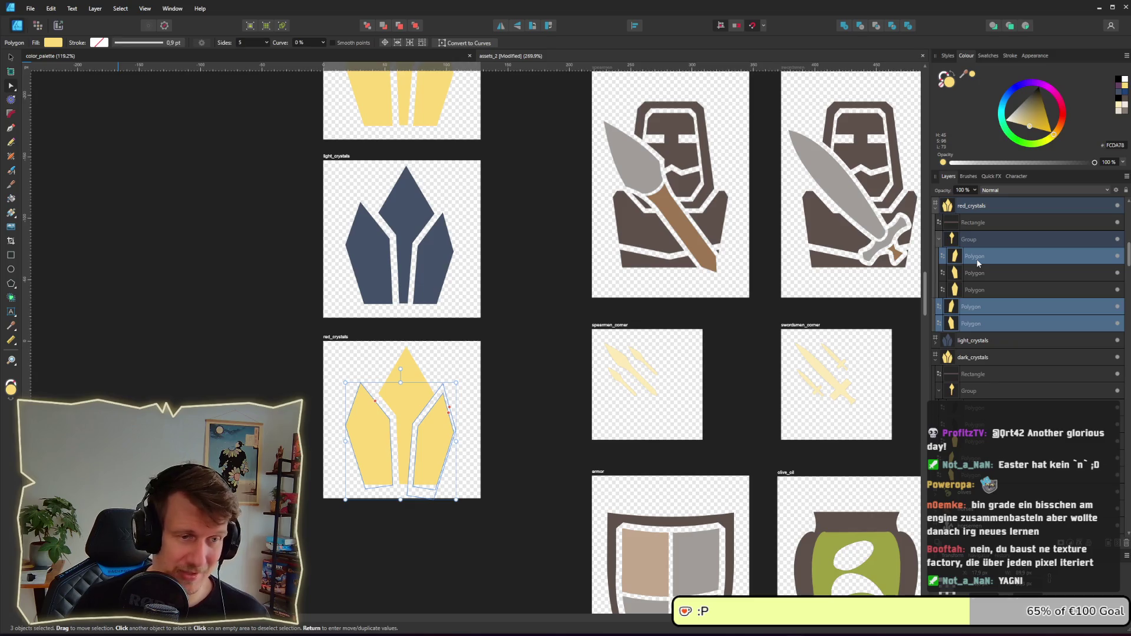
{"action": "left_click", "coordinate": [976, 257], "text": "ctrl"}
{"action": "left_click", "coordinate": [978, 288], "text": "ctrl"}
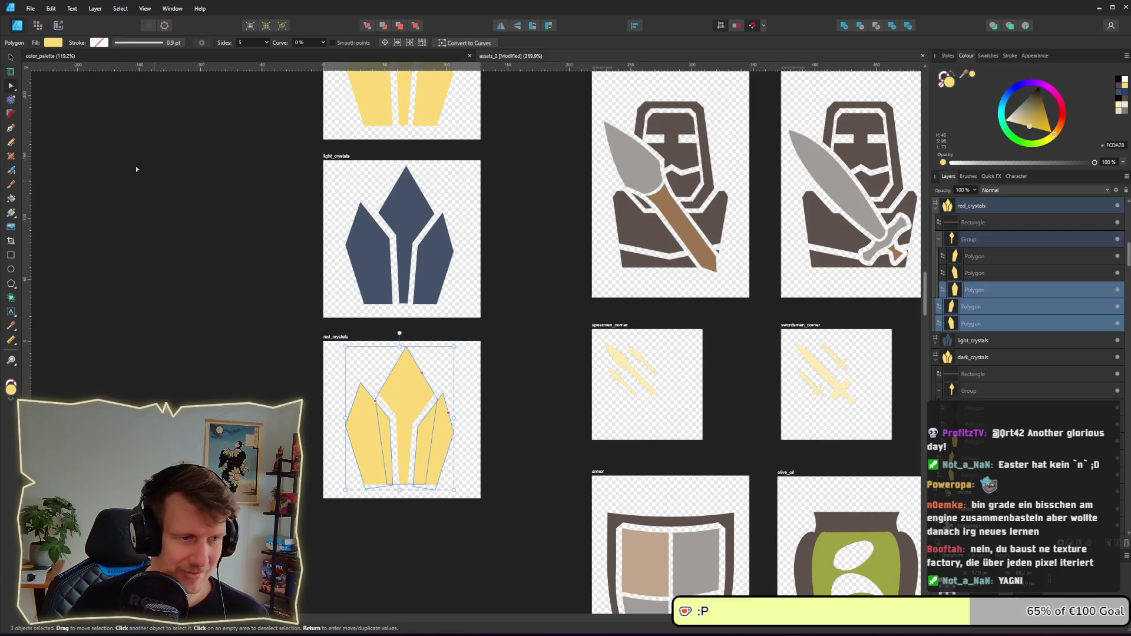
{"action": "left_click", "coordinate": [54, 42]}
{"action": "left_click_drag", "start_coordinate": [114, 88], "coordinate": [123, 89]}
- Nudge the hue toward red, then export the dark_crystals slice, overwriting dark_crystals.png
{"action": "left_click", "coordinate": [252, 275]}
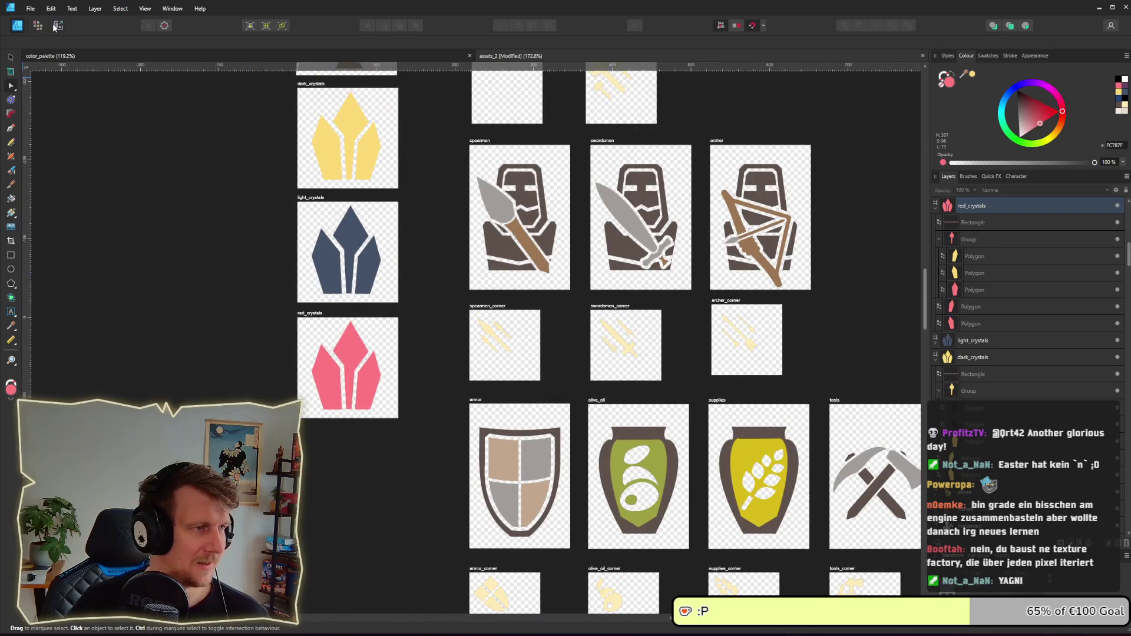
{"action": "left_click", "coordinate": [57, 26]}
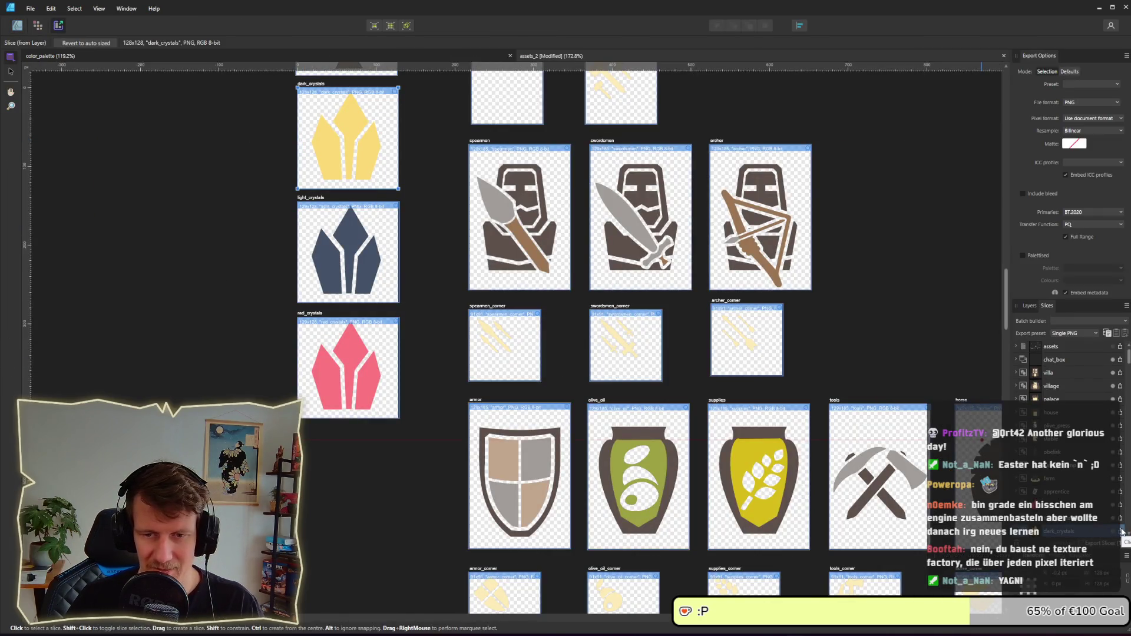
{"action": "left_click", "coordinate": [1121, 531]}
{"action": "key", "text": "Return"}
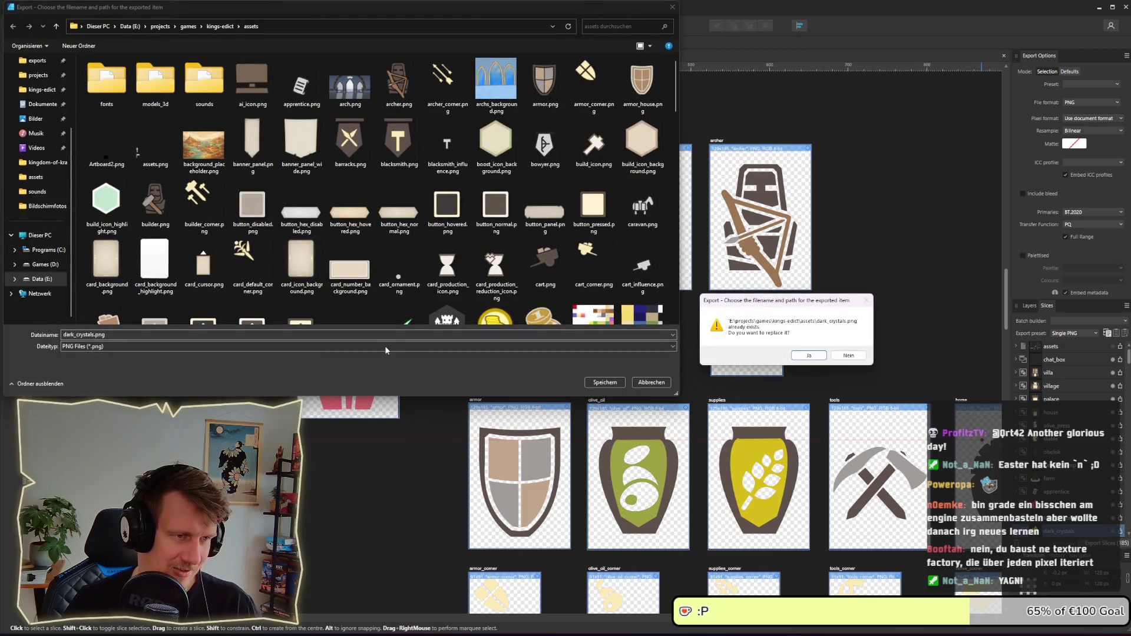
{"action": "key", "text": "Return"}
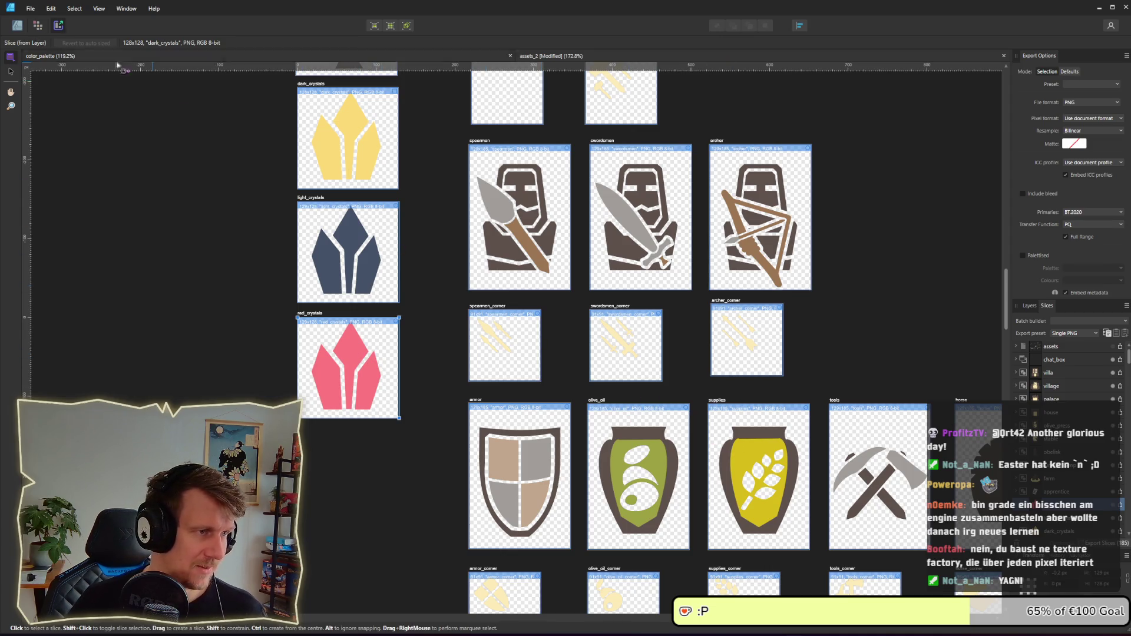
{"action": "scroll", "coordinate": [327, 154], "scroll_direction": "up", "scroll_amount": 2}
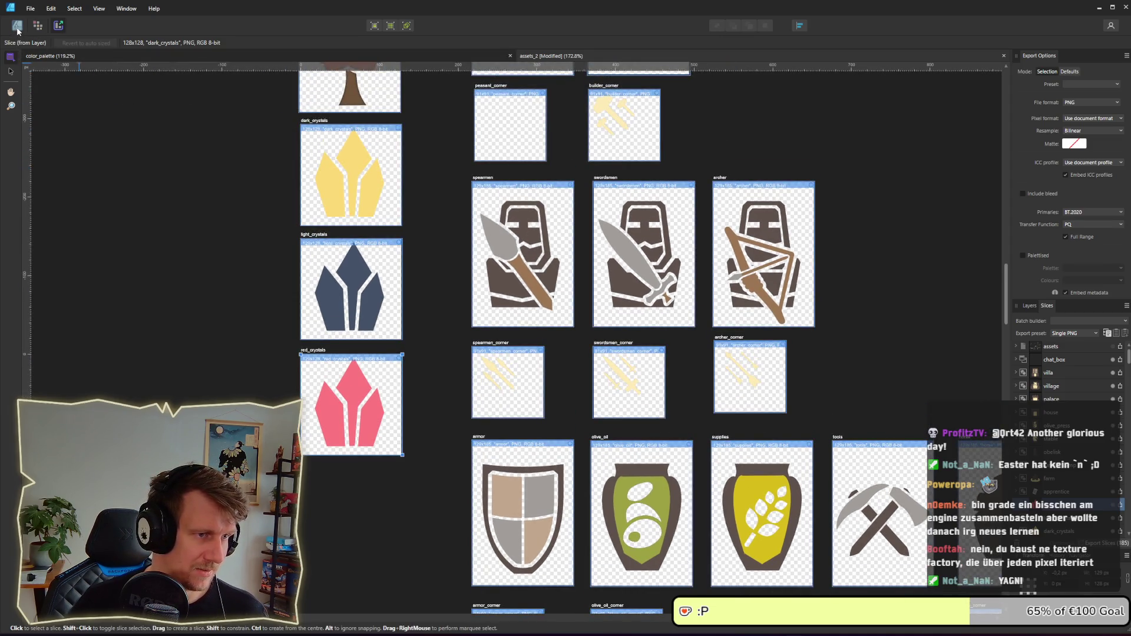
{"action": "left_click", "coordinate": [17, 27]}
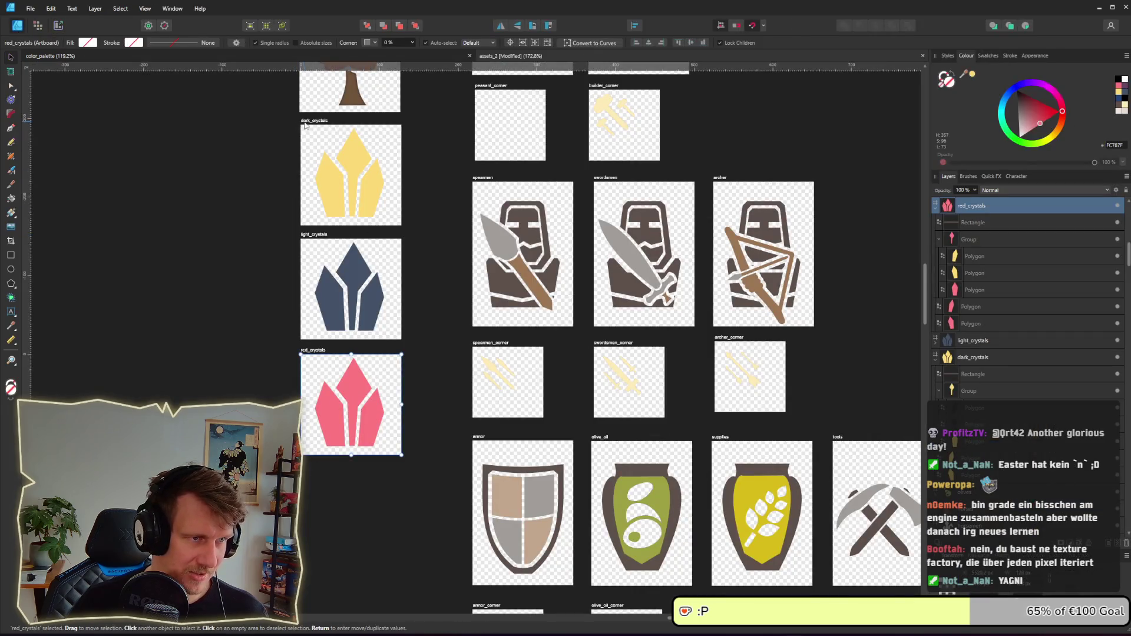
- Rename the yellow crystal artboard to light_crystals
{"action": "double_click", "coordinate": [305, 121]}
{"action": "key", "text": "Home"}
{"action": "key", "text": "Delete"}
{"action": "key", "text": "Delete"}
{"action": "key", "text": "Delete"}
{"action": "key", "text": "Delete"}
{"action": "type", "text": "ight"}
{"action": "key", "text": "Return"}
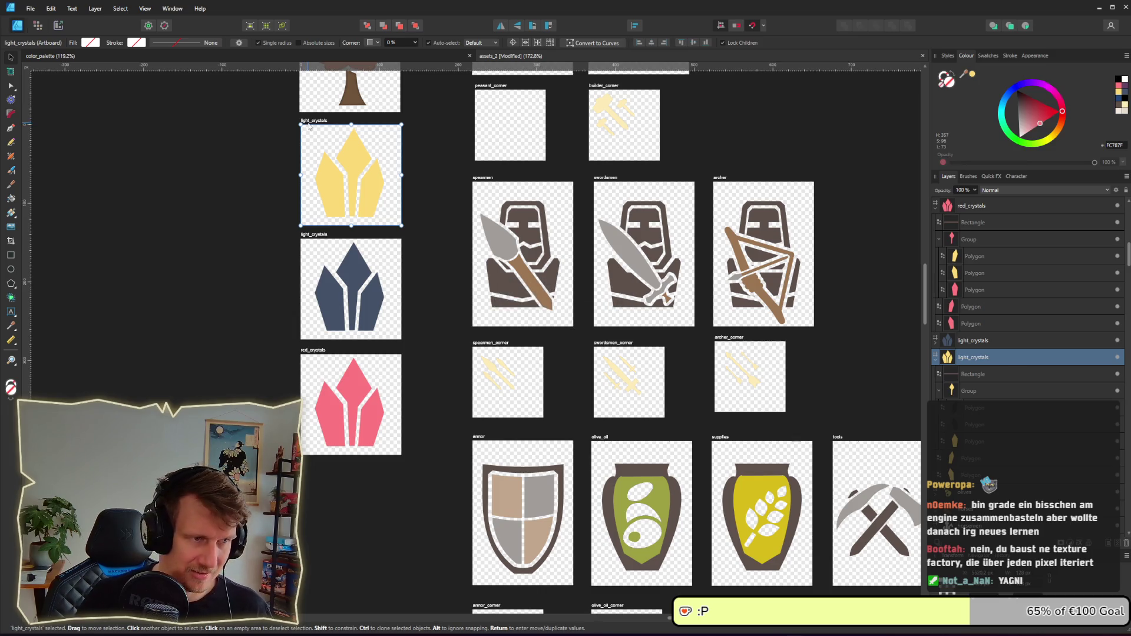
- Rename the dark blue crystal artboard to dark_crystals
{"action": "double_click", "coordinate": [312, 235]}
{"action": "key", "text": "Home"}
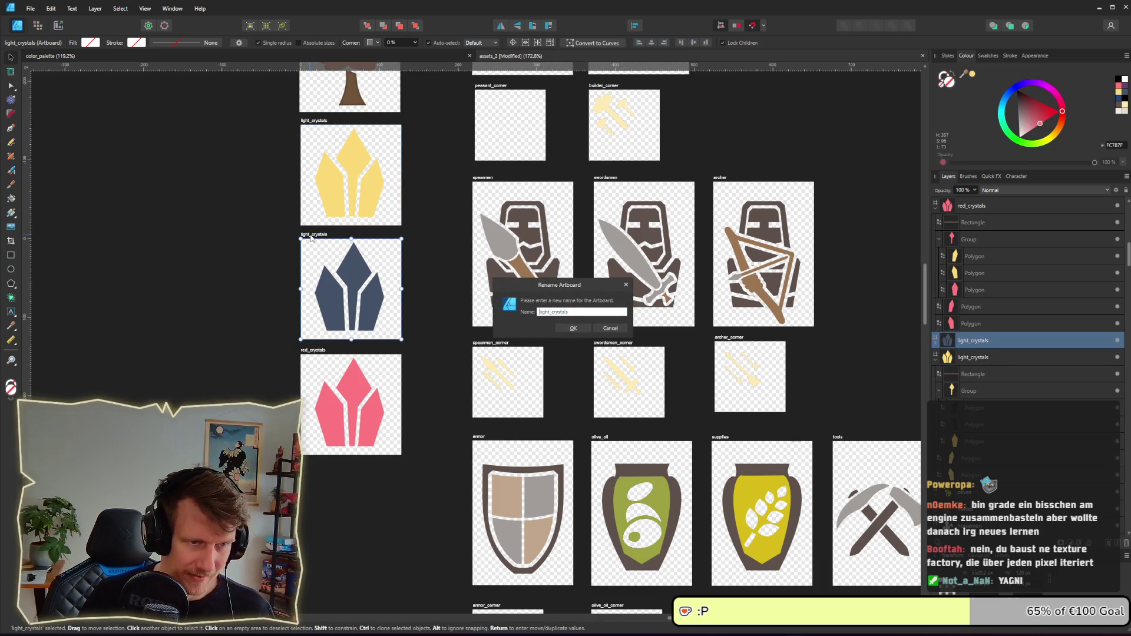
{"action": "key", "text": "Delete"}
{"action": "key", "text": "Delete"}
{"action": "key", "text": "Delete"}
{"action": "type", "text": "ark"}
{"action": "key", "text": "Return"}
{"action": "left_click", "coordinate": [58, 27]}
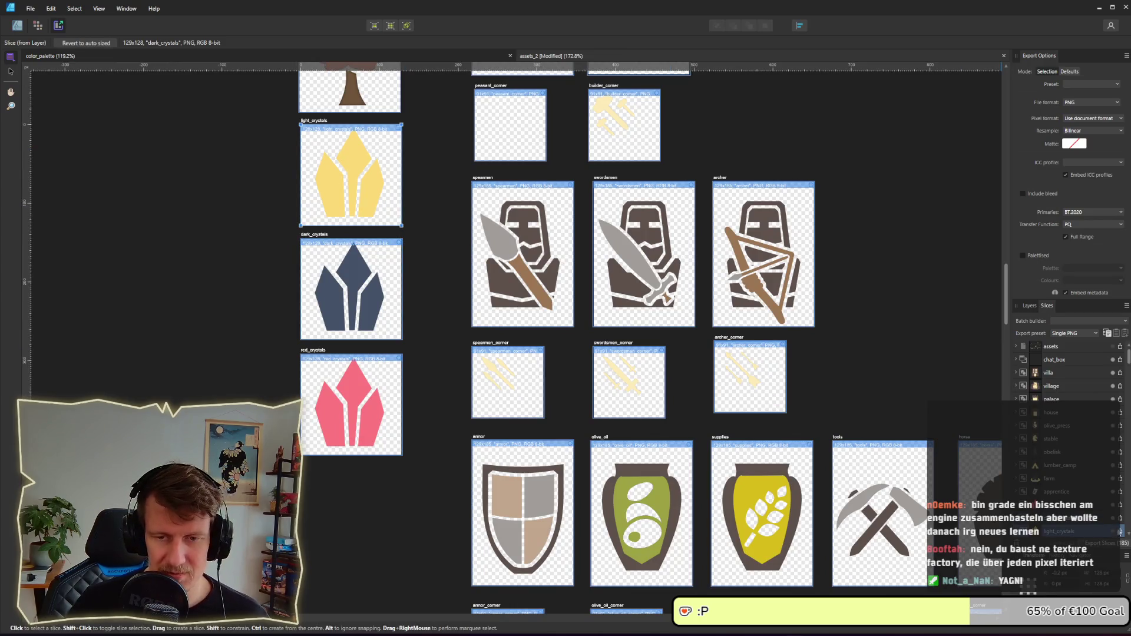
- Export light_crystals.png and dark_crystals.png to the assets folder, replacing the old dark_crystals.png
{"action": "left_click", "coordinate": [1121, 531]}
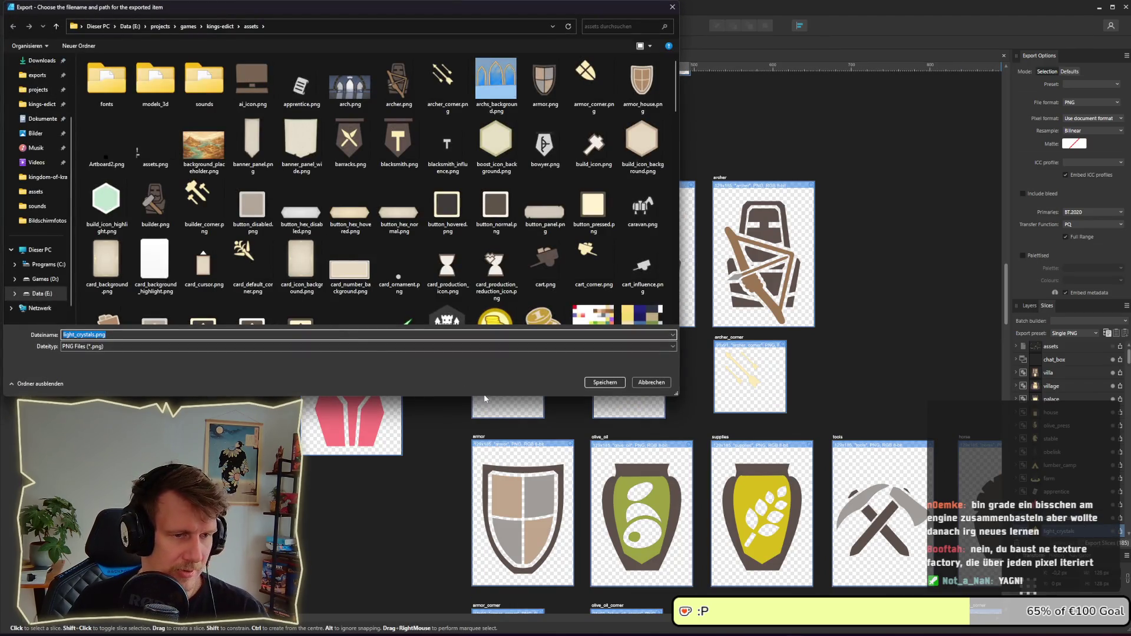
{"action": "left_click", "coordinate": [607, 383]}
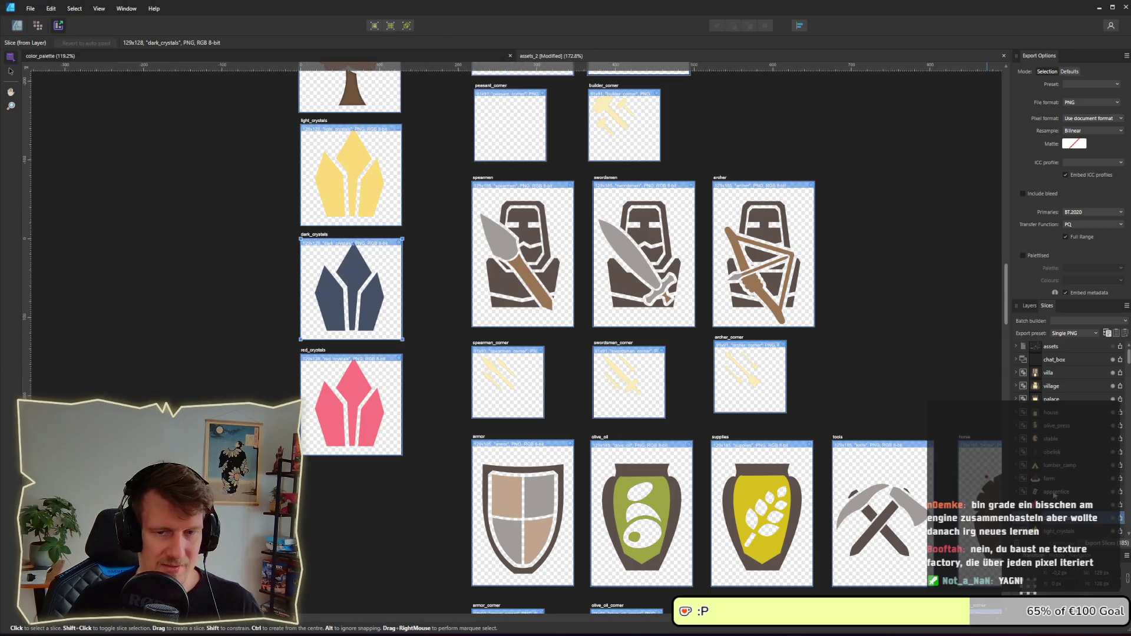
{"action": "left_click", "coordinate": [1121, 518]}
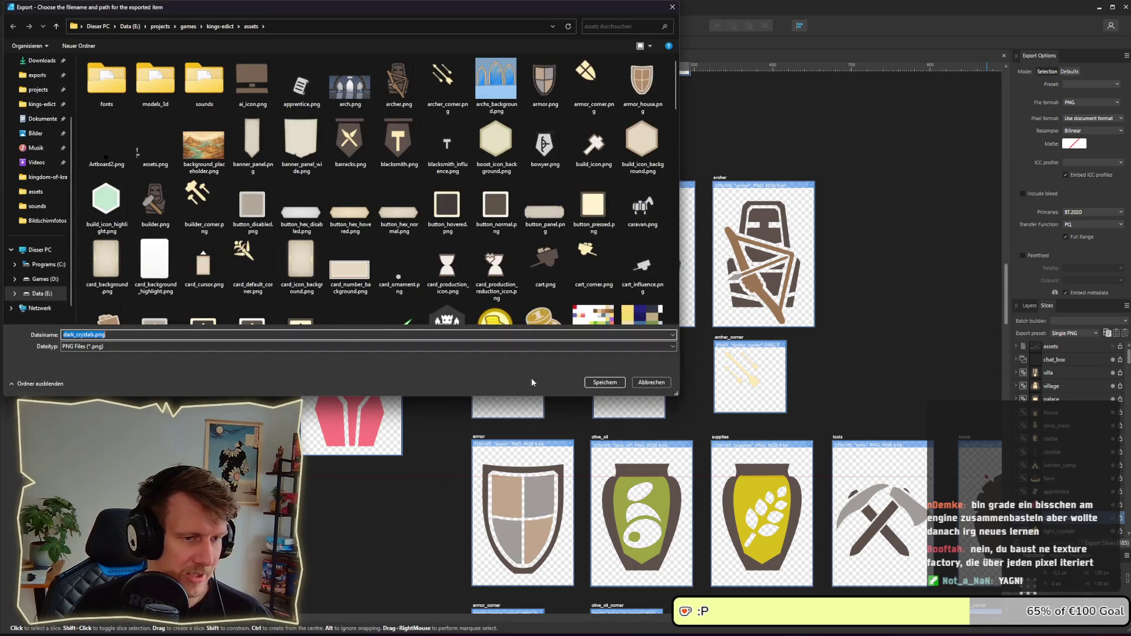
{"action": "left_click", "coordinate": [604, 383]}
{"action": "left_click", "coordinate": [807, 356]}
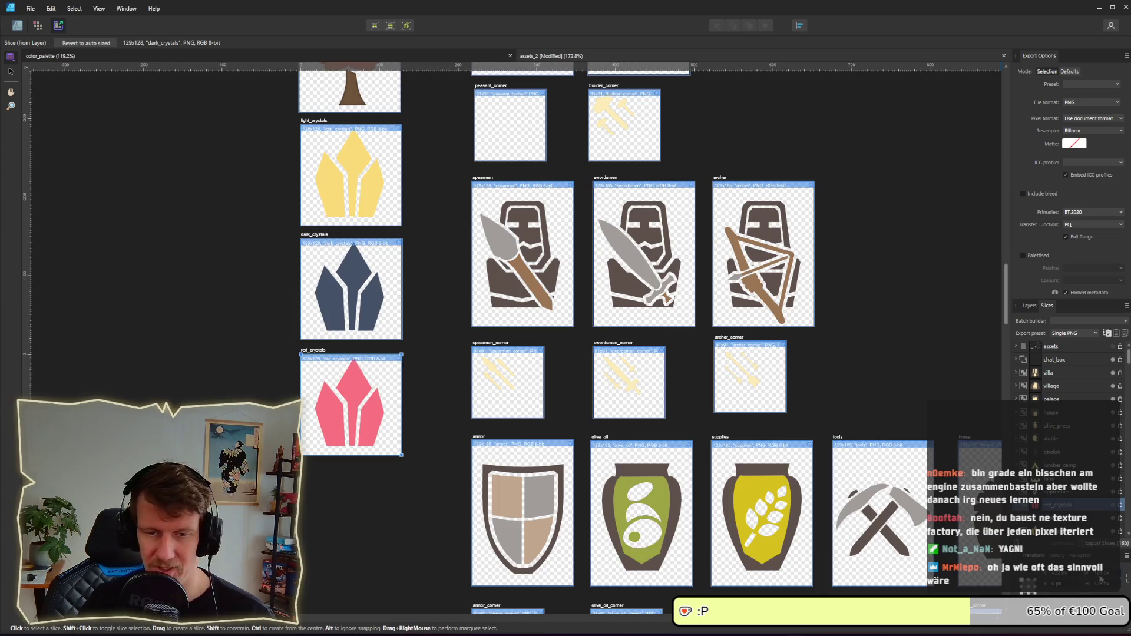
- Re-export the dark_crystals slice, overwriting dark_crystals.png
{"action": "left_click", "coordinate": [383, 321]}
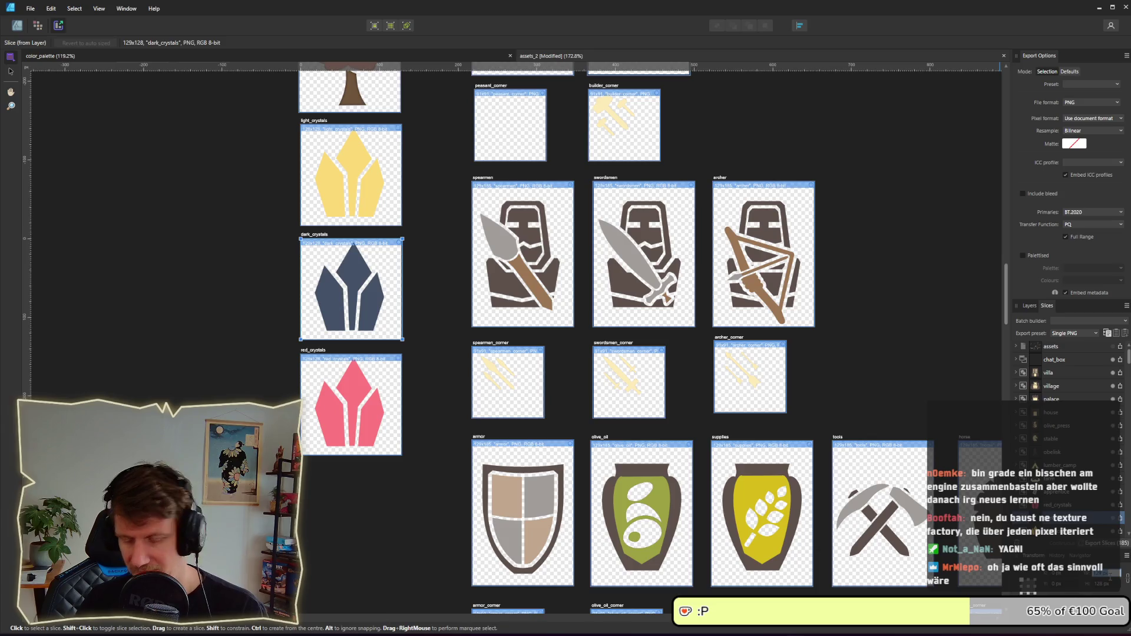
{"action": "left_click", "coordinate": [366, 192]}
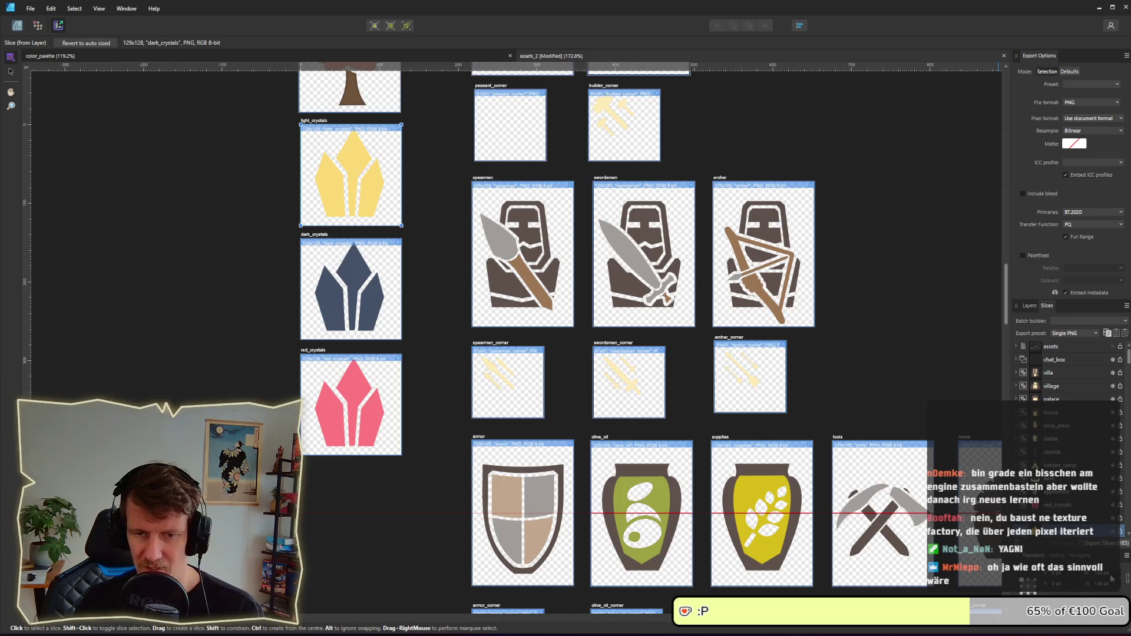
{"action": "left_click", "coordinate": [376, 280]}
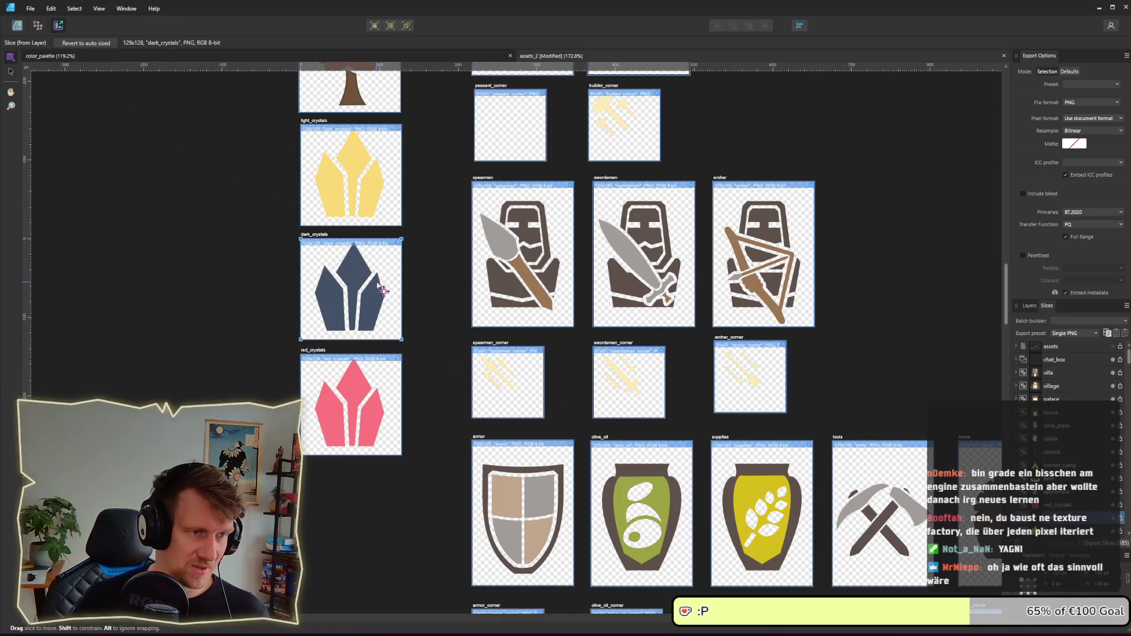
{"action": "left_click", "coordinate": [1121, 522]}
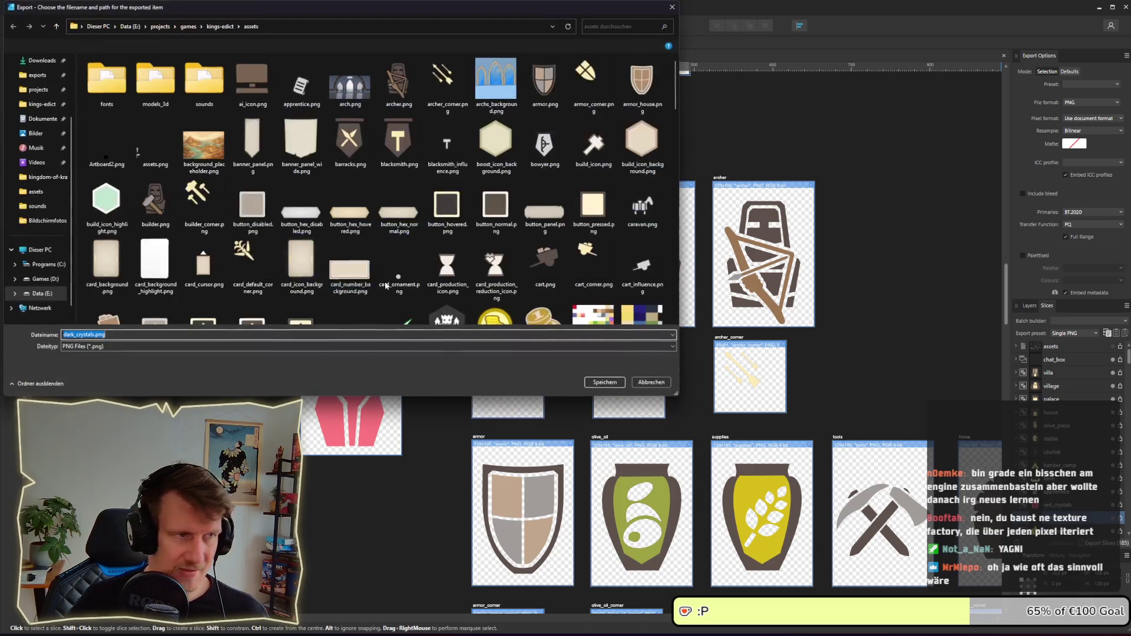
{"action": "left_click", "coordinate": [604, 382]}
{"action": "key", "text": "Return"}
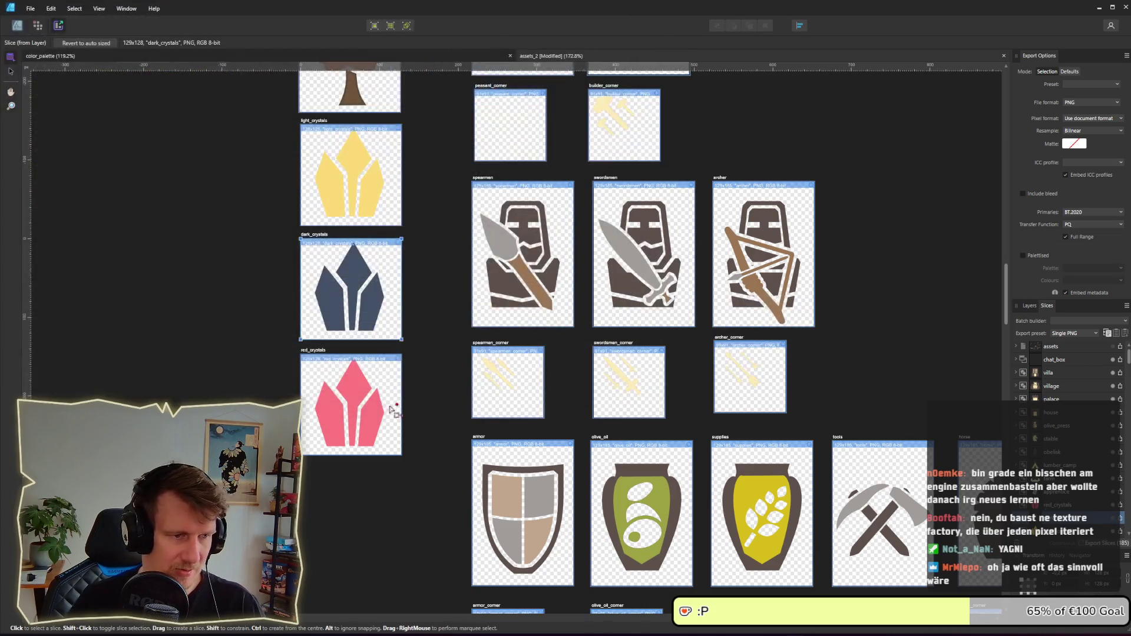
- Export the red_crystals slice and re-export light_crystals.png, replacing the existing file
{"action": "left_click", "coordinate": [1121, 505]}
{"action": "key", "text": "Return"}
{"action": "left_click", "coordinate": [1119, 530]}
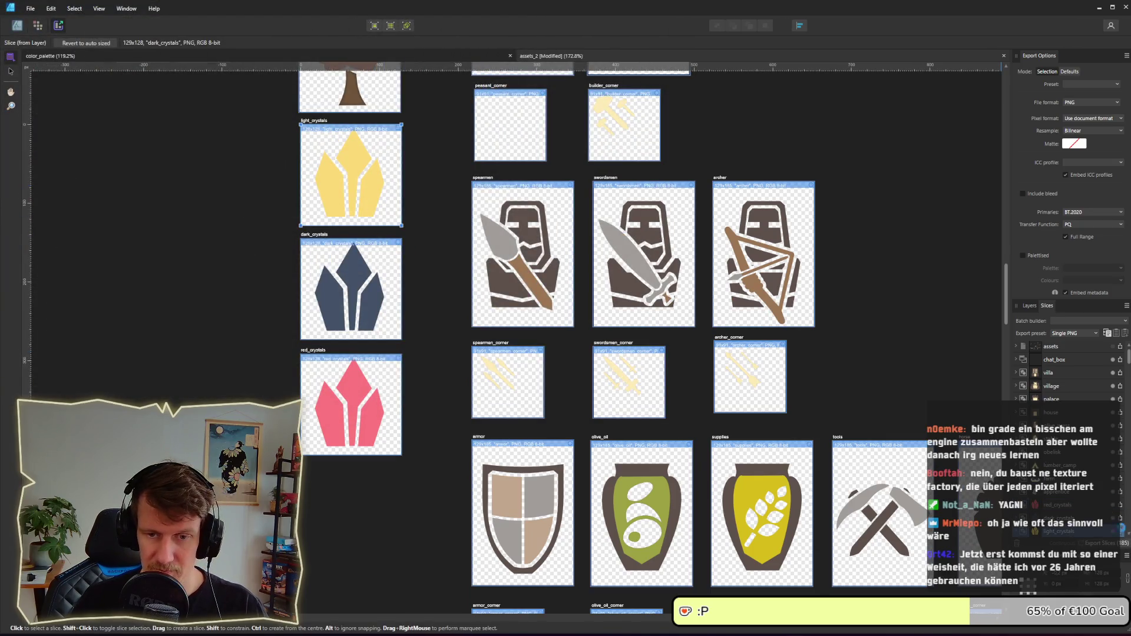
{"action": "left_click", "coordinate": [1121, 531]}
{"action": "key", "text": "Return"}
{"action": "key", "text": "Return"}
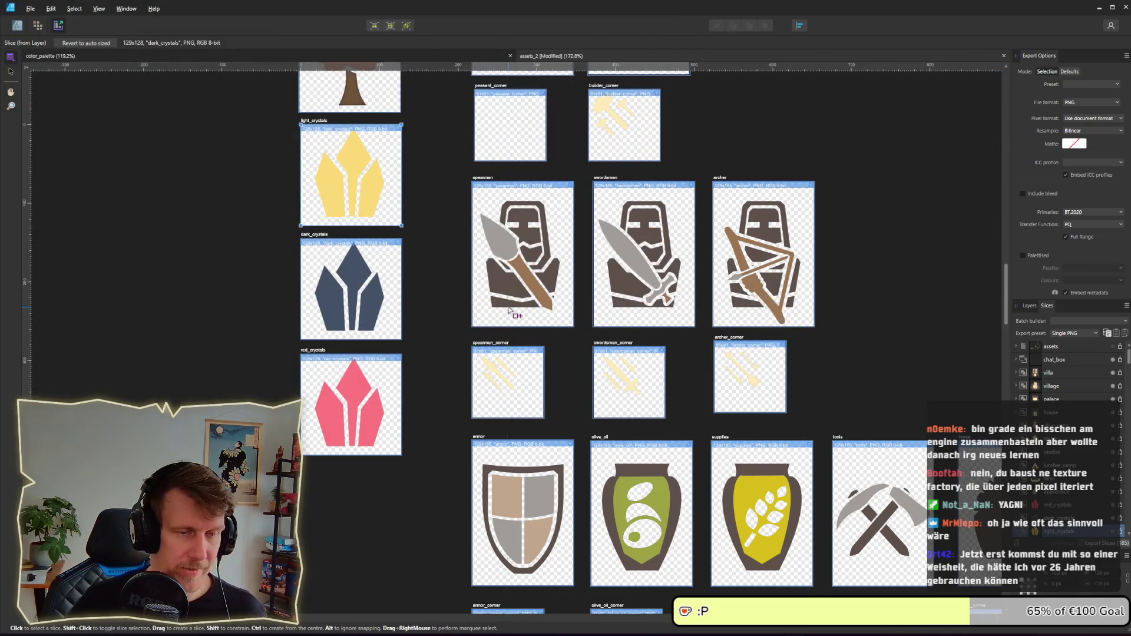
{"action": "key", "text": "alt+Tab"}
{"action": "key", "text": "alt+Tab"}
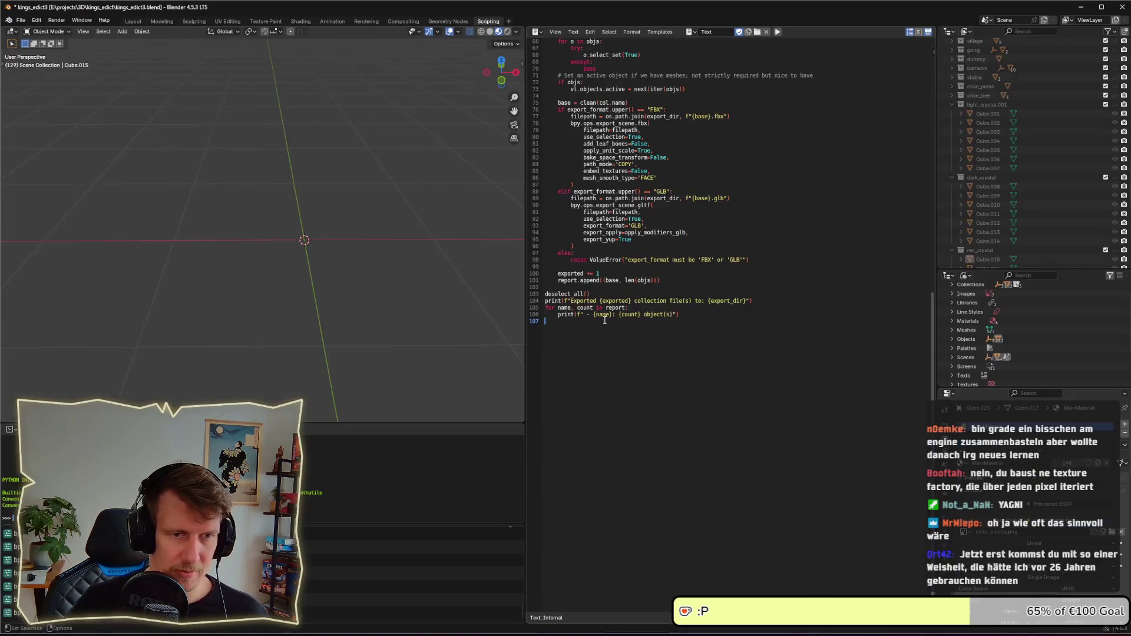
- Back in Godot, filter the FileSystem by 'preload' and open the icon_preloader scene
{"action": "key", "text": "alt+Tab"}
{"action": "key", "text": "alt+Tab"}
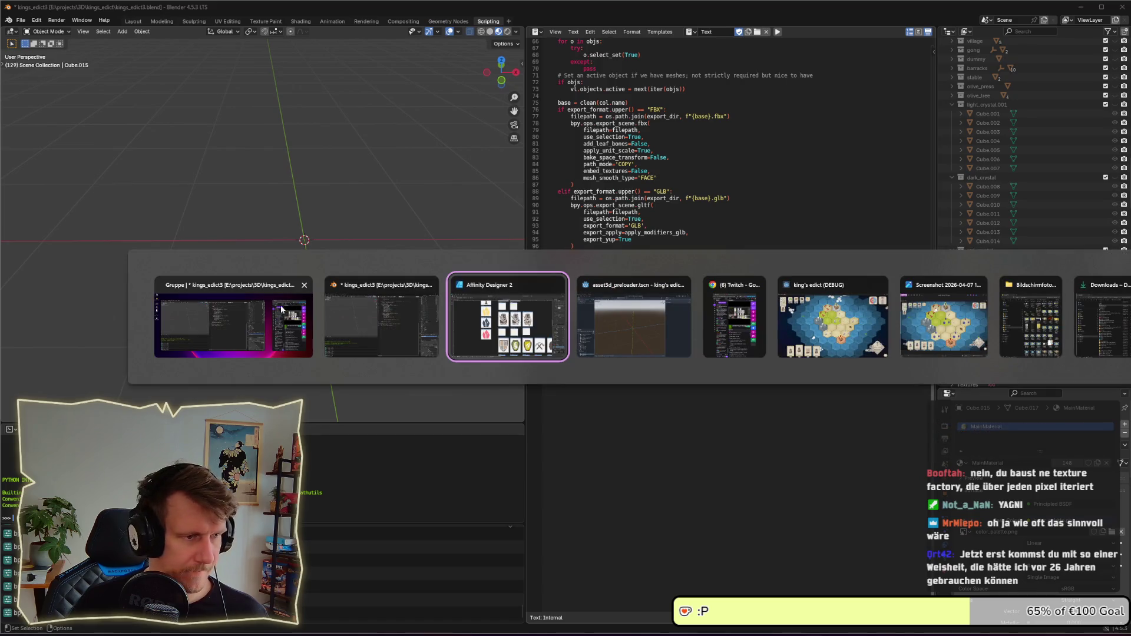
{"action": "left_click", "coordinate": [648, 335]}
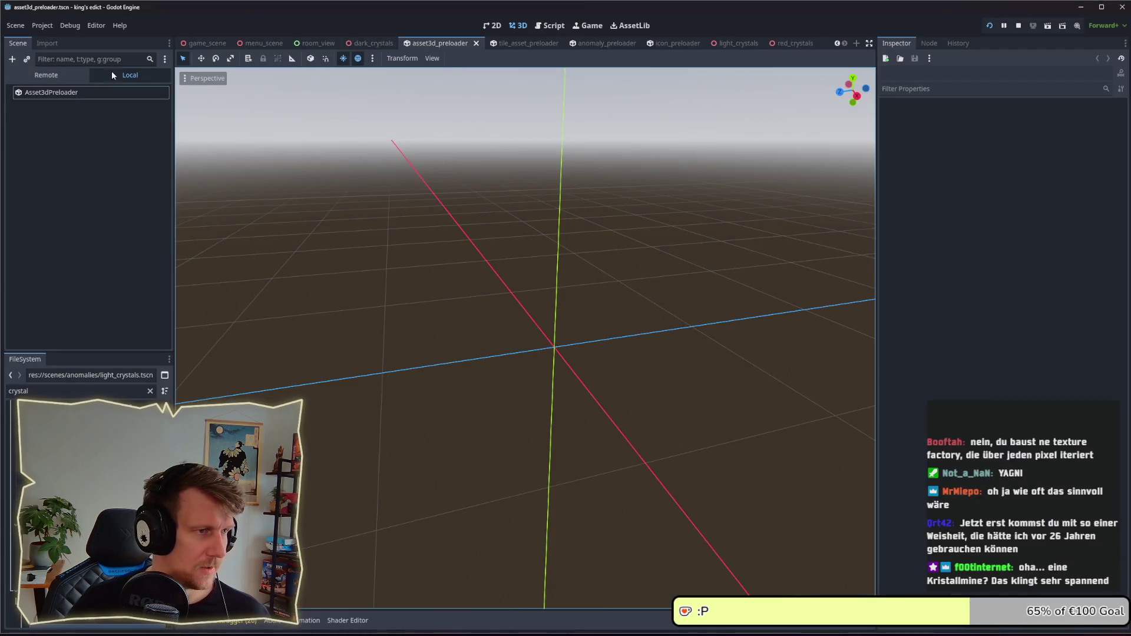
{"action": "double_click", "coordinate": [36, 390]}
{"action": "type", "text": "icon"}
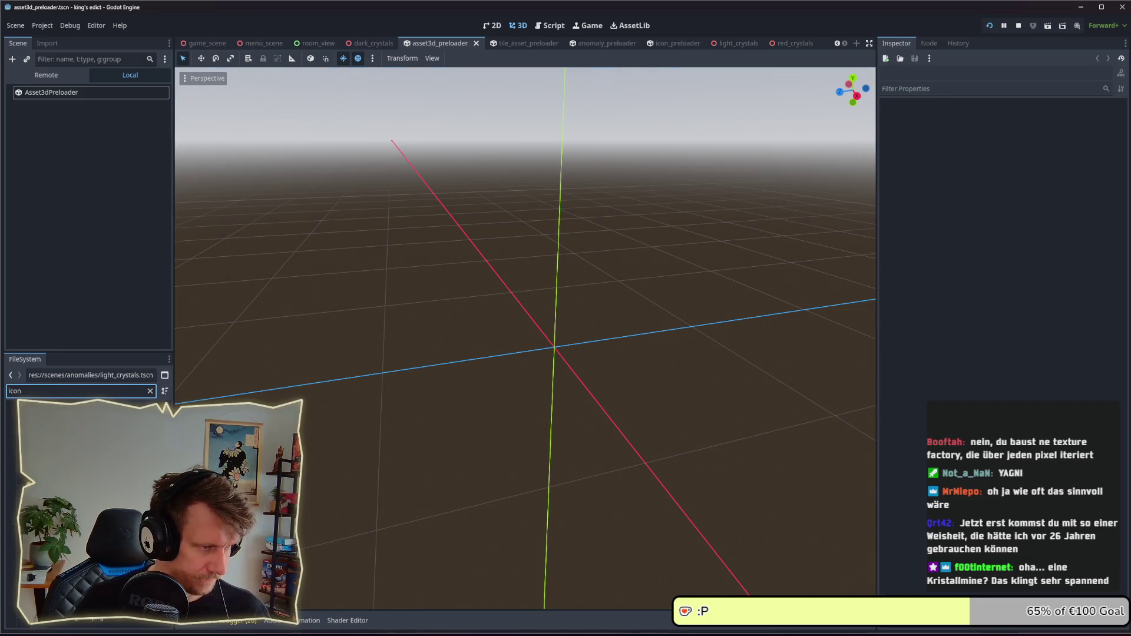
{"action": "key", "text": "BackSpace"}
{"action": "key", "text": "BackSpace"}
{"action": "key", "text": "BackSpace"}
{"action": "type", "text": "preload"}
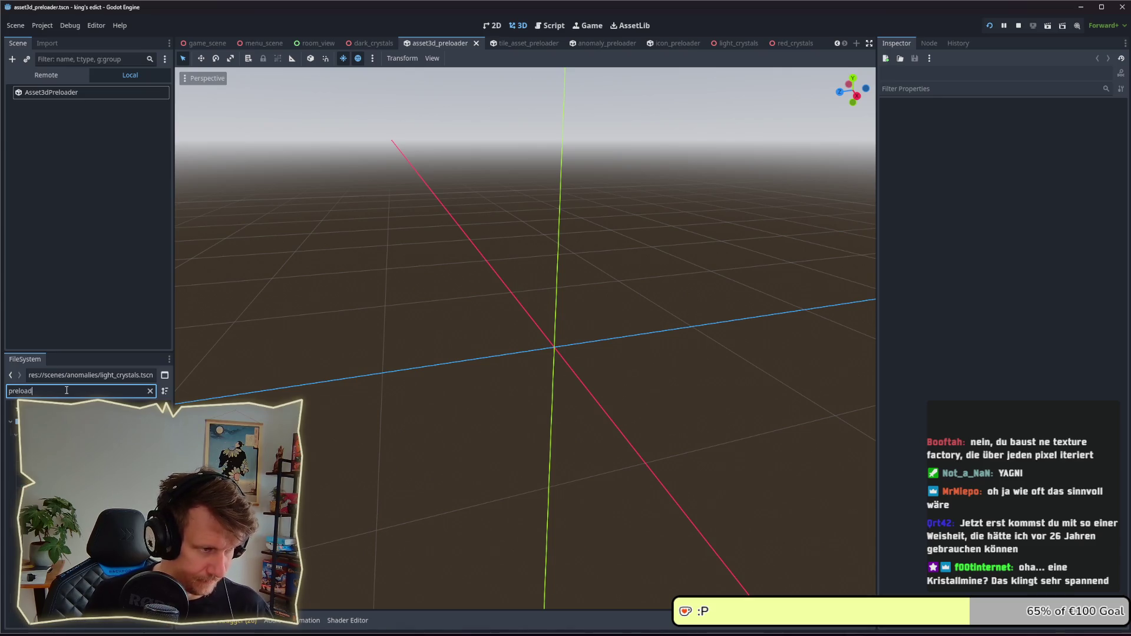
{"action": "double_click", "coordinate": [41, 433]}
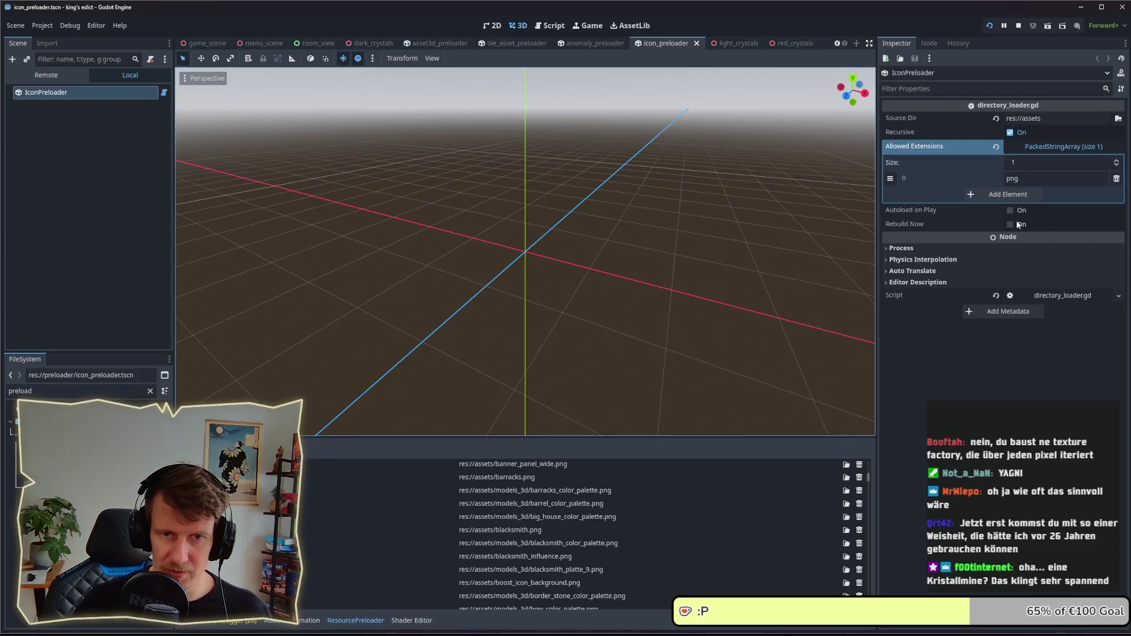
- Filter the files by 'crystals' and select dark_crystals.tres to view its properties
{"action": "double_click", "coordinate": [23, 390]}
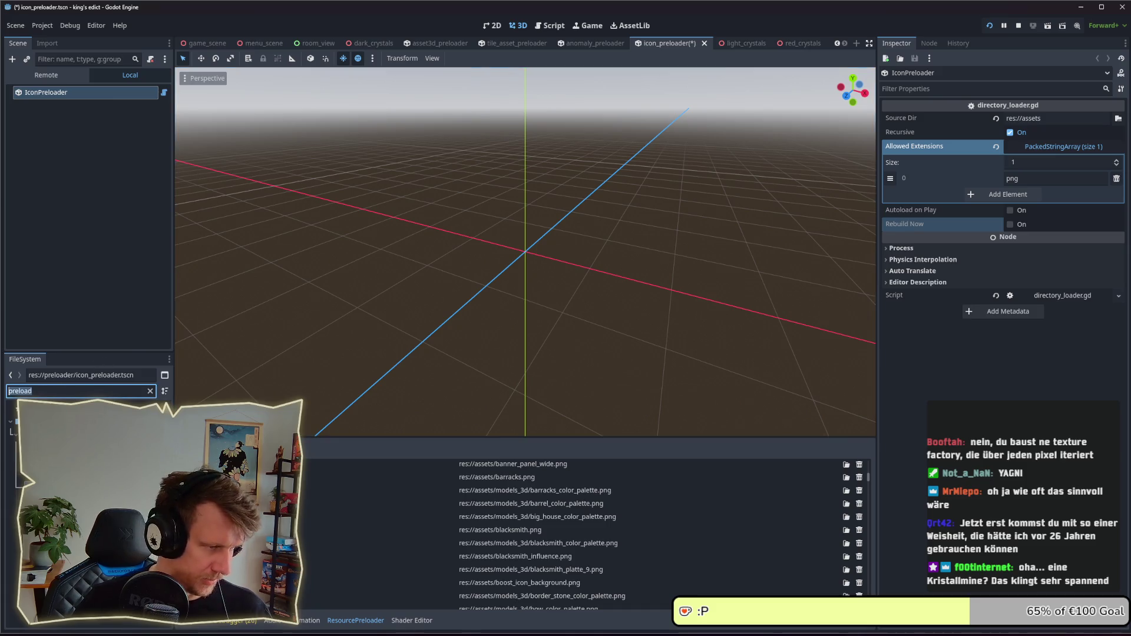
{"action": "type", "text": "crystals"}
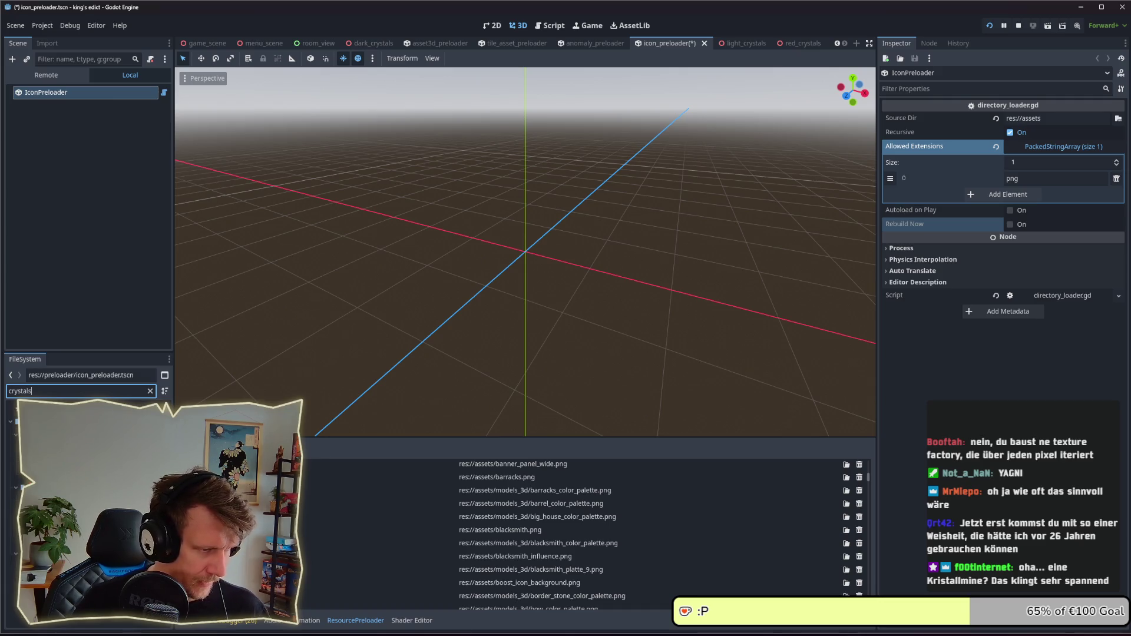
{"action": "left_click", "coordinate": [53, 450]}
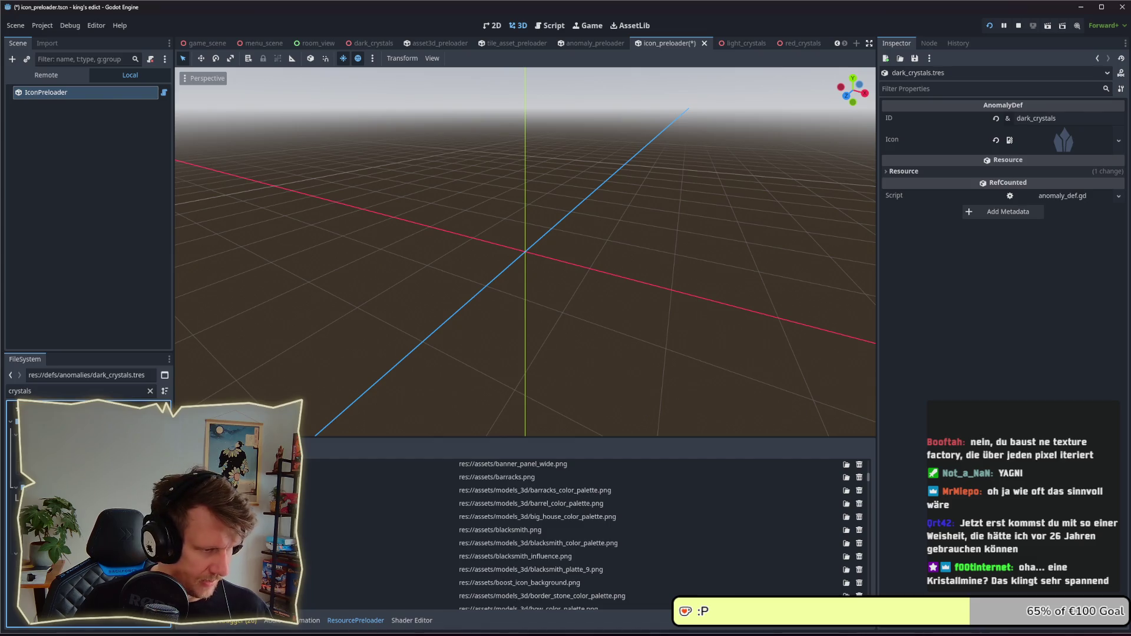
- Assign red_crystals.png as the red_crystals definition's icon and save the icon_preloader scene
{"action": "left_click", "coordinate": [53, 464]}
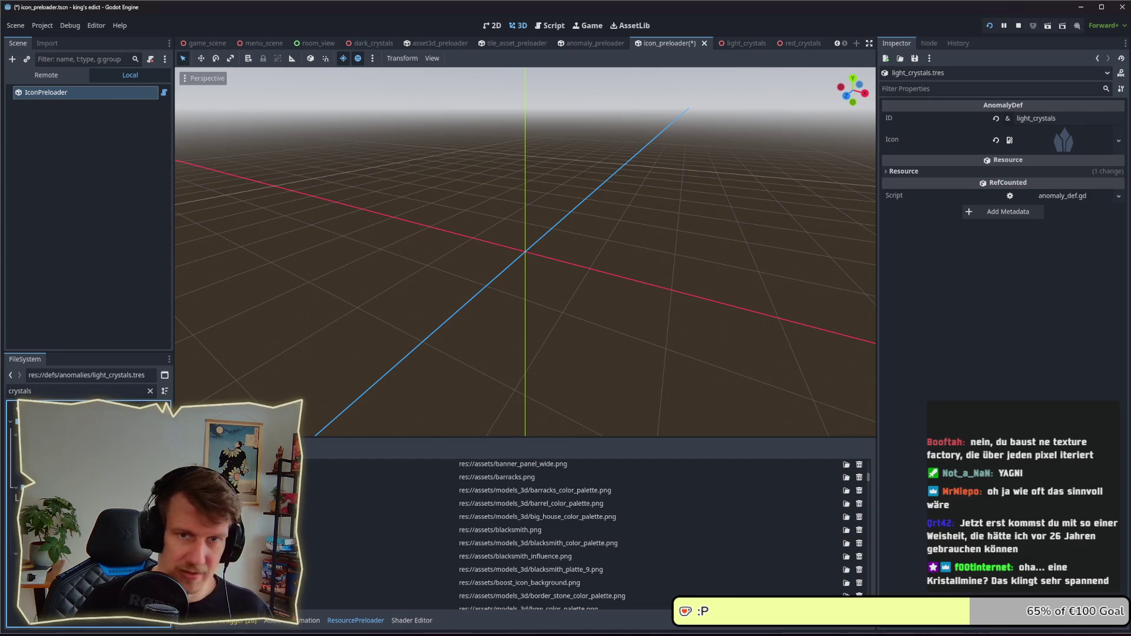
{"action": "key", "text": "Down"}
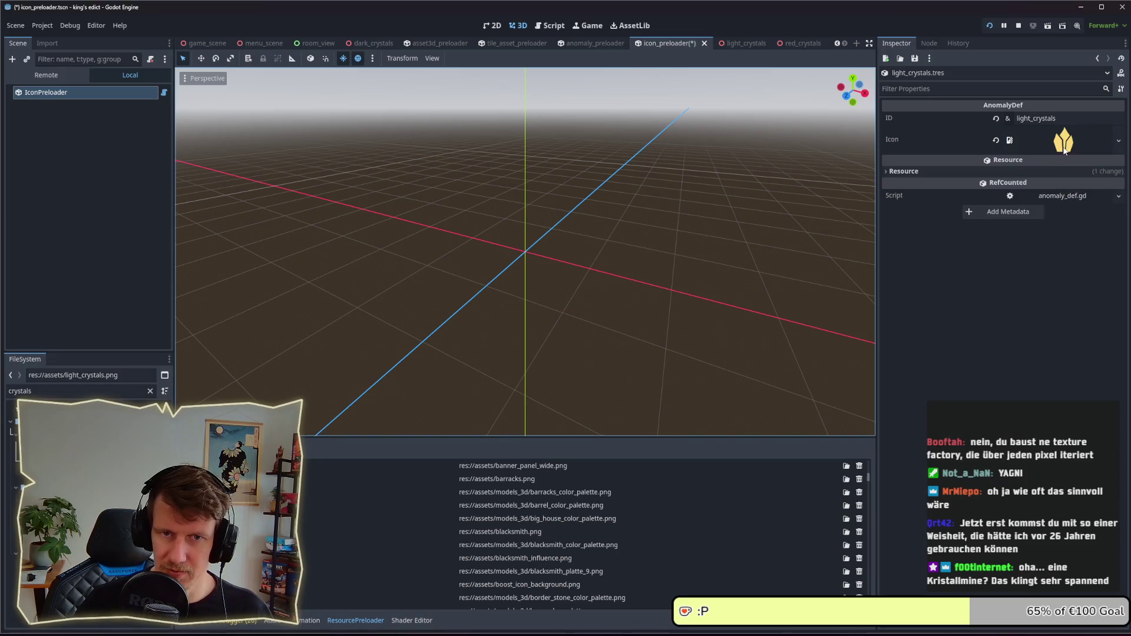
{"action": "mouse_move", "coordinate": [53, 489]}
{"action": "left_mouse_down"}
{"action": "mouse_move", "coordinate": [1009, 253]}
{"action": "mouse_move", "coordinate": [1063, 141]}
{"action": "left_mouse_up"}
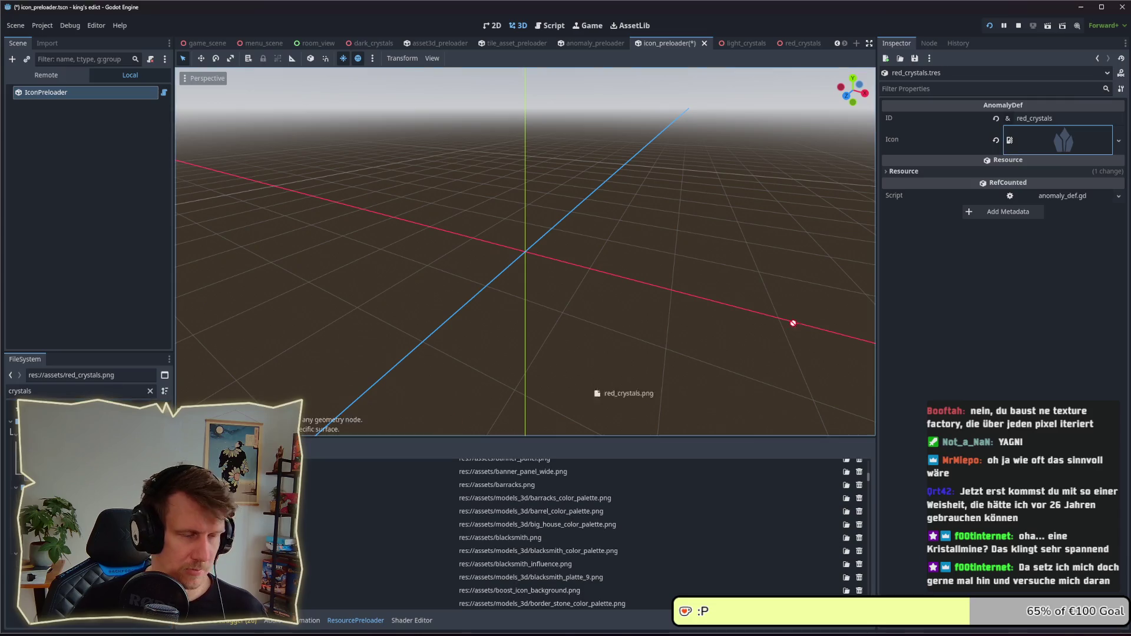
{"action": "key", "text": "ctrl+s"}
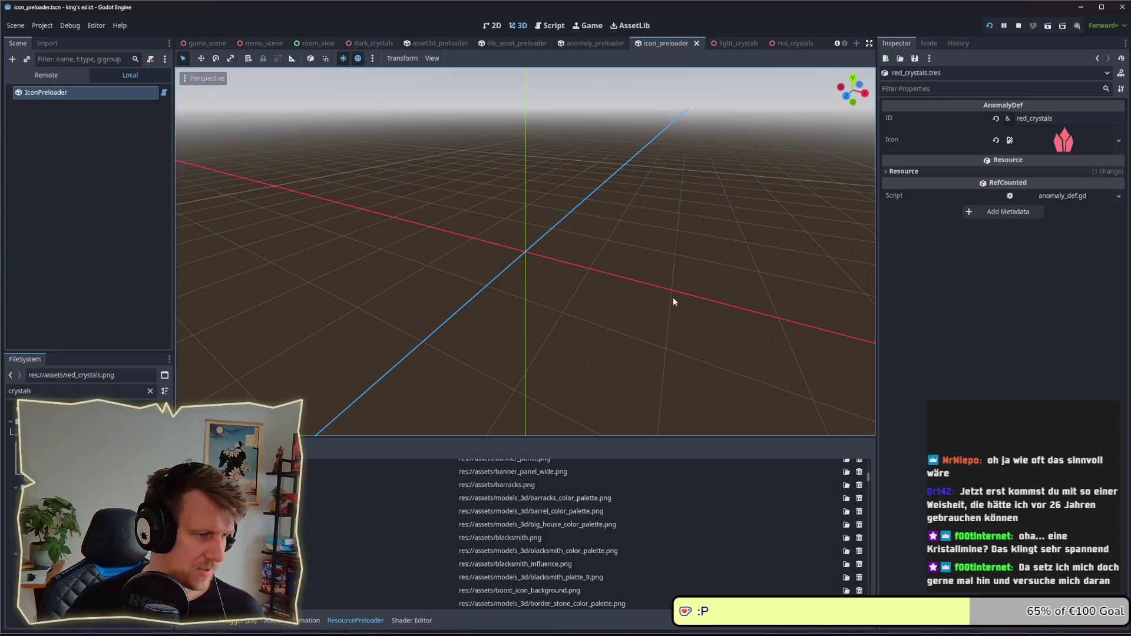
{"action": "left_click_drag", "start_coordinate": [588, 299], "coordinate": [584, 297]}
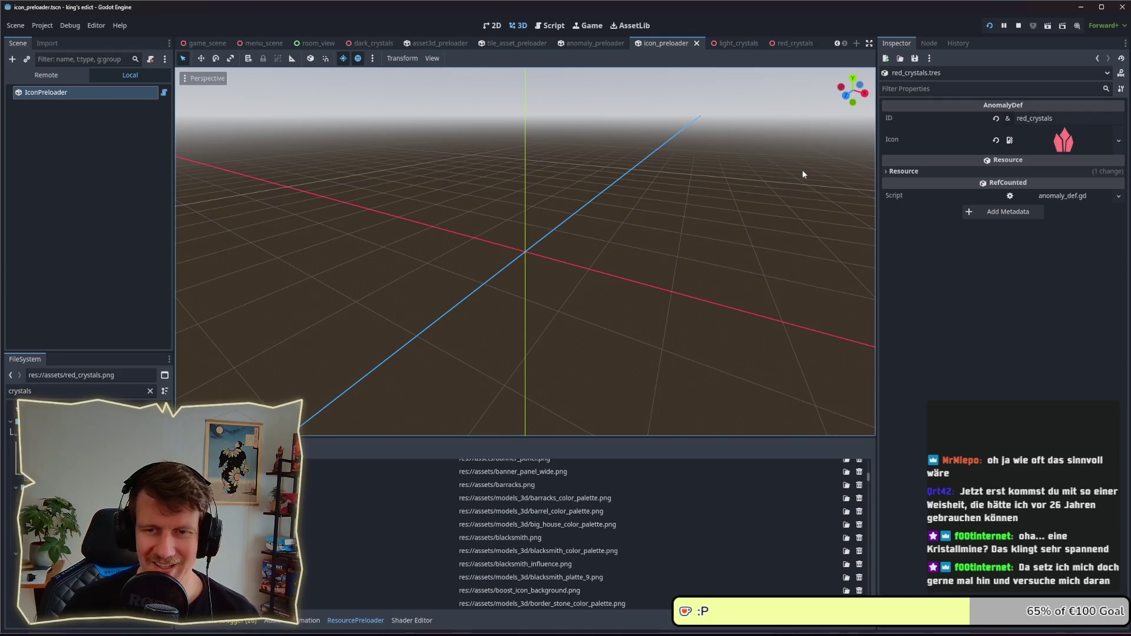
{"action": "left_click", "coordinate": [723, 259]}
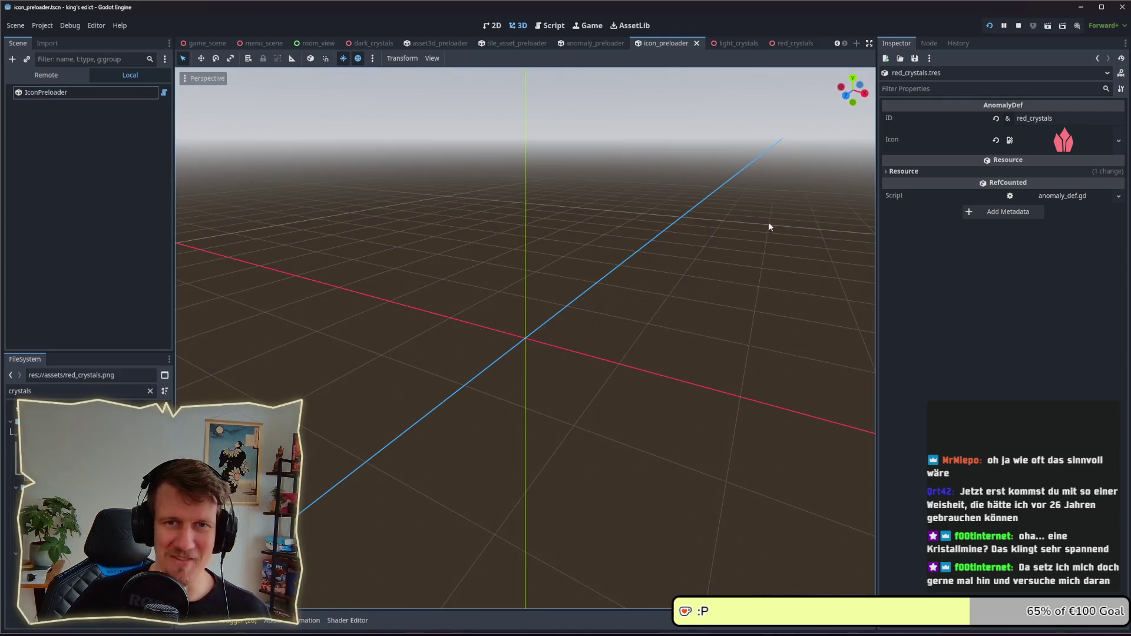
{"action": "key", "text": "alt+Tab"}
{"action": "key", "text": "alt+Tab"}
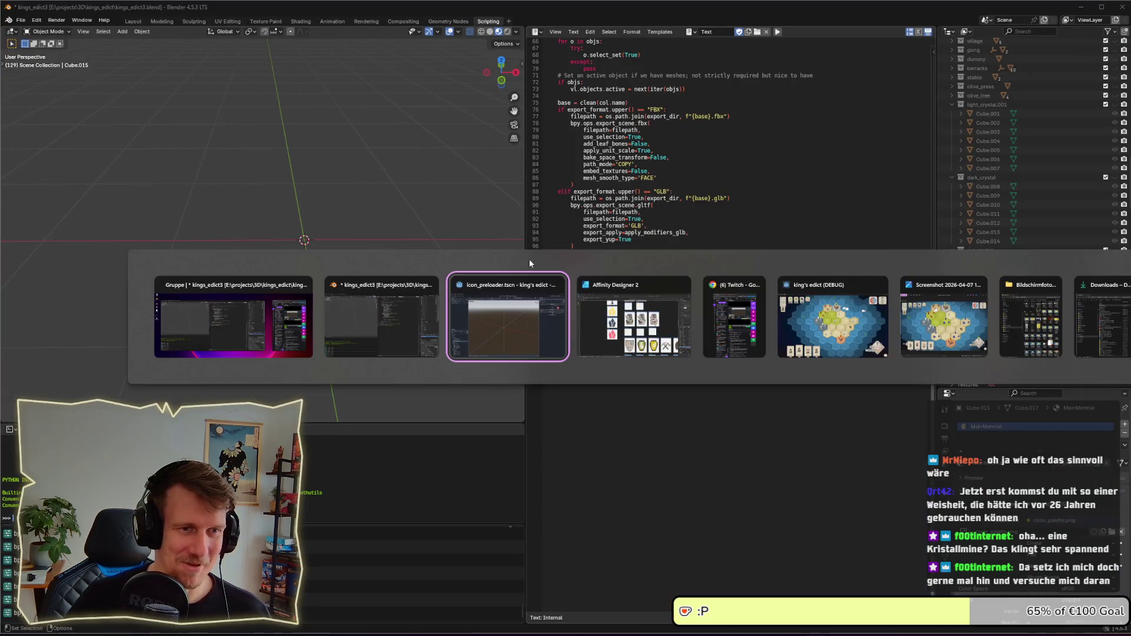
- Test-run the game's Map Editor, pick the crystal anomaly, stop, then filter files by 'ani'
{"action": "left_click", "coordinate": [990, 26]}
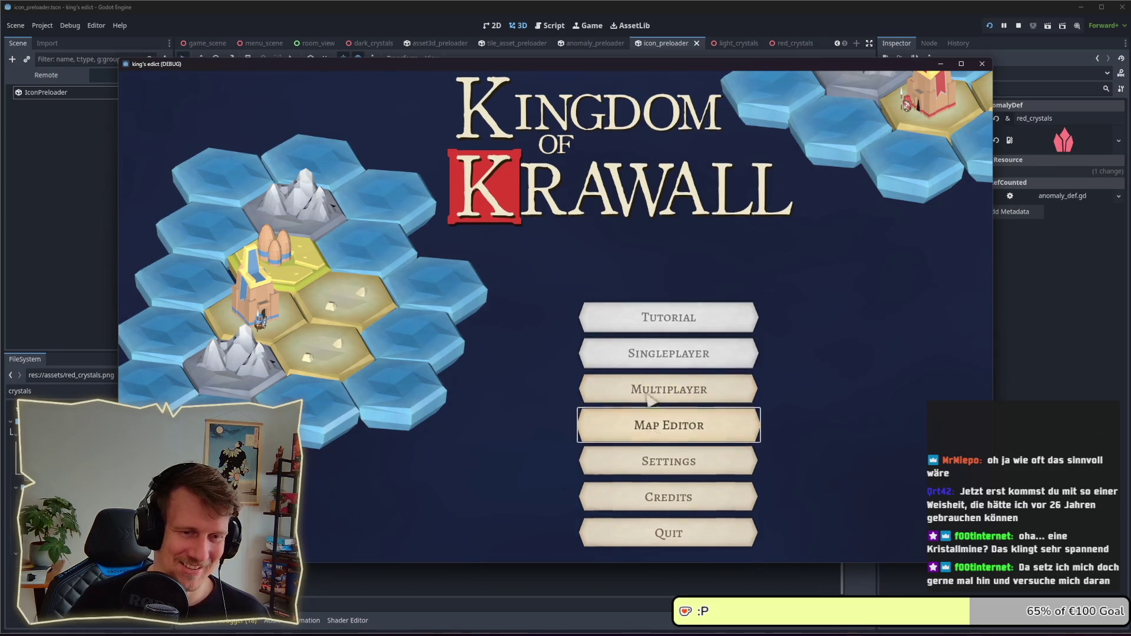
{"action": "left_click", "coordinate": [659, 392]}
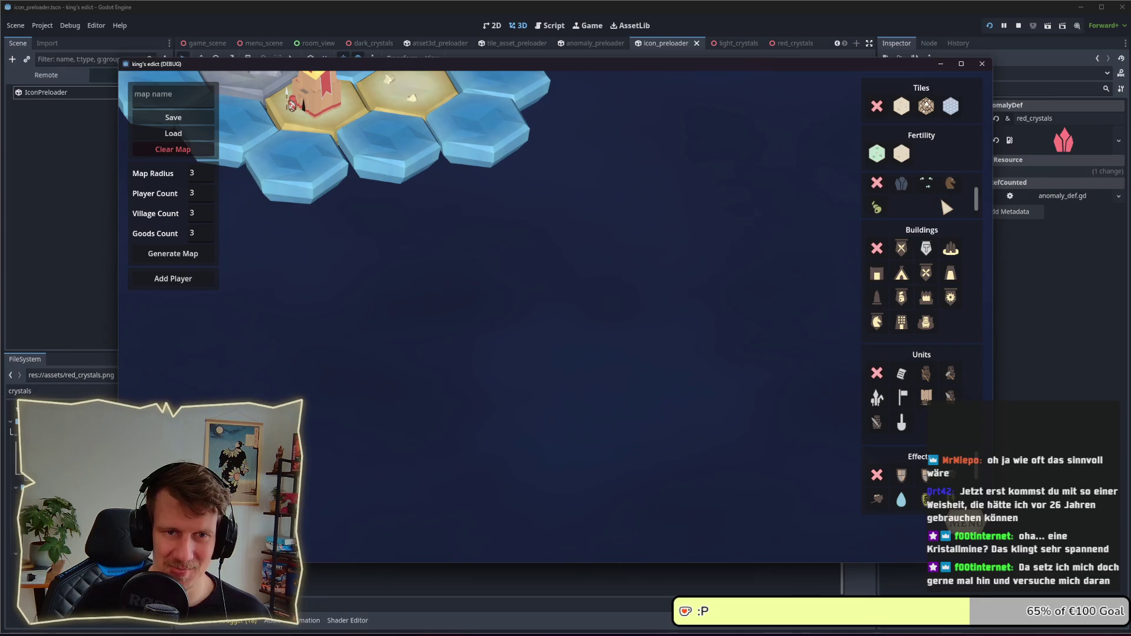
{"action": "left_click", "coordinate": [901, 201]}
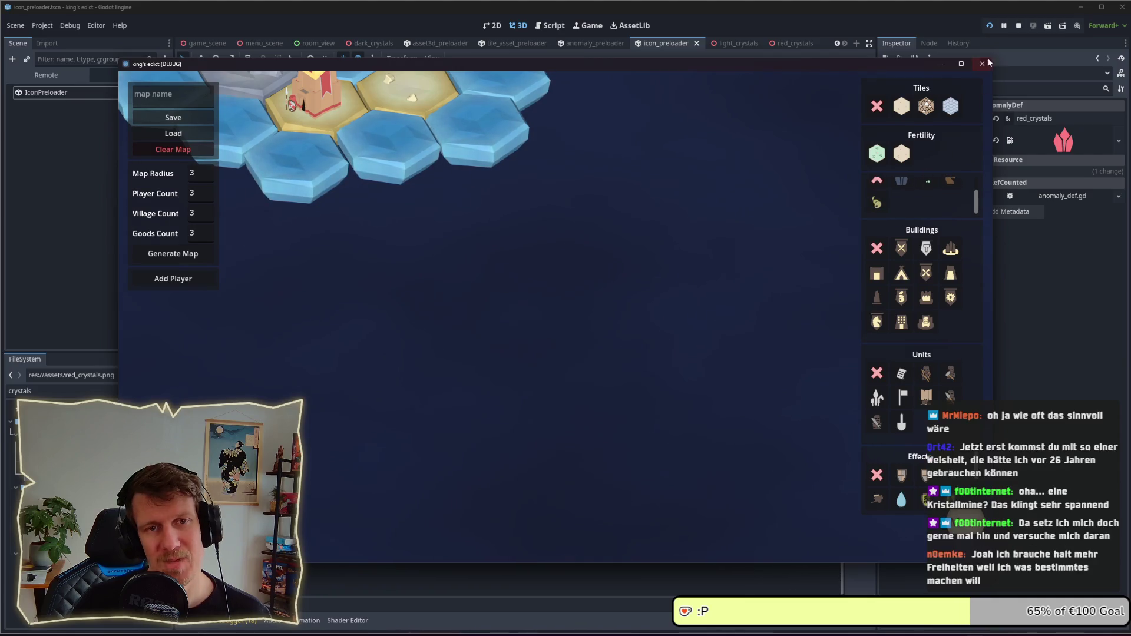
{"action": "left_click", "coordinate": [1023, 25]}
{"action": "double_click", "coordinate": [37, 391]}
{"action": "type", "text": "ani"}
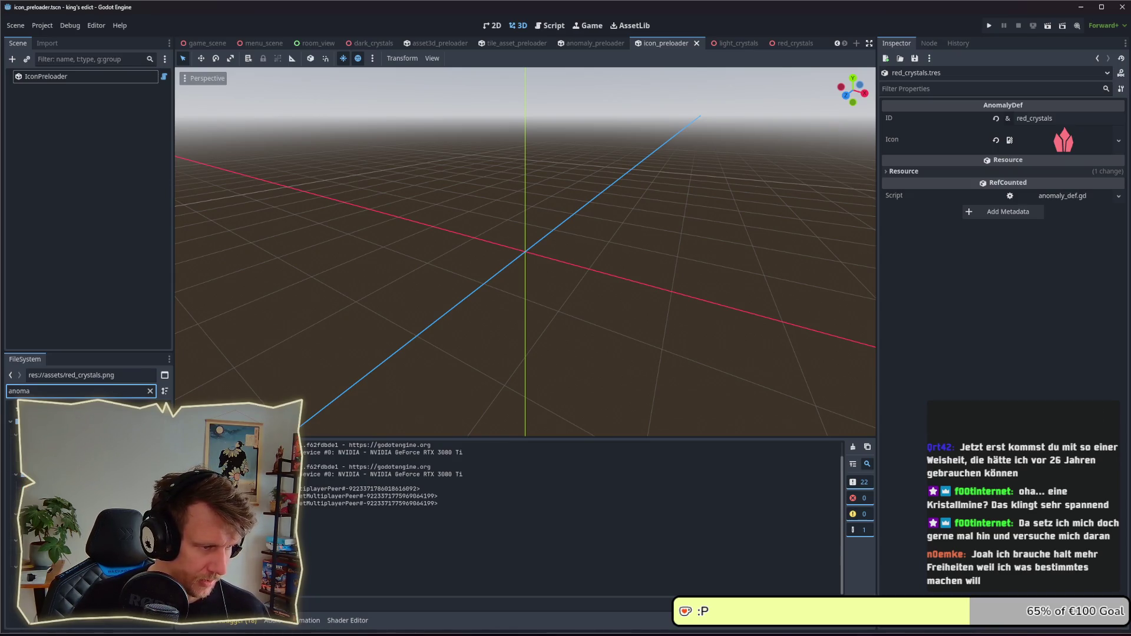
- Rebuild anomaly_preloader.tscn to list light and red crystals, save it, and relaunch with F5
{"action": "double_click", "coordinate": [71, 461]}
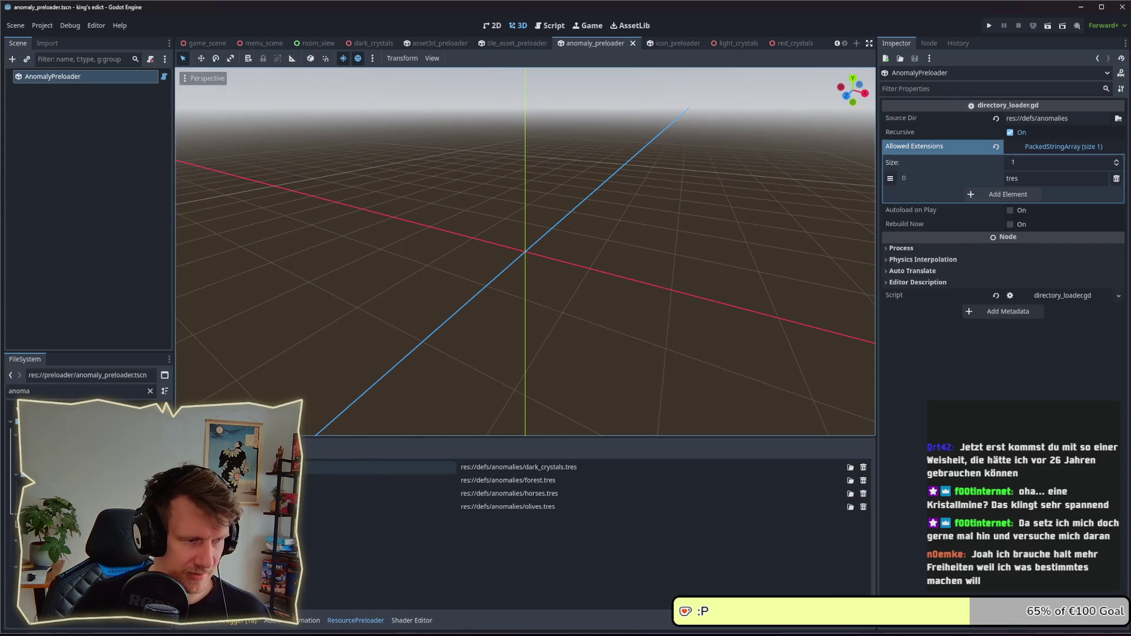
{"action": "left_click", "coordinate": [1009, 225]}
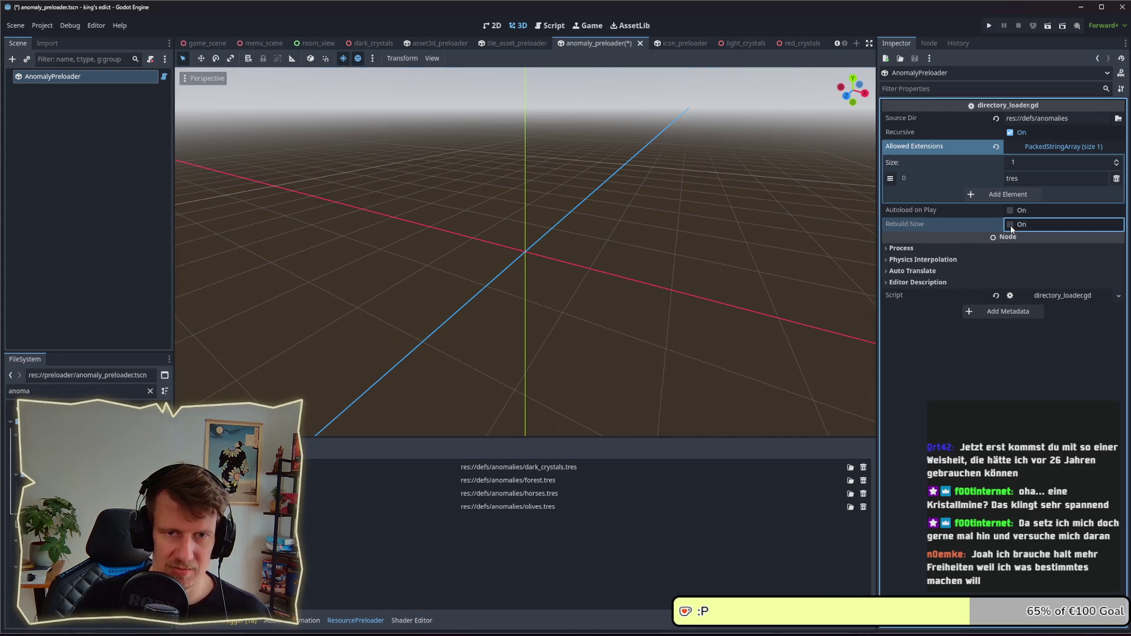
{"action": "left_click", "coordinate": [71, 460]}
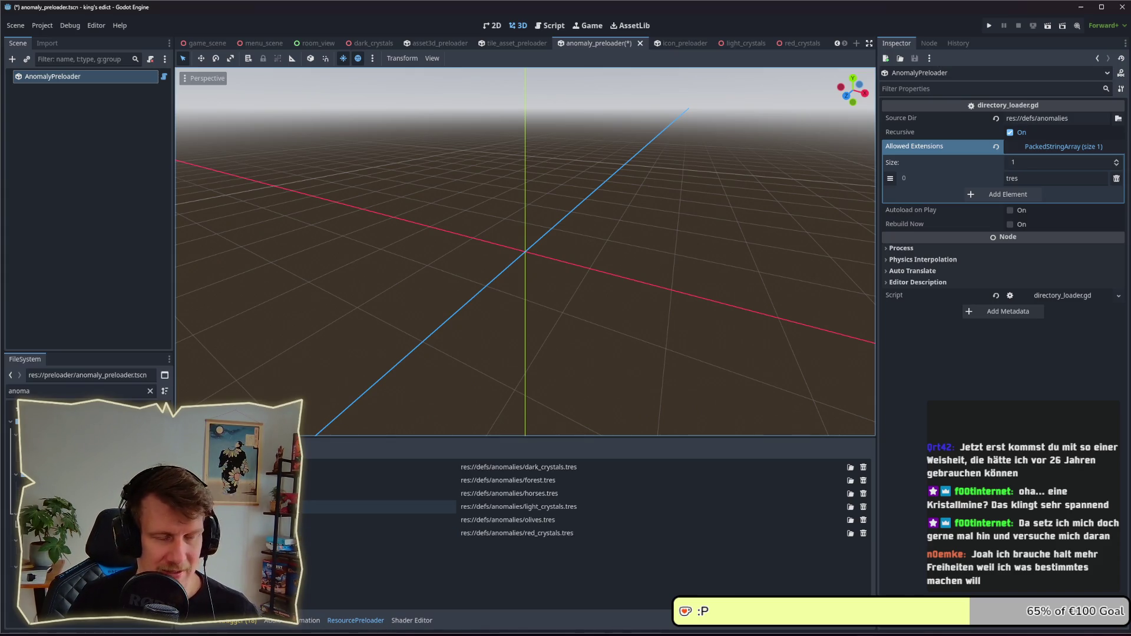
{"action": "key", "text": "ctrl+s"}
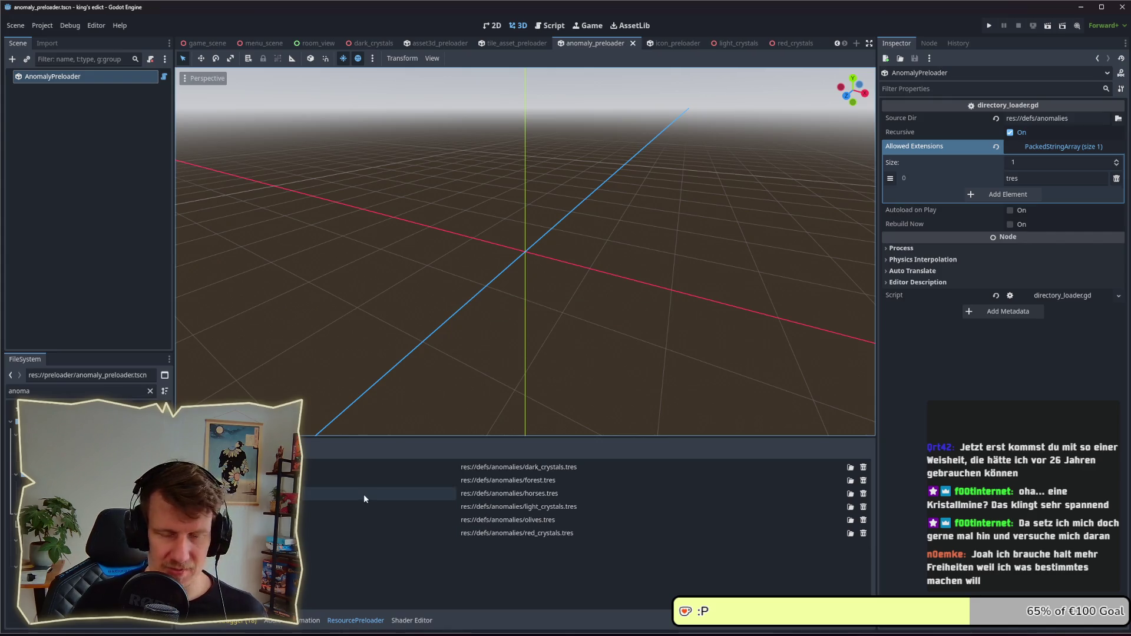
{"action": "key", "text": "alt+Tab"}
{"action": "key", "text": "shift+alt+Tab"}
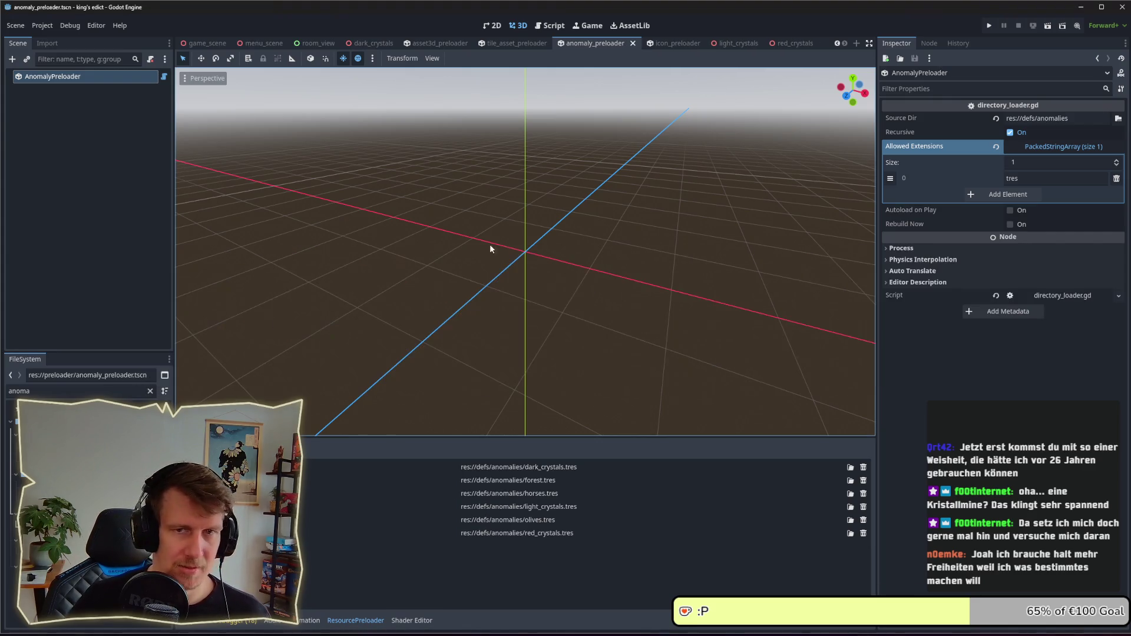
{"action": "key", "text": "F5"}
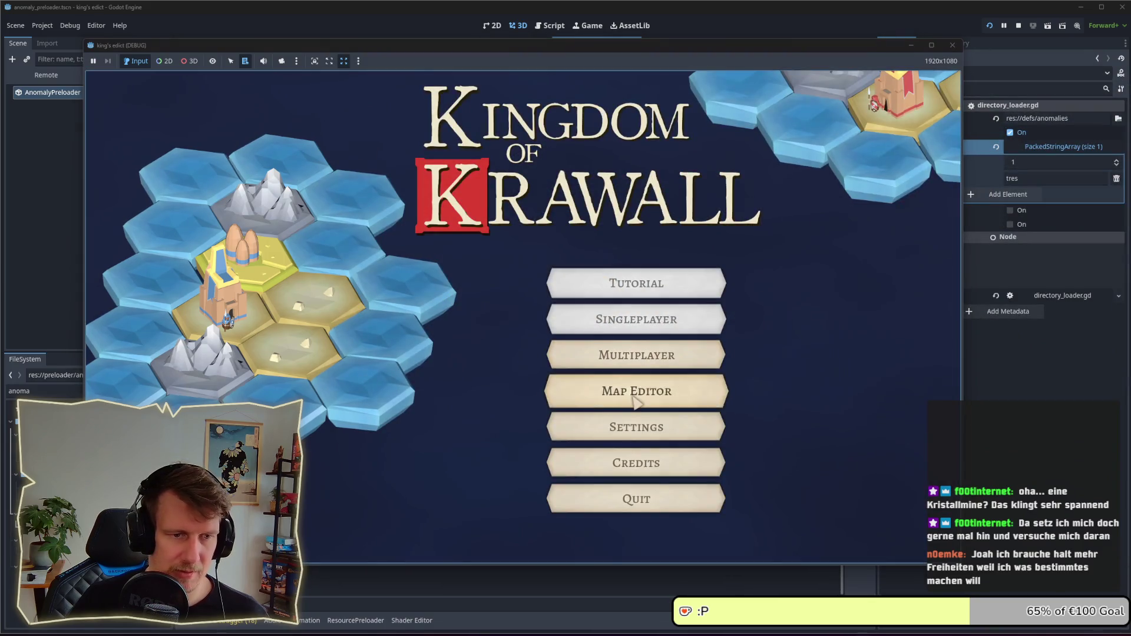
- In the game's Map Editor, paint a sand island of about nineteen hex tiles
{"action": "left_click", "coordinate": [606, 390]}
{"action": "scroll", "coordinate": [874, 194], "scroll_direction": "down", "scroll_amount": 2}
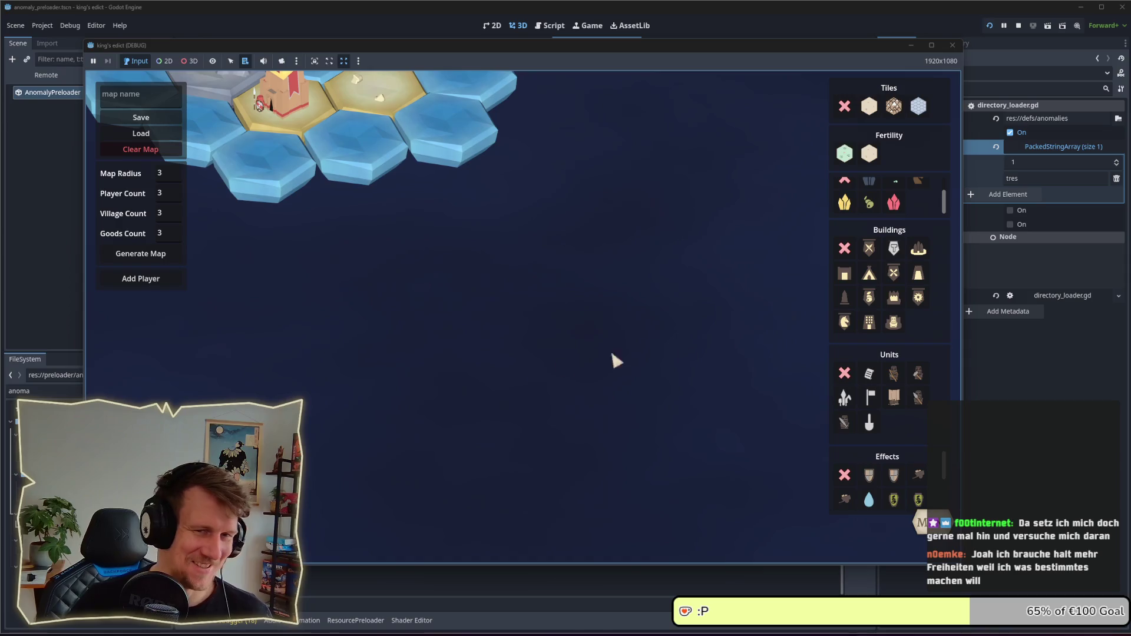
{"action": "left_click", "coordinate": [437, 315]}
{"action": "left_click", "coordinate": [452, 346]}
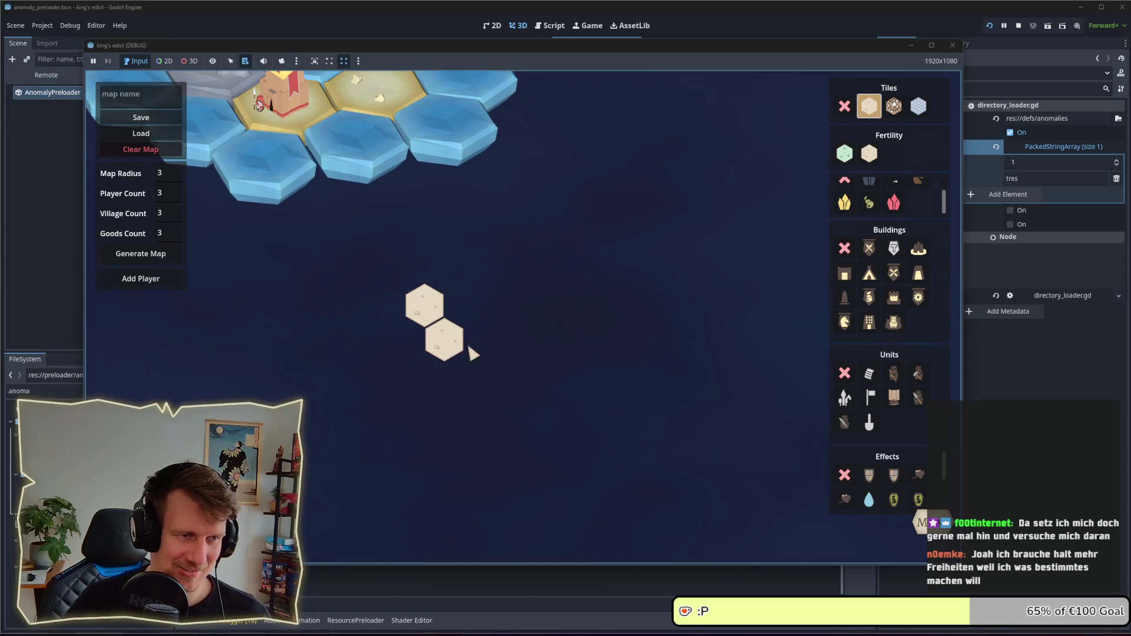
{"action": "left_click", "coordinate": [483, 344]}
{"action": "left_click", "coordinate": [465, 306]}
{"action": "left_click", "coordinate": [504, 303]}
{"action": "left_click", "coordinate": [503, 235]}
{"action": "left_click", "coordinate": [484, 271]}
{"action": "left_click", "coordinate": [523, 271]}
{"action": "left_click", "coordinate": [541, 233]}
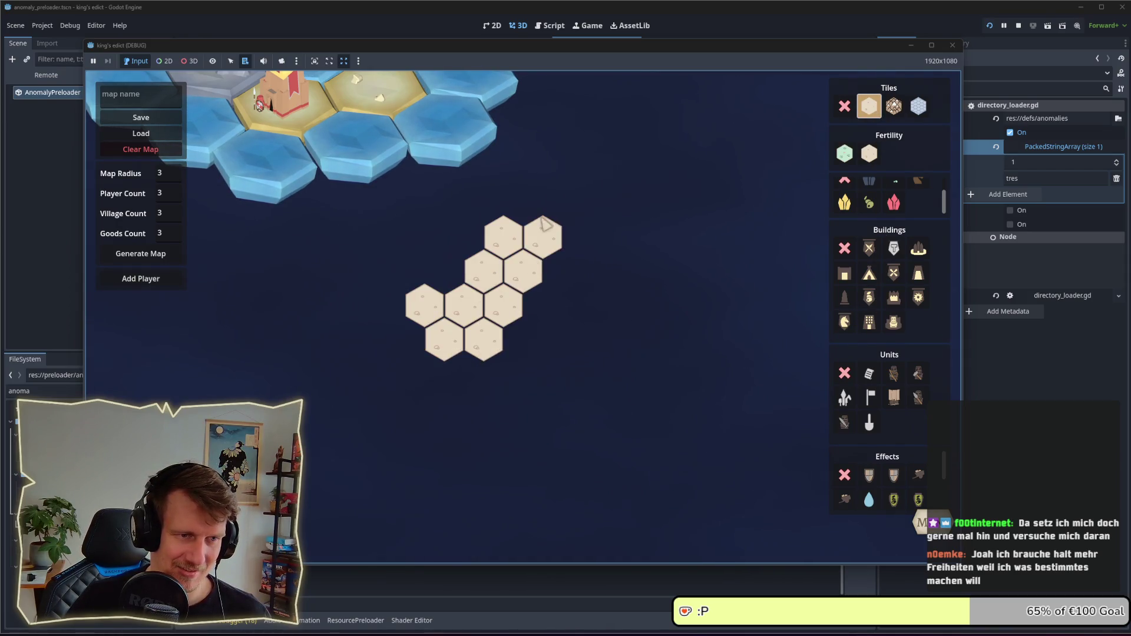
{"action": "left_click", "coordinate": [407, 337]}
{"action": "left_click", "coordinate": [386, 309]}
{"action": "left_click", "coordinate": [366, 341]}
{"action": "left_click", "coordinate": [393, 368]}
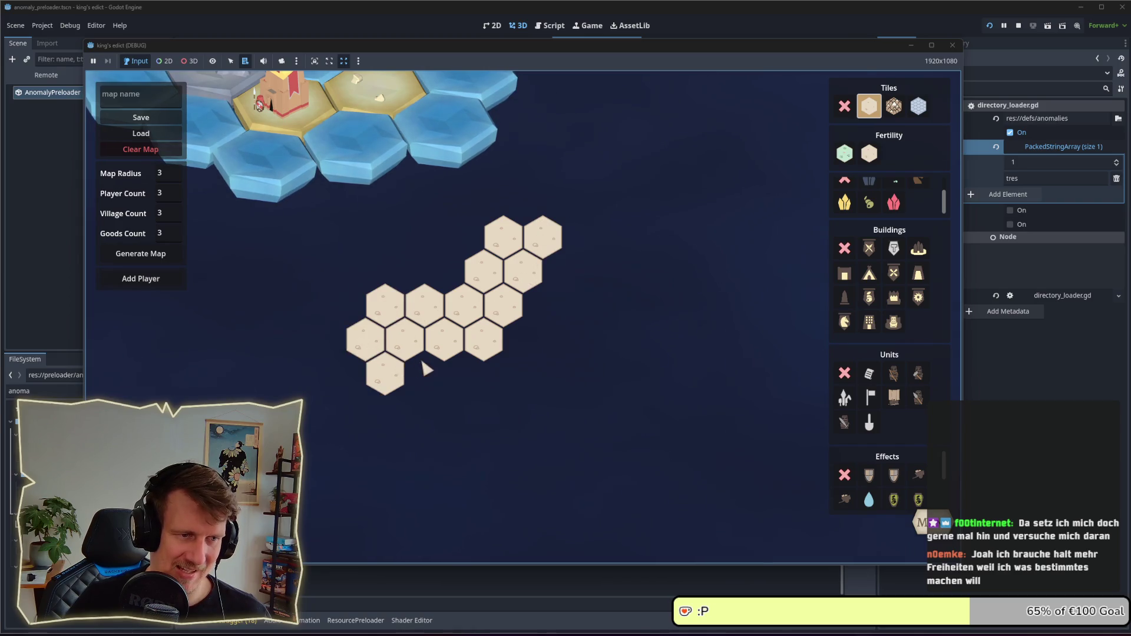
{"action": "left_click", "coordinate": [424, 368]}
{"action": "left_click", "coordinate": [465, 372]}
{"action": "left_click", "coordinate": [433, 280]}
{"action": "left_click", "coordinate": [364, 275]}
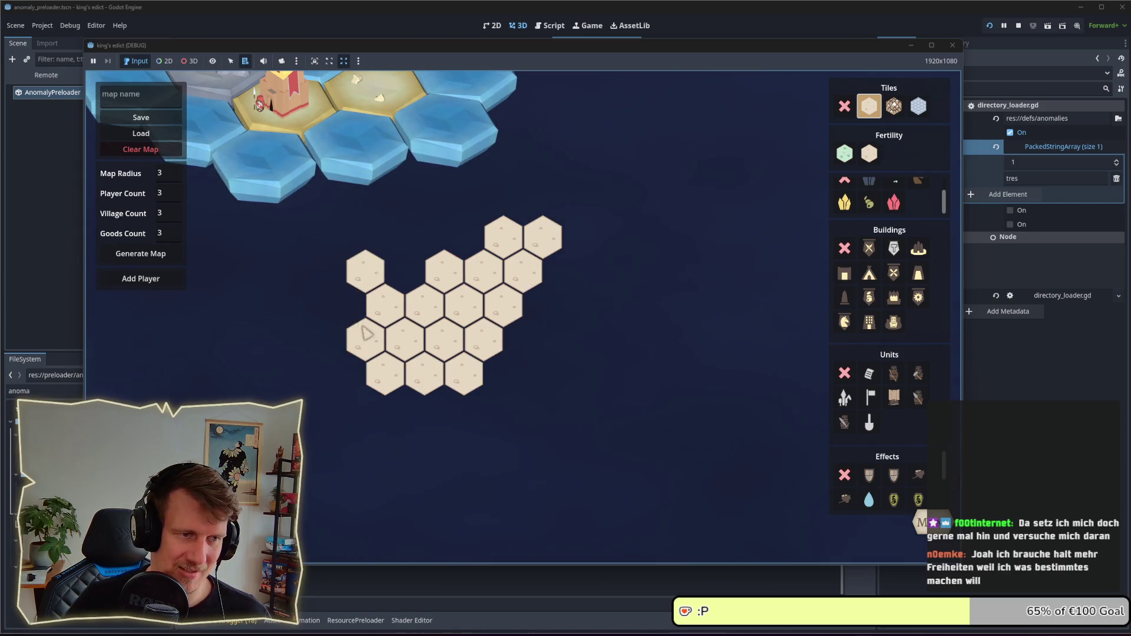
{"action": "left_click", "coordinate": [347, 306]}
{"action": "left_click", "coordinate": [327, 273]}
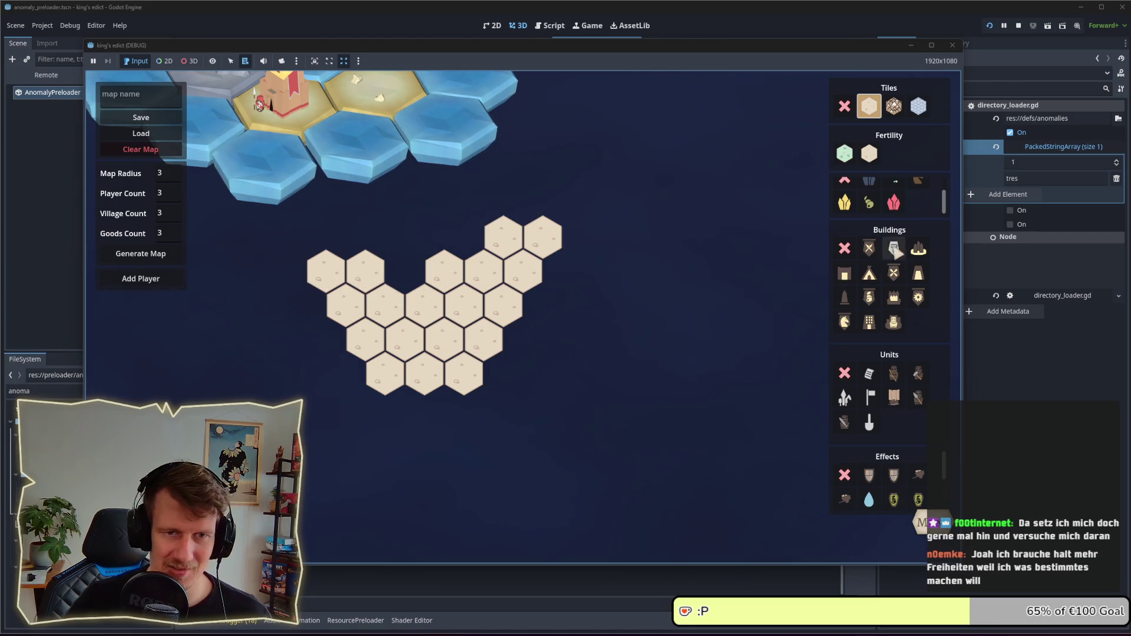
- Place red crystals on two neighbouring sand tiles and a yellow crystal on a lower tile
{"action": "left_click", "coordinate": [894, 202]}
{"action": "left_click", "coordinate": [502, 306]}
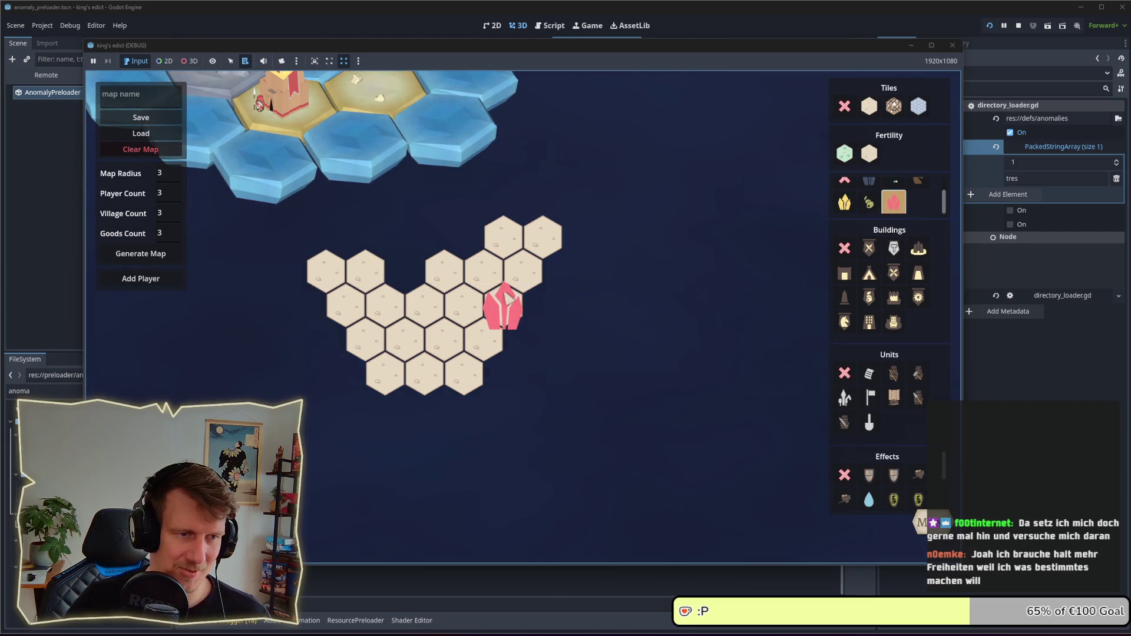
{"action": "left_click", "coordinate": [482, 272]}
{"action": "left_click", "coordinate": [843, 203]}
{"action": "left_click", "coordinate": [424, 376]}
- Extend the island downward with sand tiles and put a dark blue crystal on the bottom hex
{"action": "left_click", "coordinate": [869, 156]}
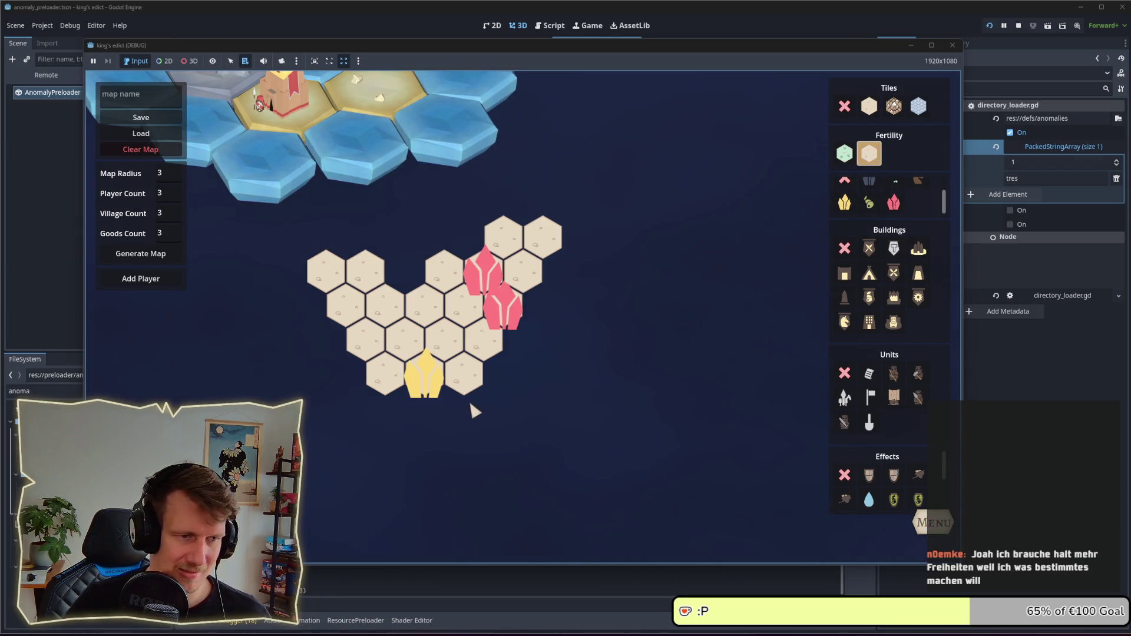
{"action": "left_click", "coordinate": [869, 106]}
{"action": "left_click", "coordinate": [443, 406]}
{"action": "left_click", "coordinate": [483, 407]}
{"action": "left_click", "coordinate": [464, 442]}
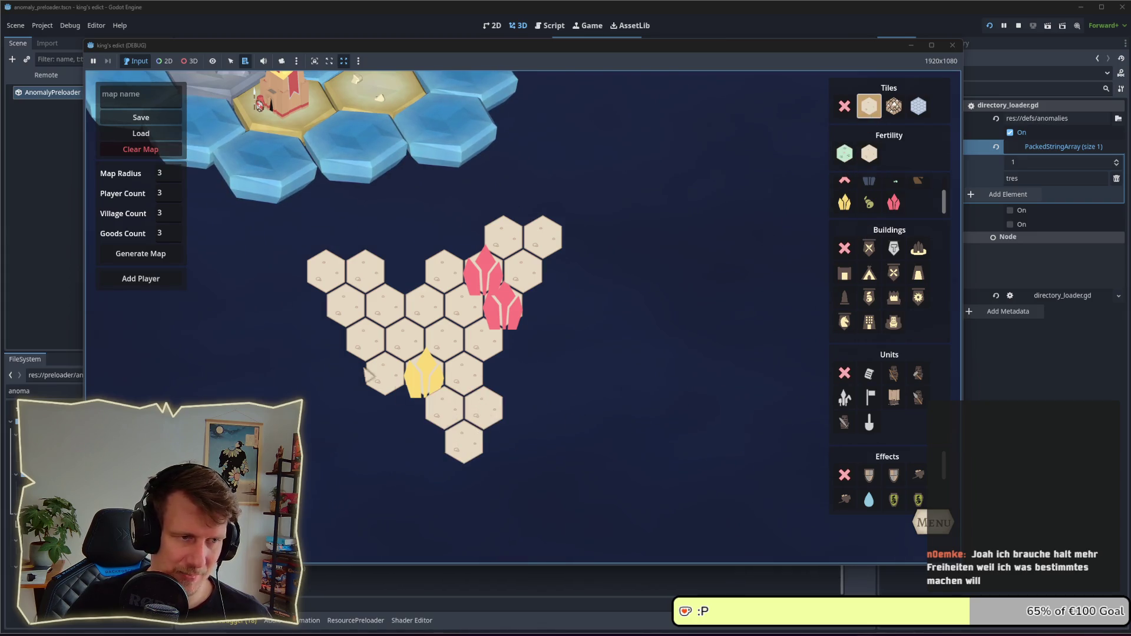
{"action": "left_click", "coordinate": [439, 458]}
{"action": "left_click", "coordinate": [437, 463]}
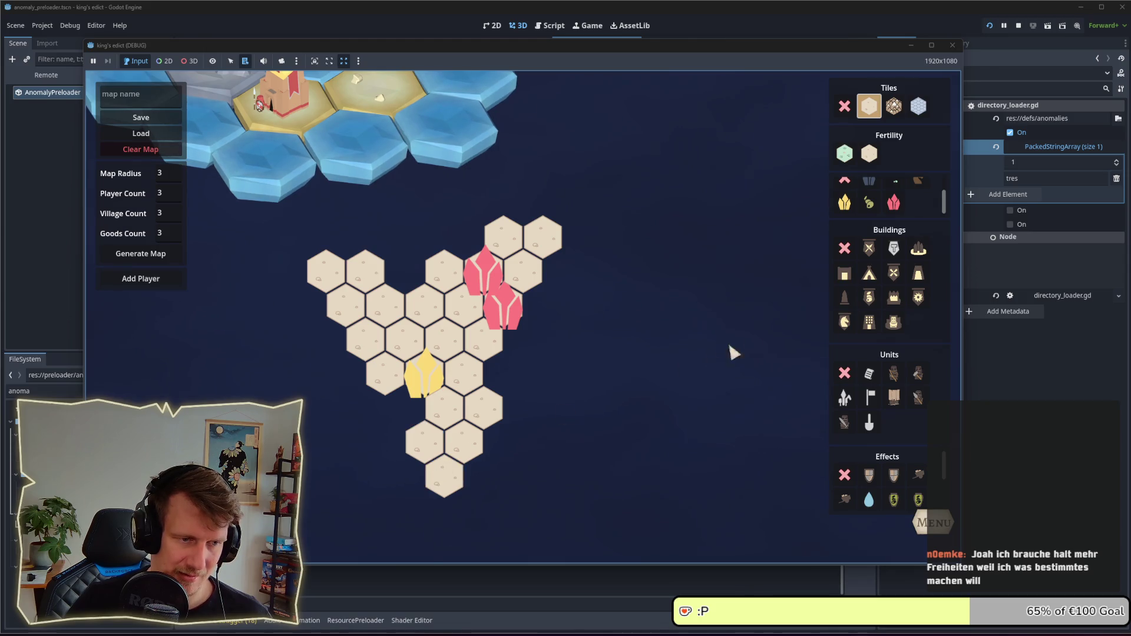
{"action": "left_click", "coordinate": [868, 181]}
{"action": "left_click", "coordinate": [442, 469]}
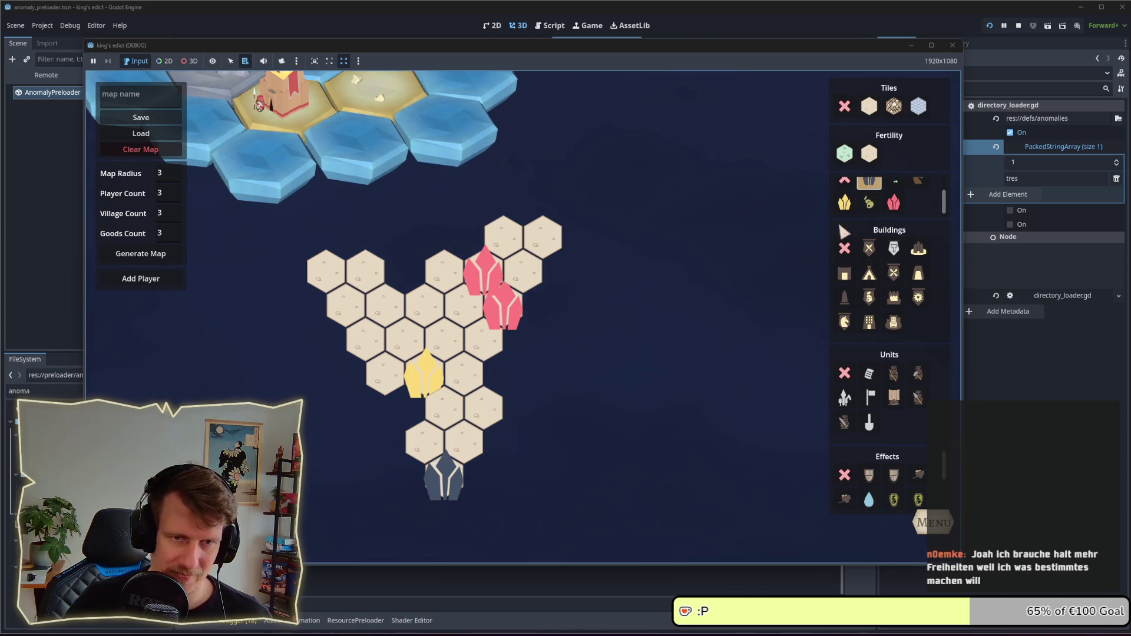
- Turn three sand hexes at the island's bottom into mountains
{"action": "left_click", "coordinate": [893, 110]}
{"action": "left_click", "coordinate": [430, 441]}
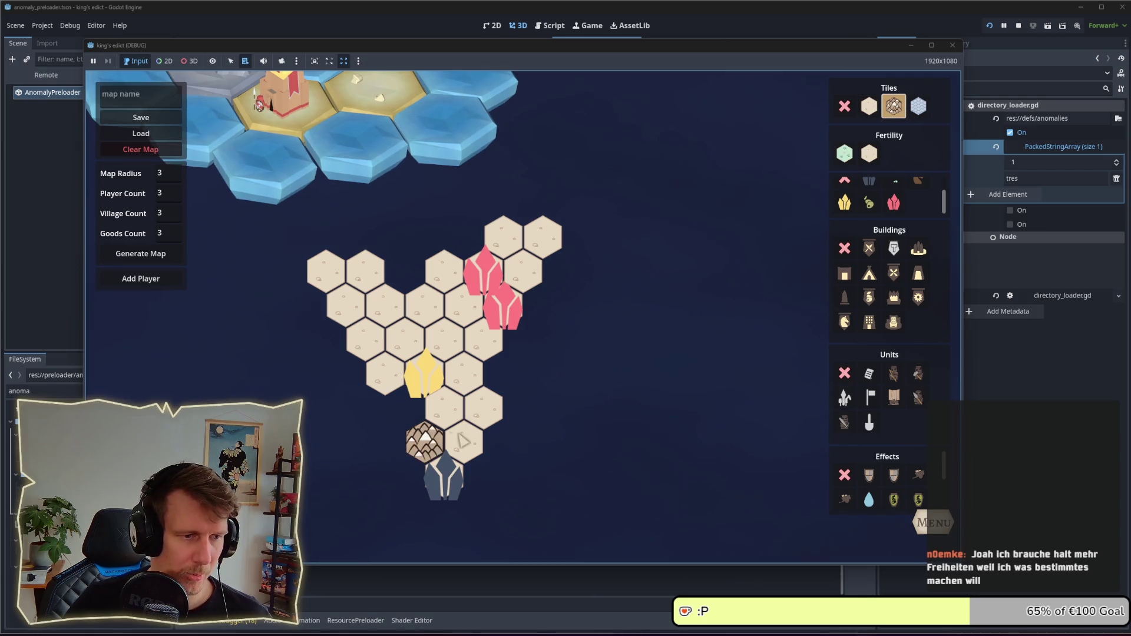
{"action": "left_click", "coordinate": [462, 441]}
{"action": "left_click", "coordinate": [448, 410]}
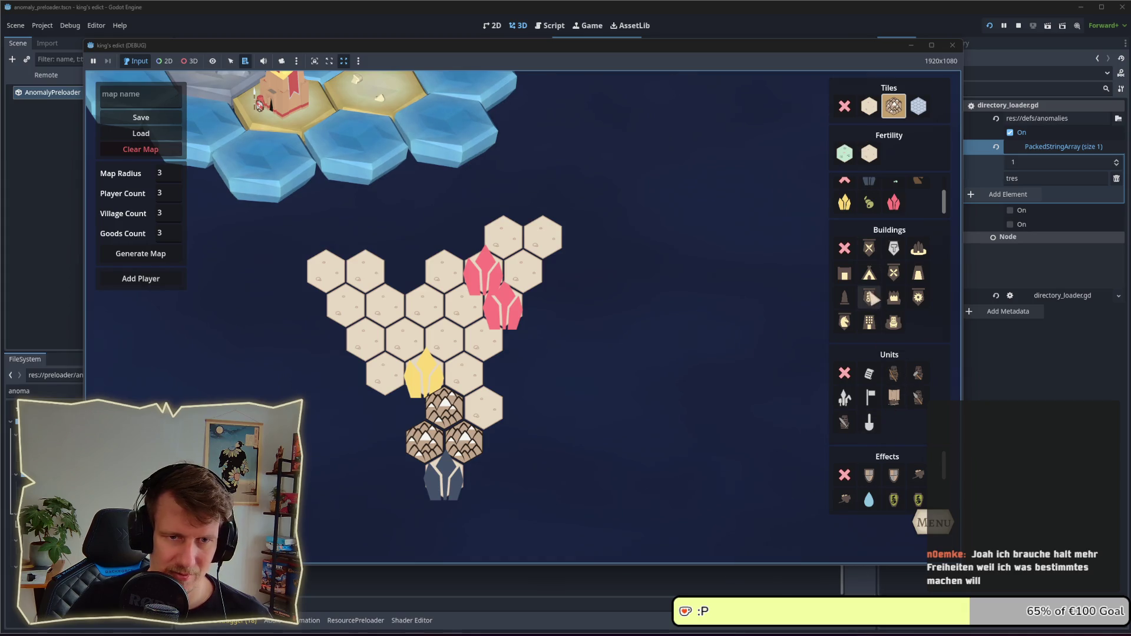
- Place two villages and add two players, giving each one village as its start
{"action": "left_click", "coordinate": [894, 321]}
{"action": "left_click", "coordinate": [347, 309]}
{"action": "left_click", "coordinate": [544, 250]}
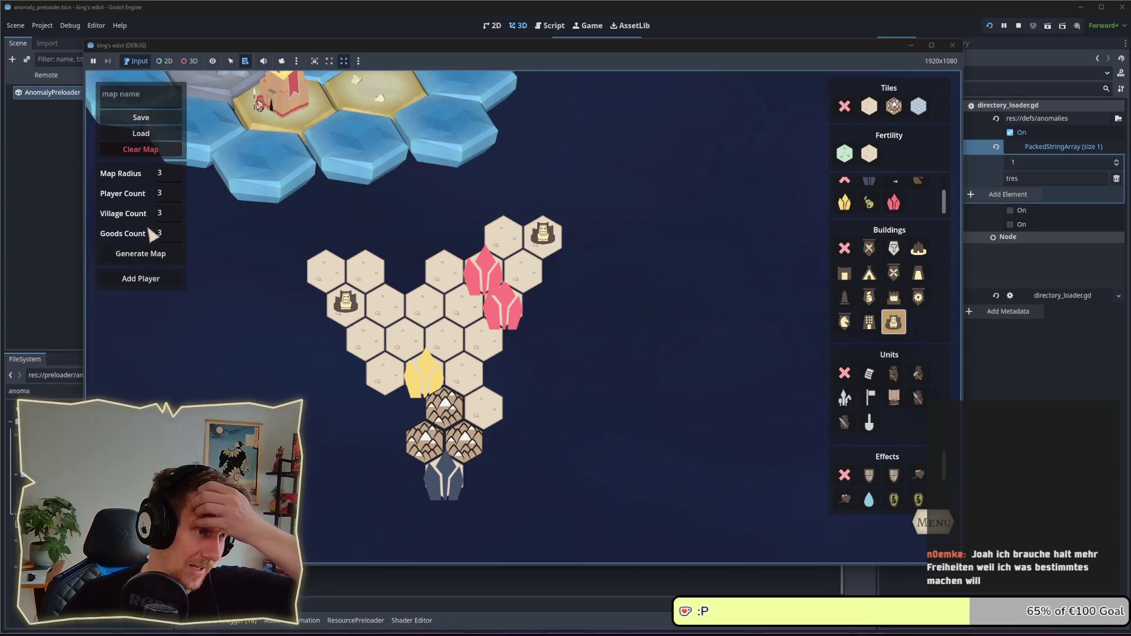
{"action": "left_click", "coordinate": [158, 280]}
{"action": "left_click", "coordinate": [161, 281]}
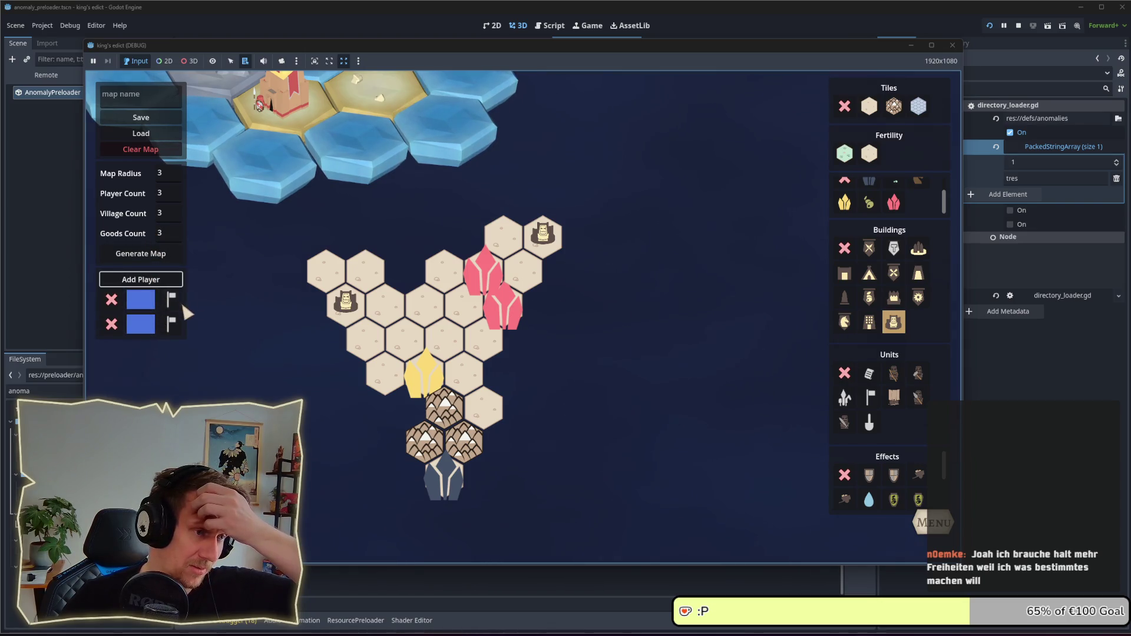
{"action": "left_click", "coordinate": [171, 299]}
{"action": "left_click", "coordinate": [344, 303]}
{"action": "left_click", "coordinate": [171, 327]}
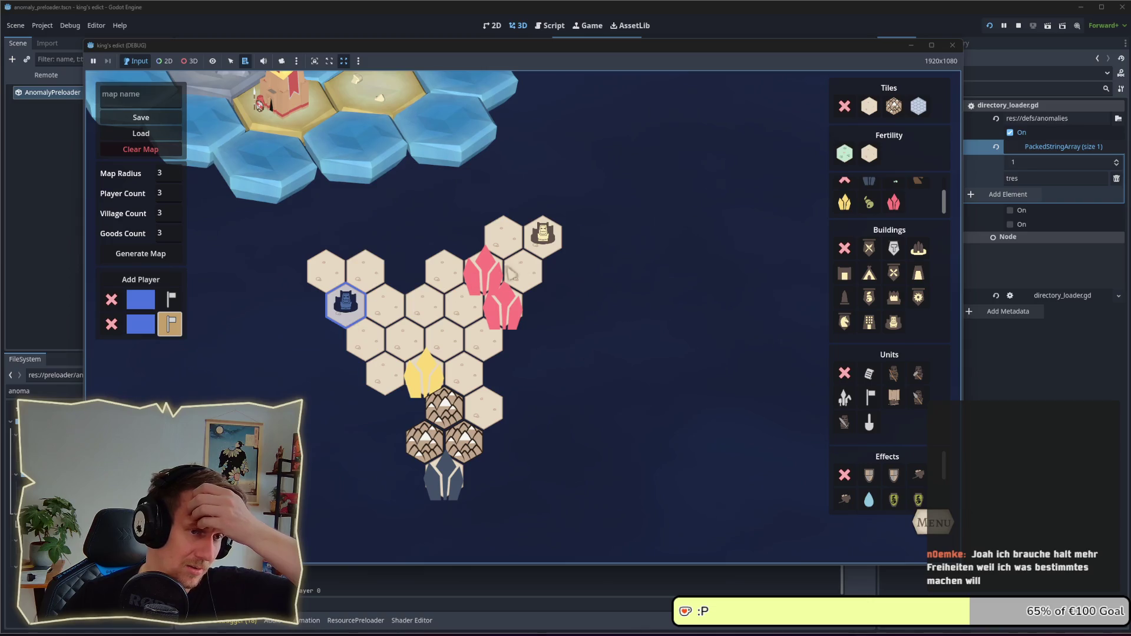
{"action": "left_click", "coordinate": [542, 236]}
- Select fertile green land, add trees to the top-left hex, and pick the horse resource
{"action": "left_click", "coordinate": [848, 155]}
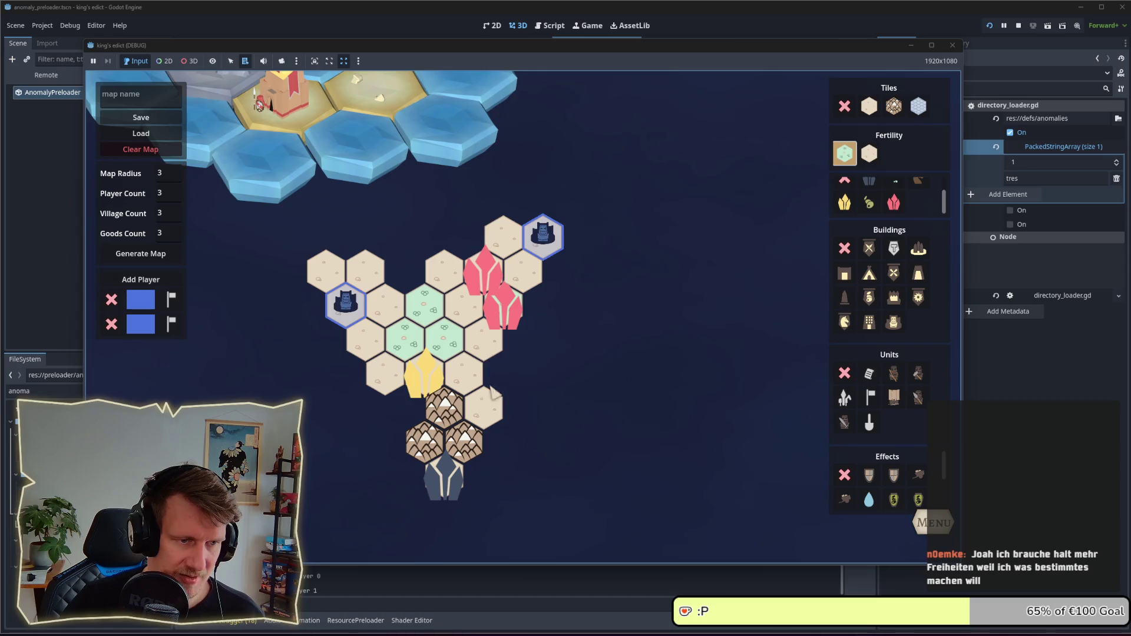
{"action": "scroll", "coordinate": [878, 200], "scroll_direction": "up", "scroll_amount": 2}
{"action": "left_click", "coordinate": [893, 191]}
{"action": "left_click", "coordinate": [333, 272]}
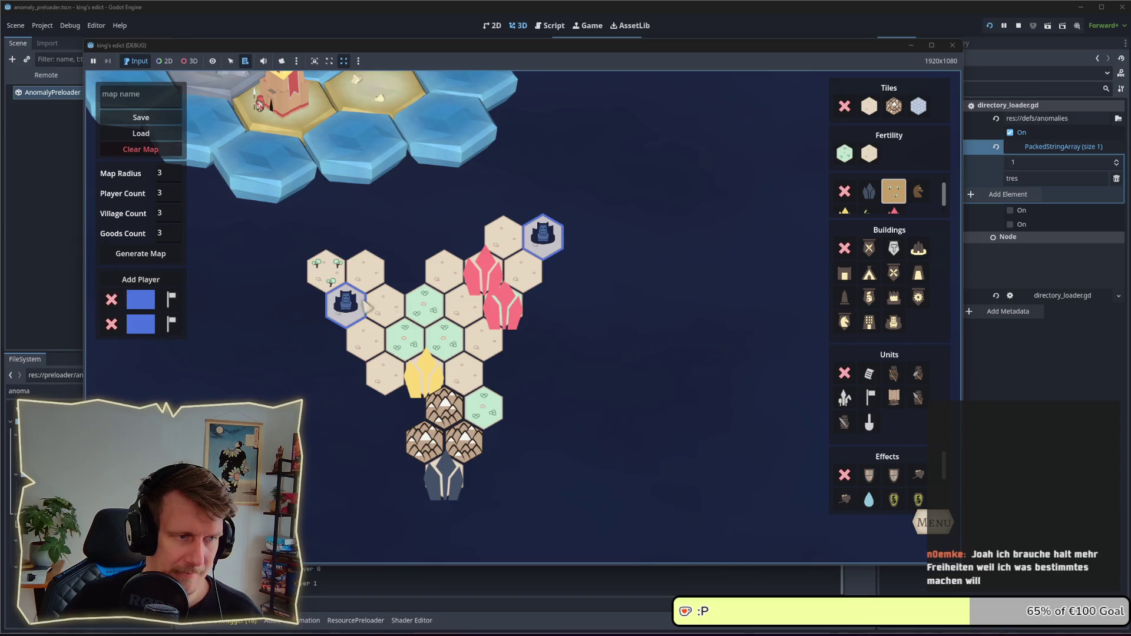
{"action": "left_click", "coordinate": [844, 191]}
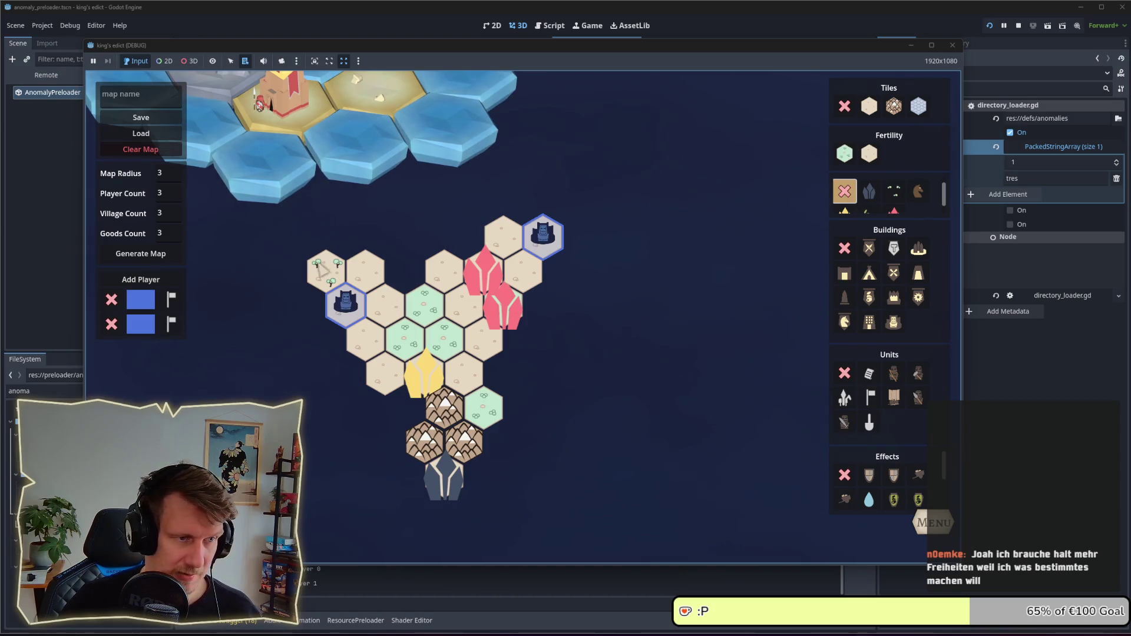
{"action": "left_click", "coordinate": [894, 191]}
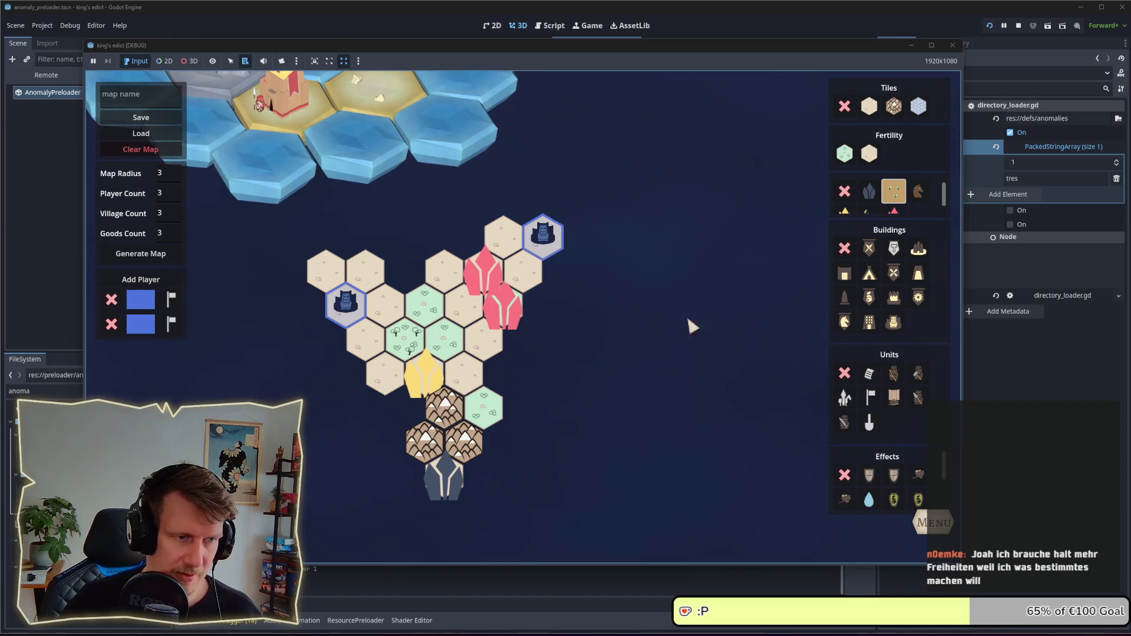
{"action": "left_click", "coordinate": [918, 191]}
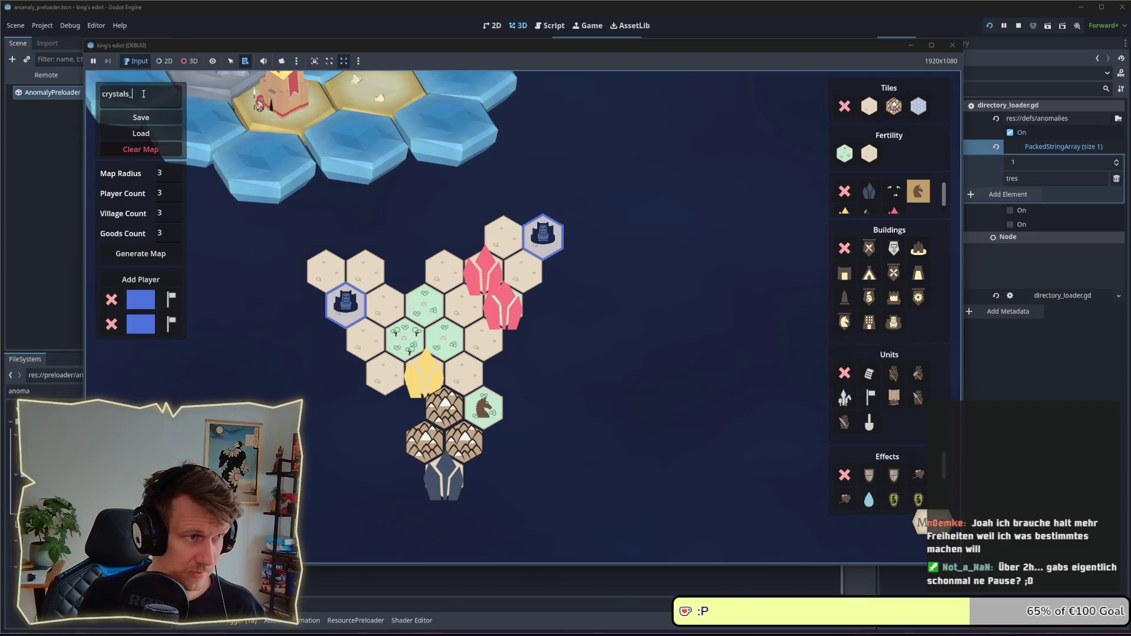
- Save the map as crystals_3 and return to the game's main menu
{"action": "left_click", "coordinate": [141, 117]}
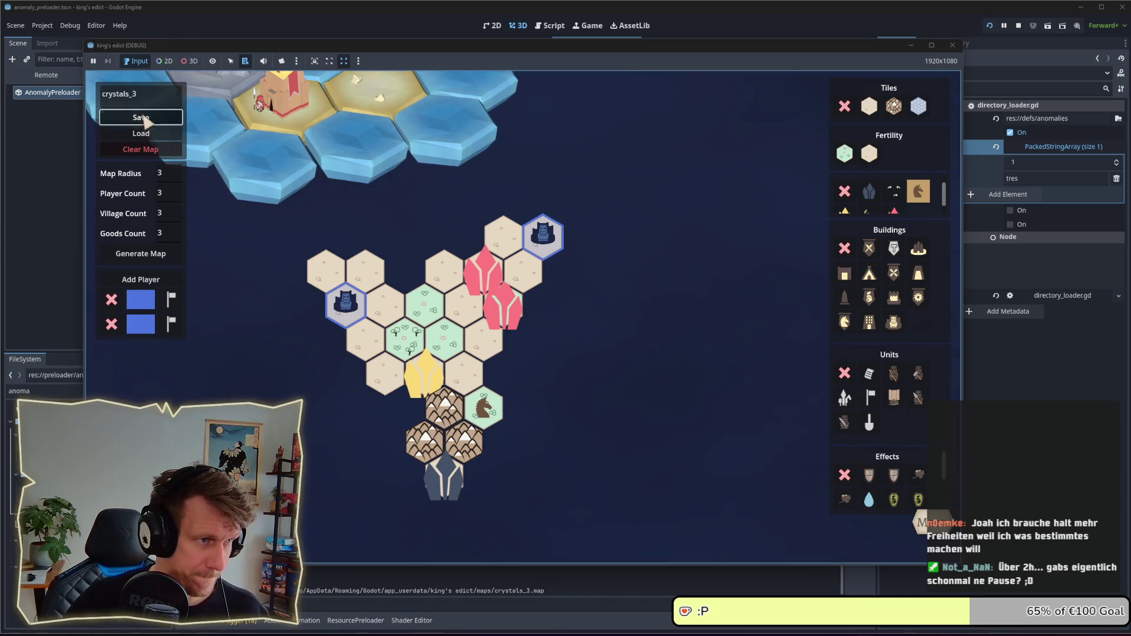
{"action": "key", "text": "Escape"}
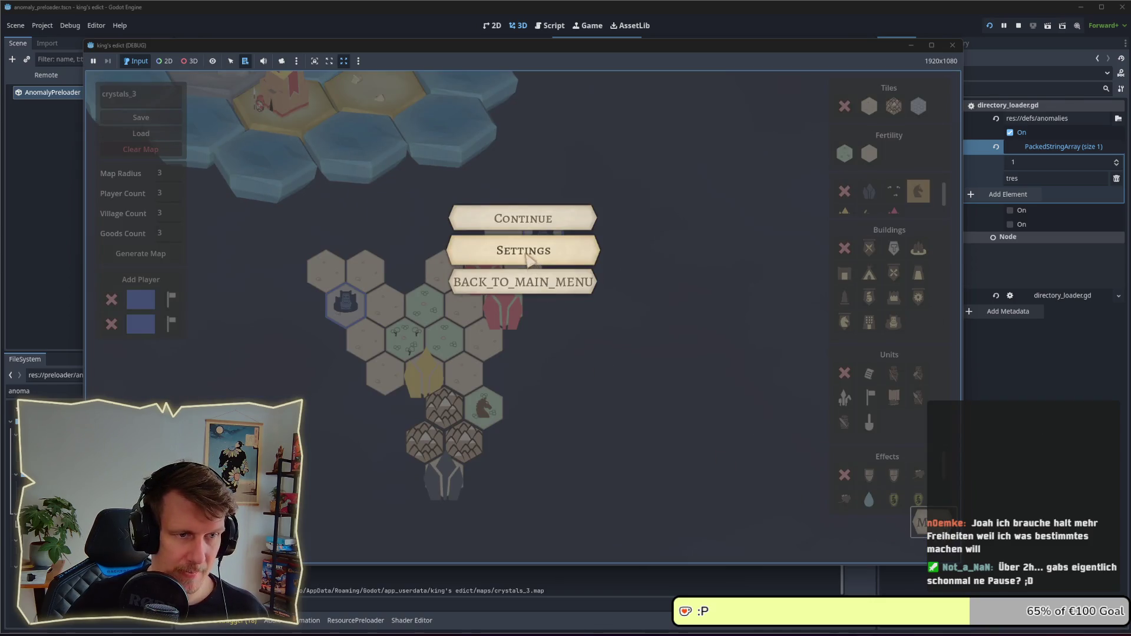
{"action": "left_click", "coordinate": [529, 277]}
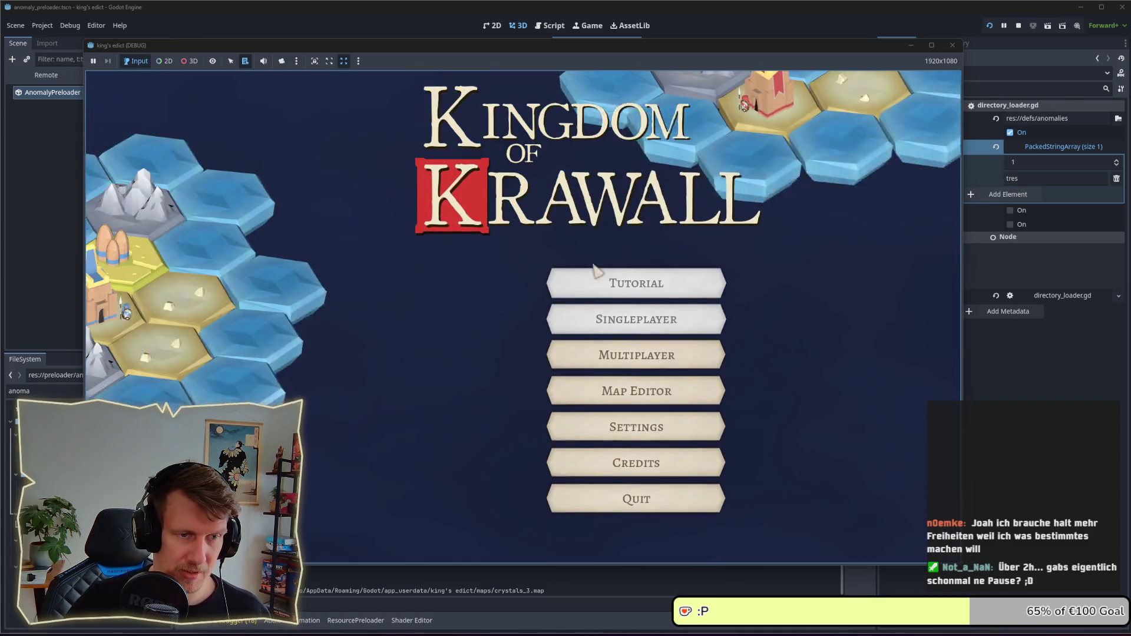
- Create a multiplayer game on the Crystals 3 map, claim the blue start, and start
{"action": "left_click", "coordinate": [613, 356]}
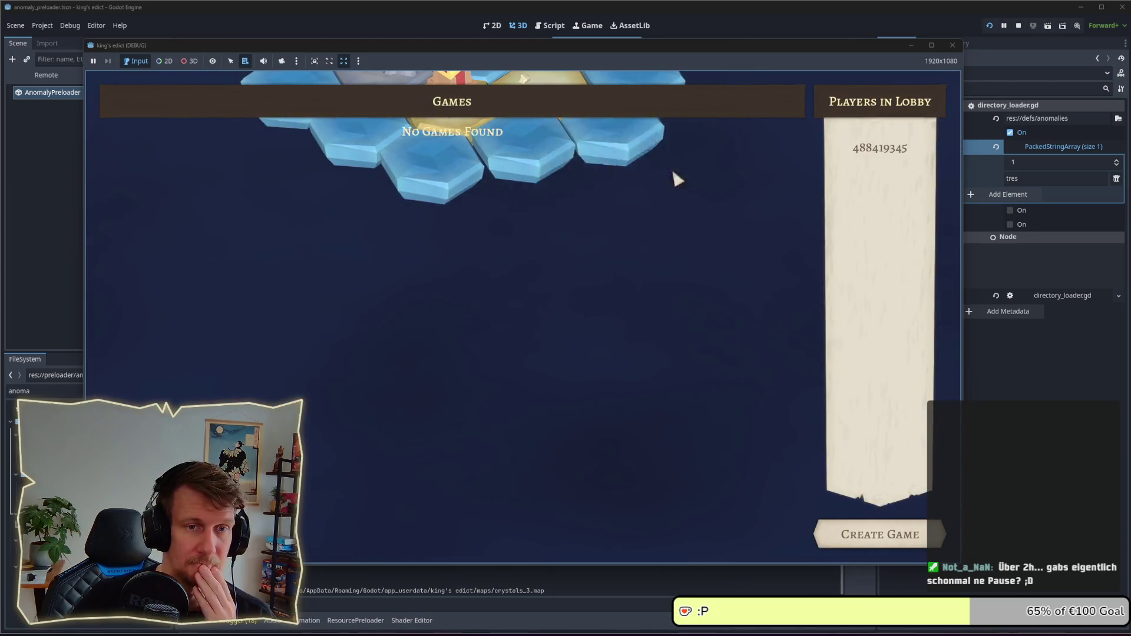
{"action": "left_click", "coordinate": [877, 534]}
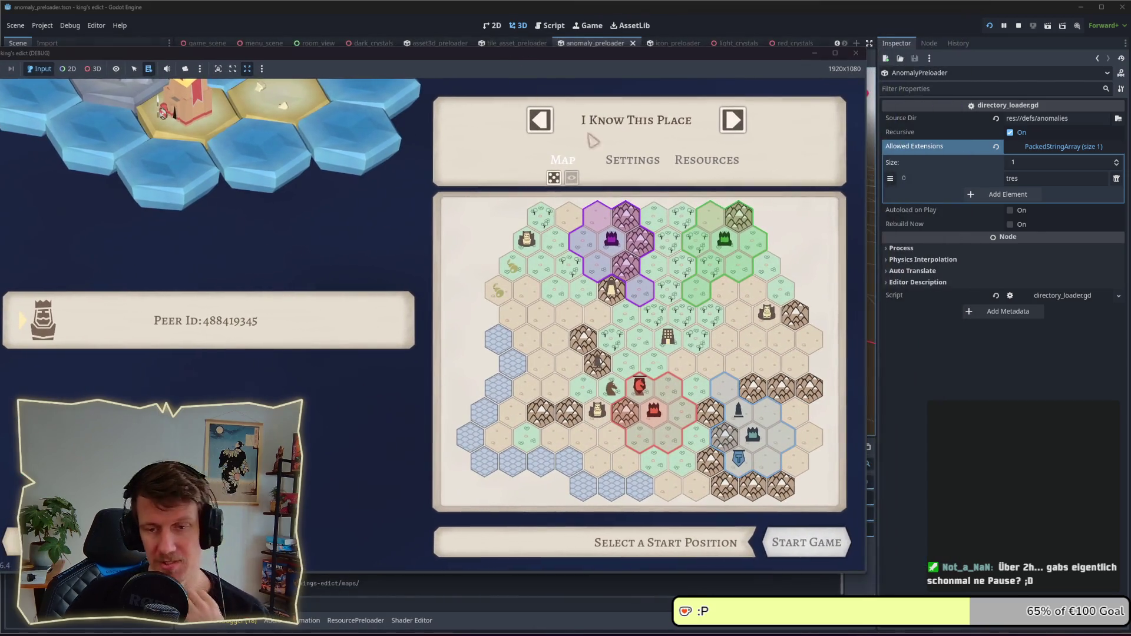
{"action": "left_click", "coordinate": [641, 124]}
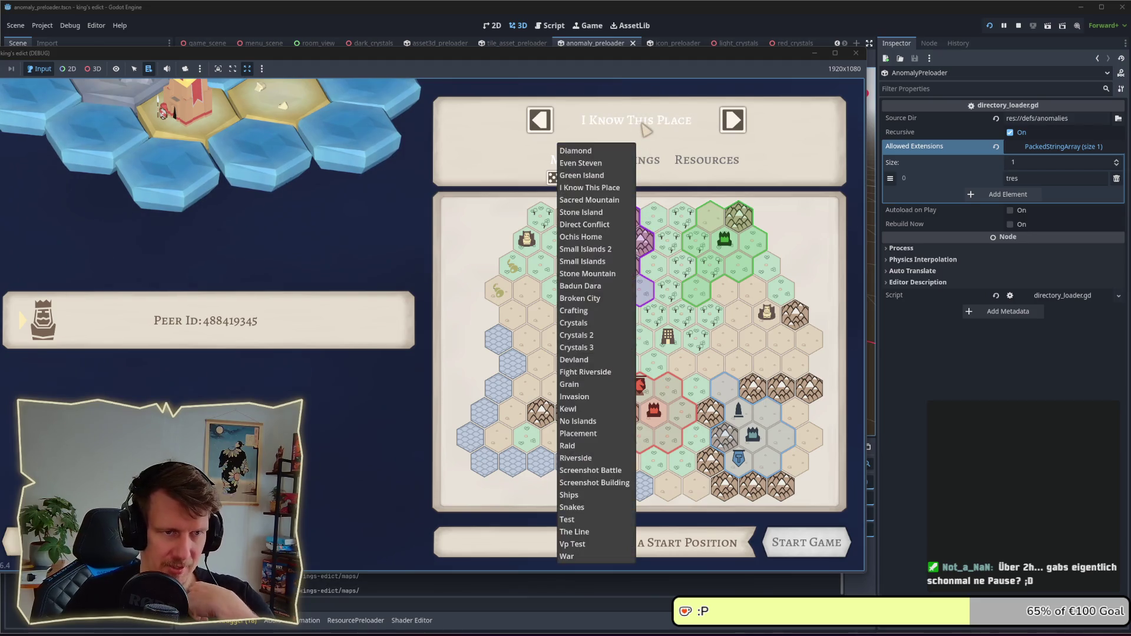
{"action": "left_click", "coordinate": [589, 350]}
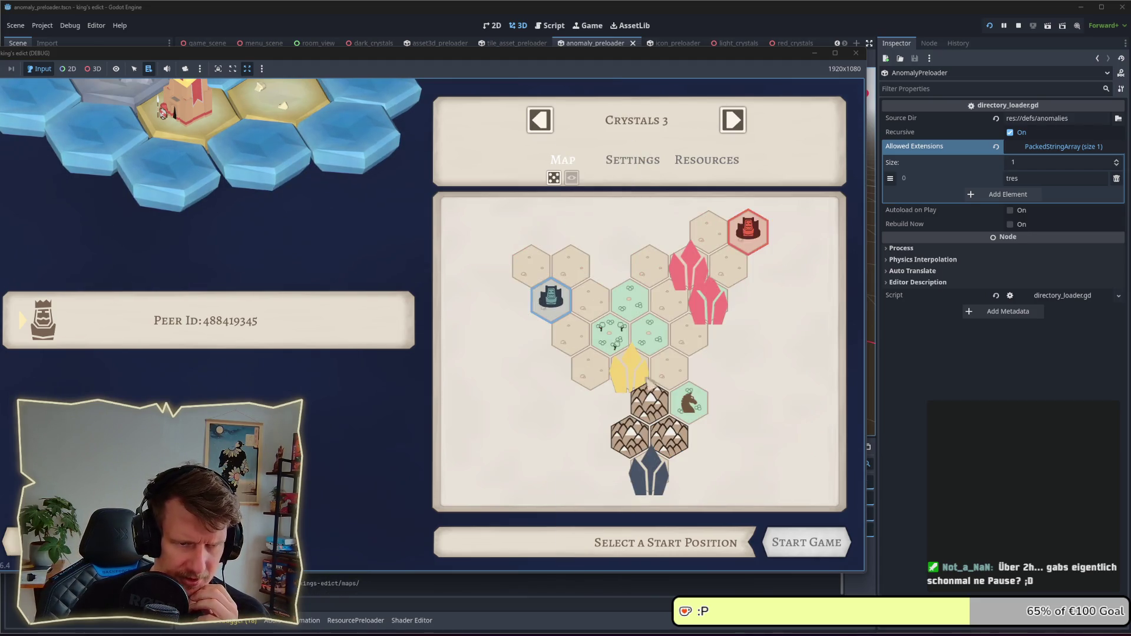
{"action": "left_click", "coordinate": [554, 318]}
{"action": "left_click", "coordinate": [789, 535]}
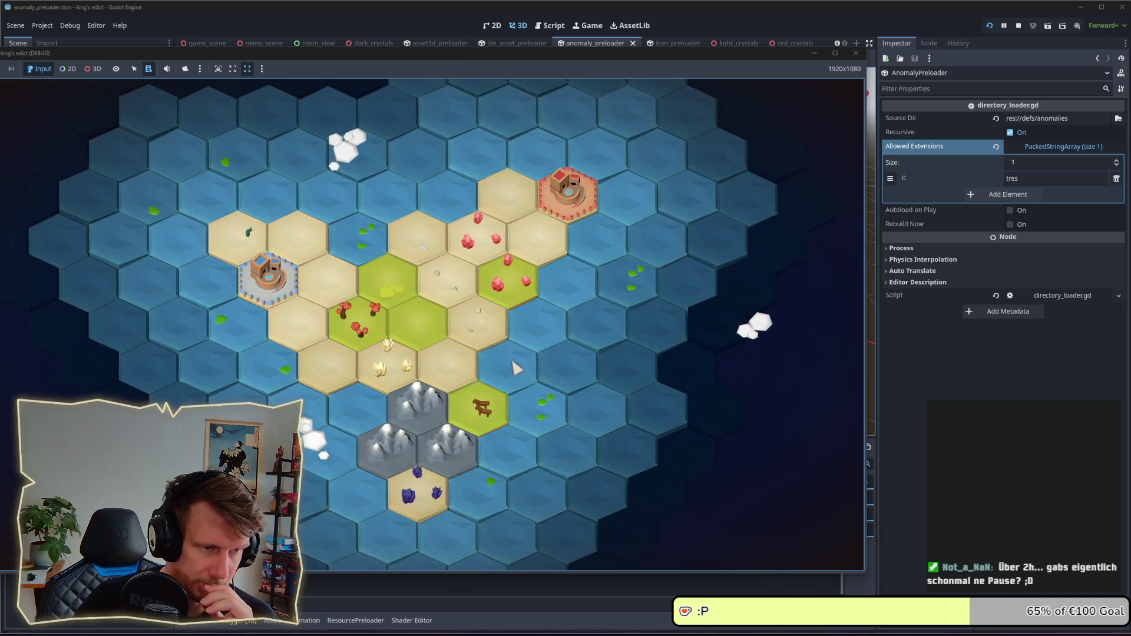
- Pan and zoom the game camera across the island to inspect the crystal deposits
{"action": "left_click_drag", "start_coordinate": [518, 359], "coordinate": [580, 318]}
{"action": "scroll", "coordinate": [580, 318], "scroll_direction": "up", "scroll_amount": 3}
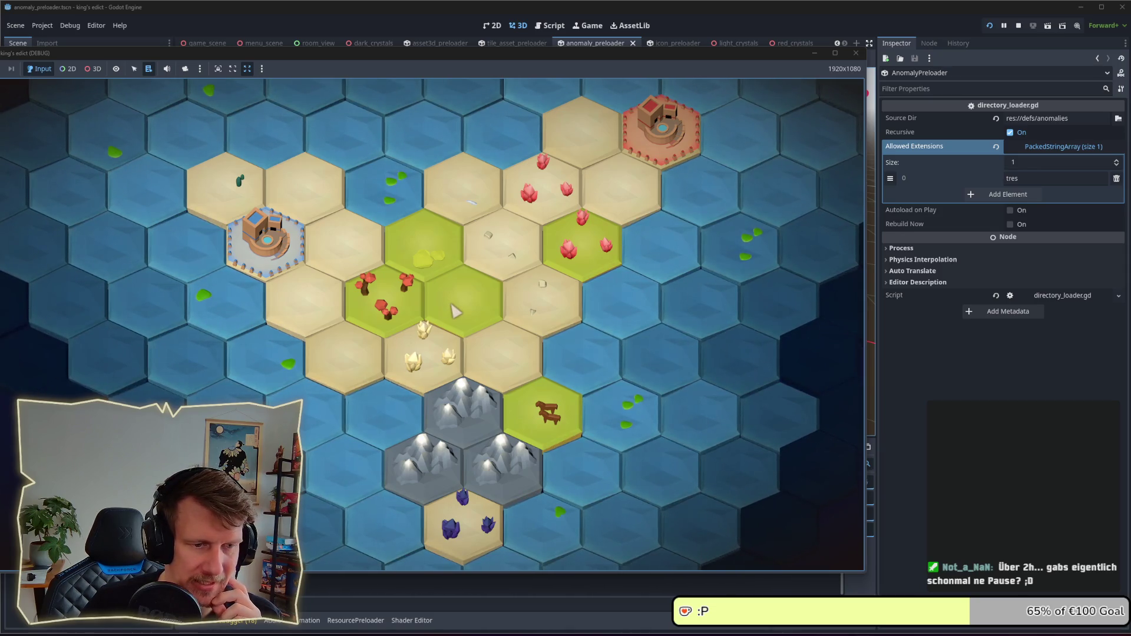
{"action": "scroll", "coordinate": [455, 311], "scroll_direction": "up", "scroll_amount": 3}
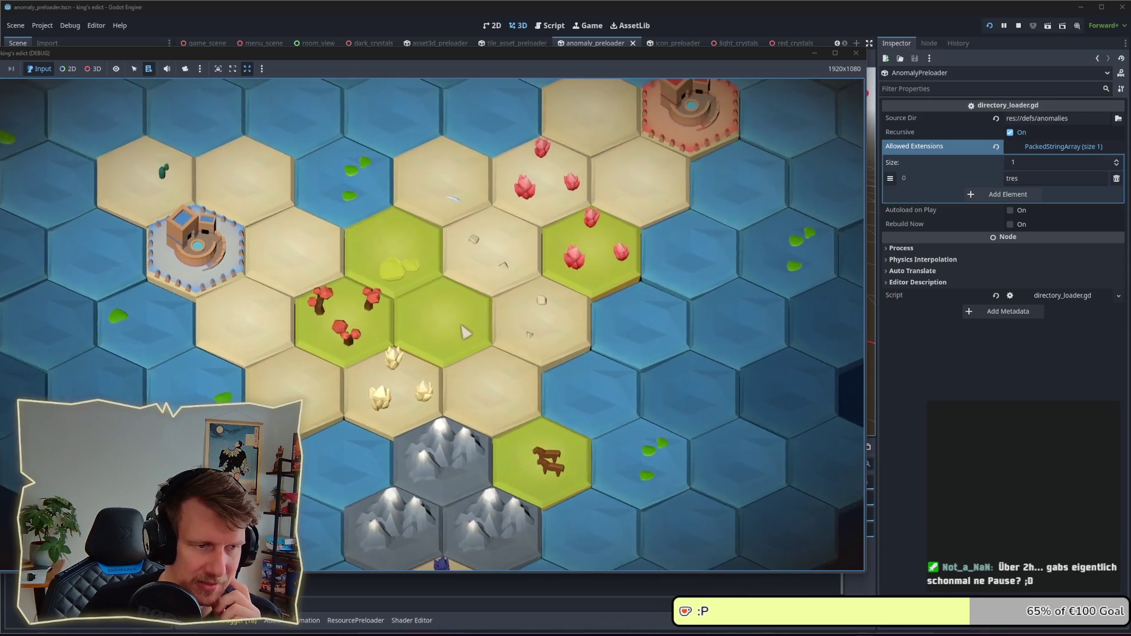
{"action": "scroll", "coordinate": [462, 327], "scroll_direction": "down", "scroll_amount": 3}
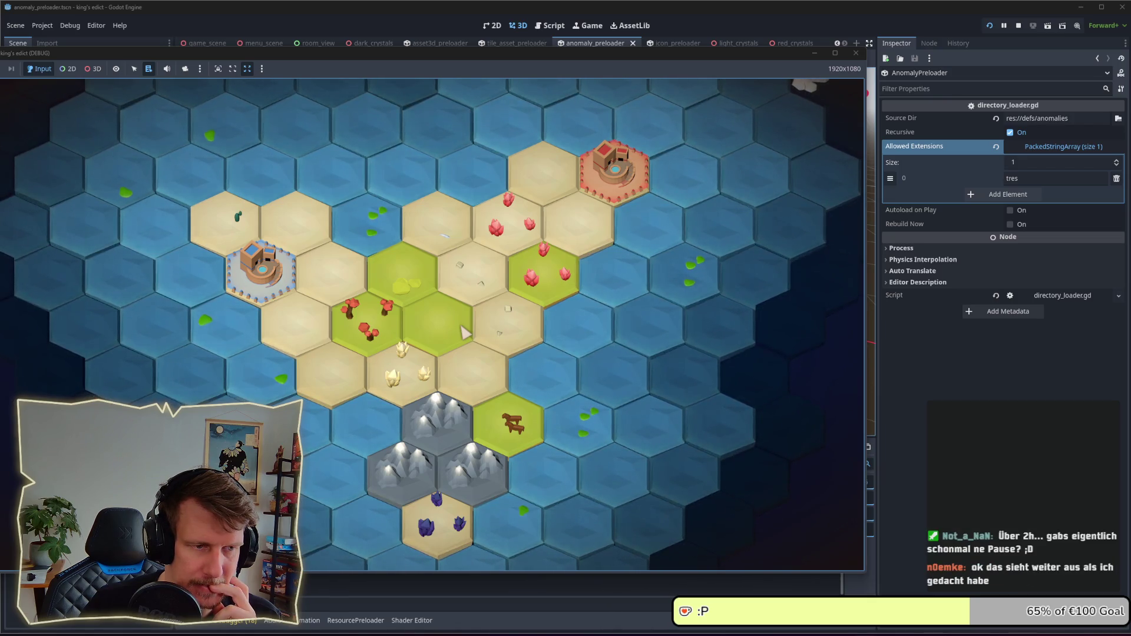
{"action": "scroll", "coordinate": [465, 333], "scroll_direction": "up", "scroll_amount": 2}
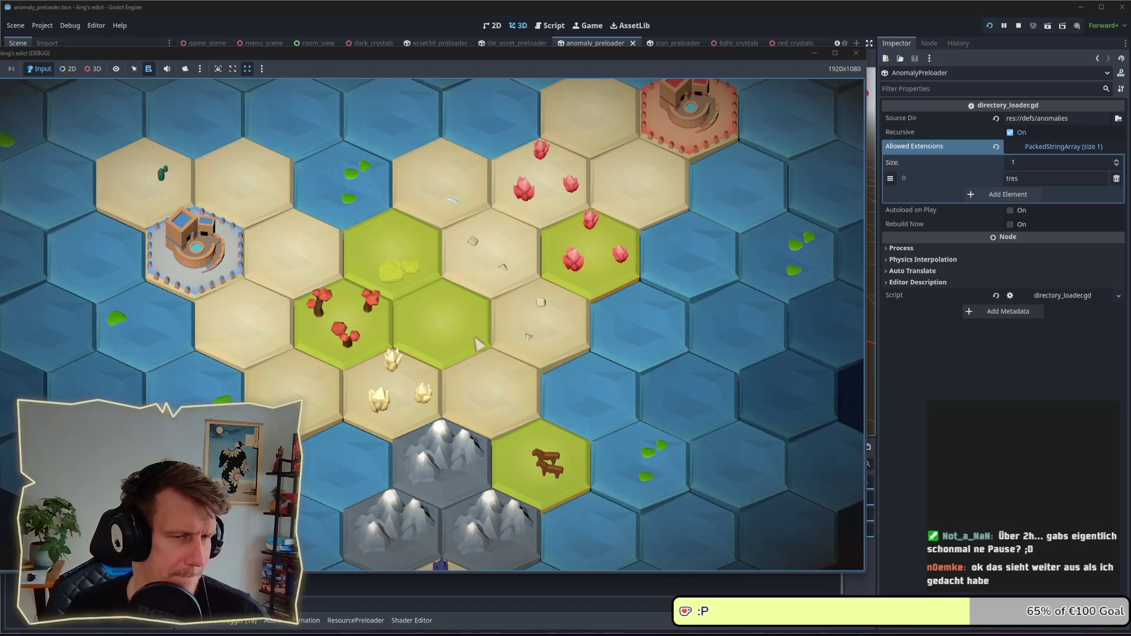
{"action": "scroll", "coordinate": [495, 360], "scroll_direction": "down", "scroll_amount": 2}
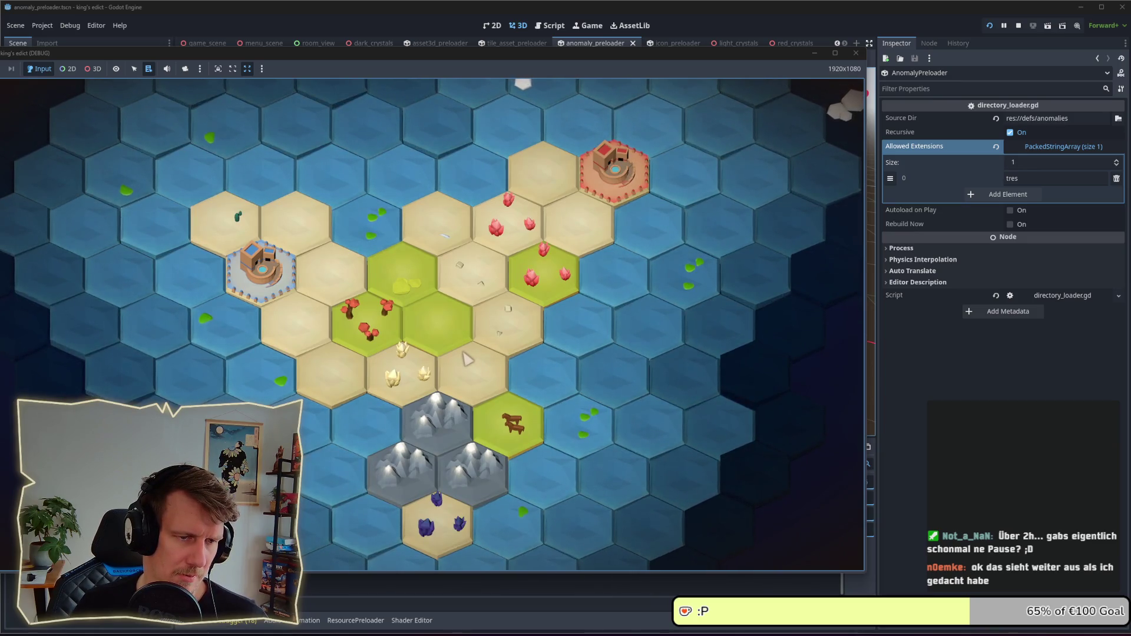
{"action": "scroll", "coordinate": [467, 359], "scroll_direction": "down", "scroll_amount": 3}
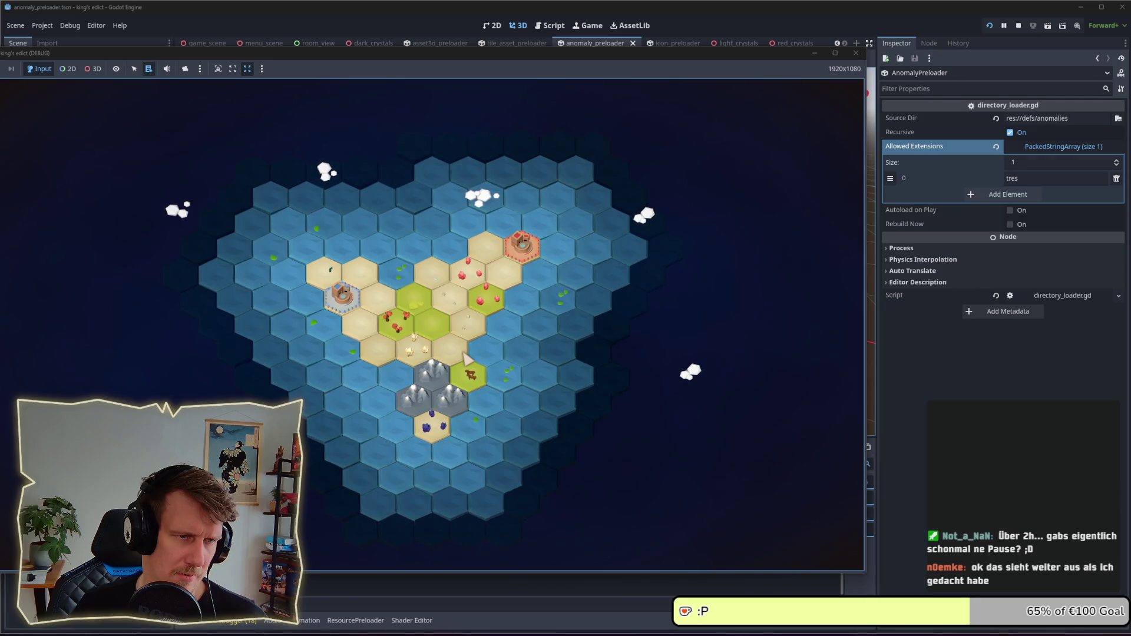
{"action": "scroll", "coordinate": [467, 358], "scroll_direction": "up", "scroll_amount": 5}
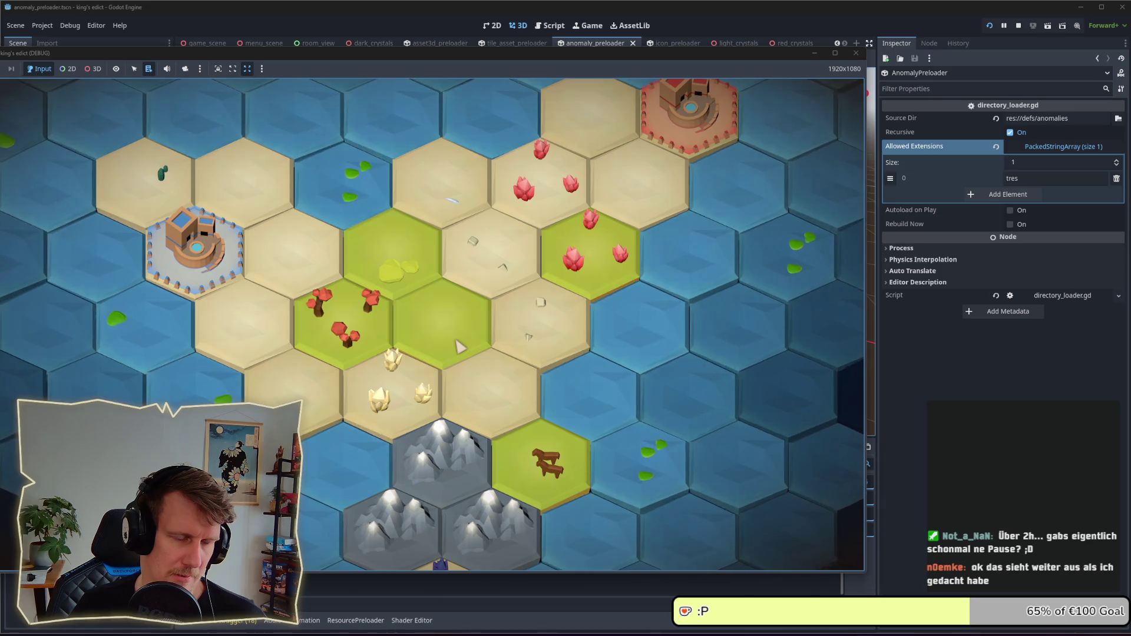
- Restart the game and start a fresh multiplayer match on Crystals 3 from a claimed start hex
{"action": "left_click", "coordinate": [1007, 26]}
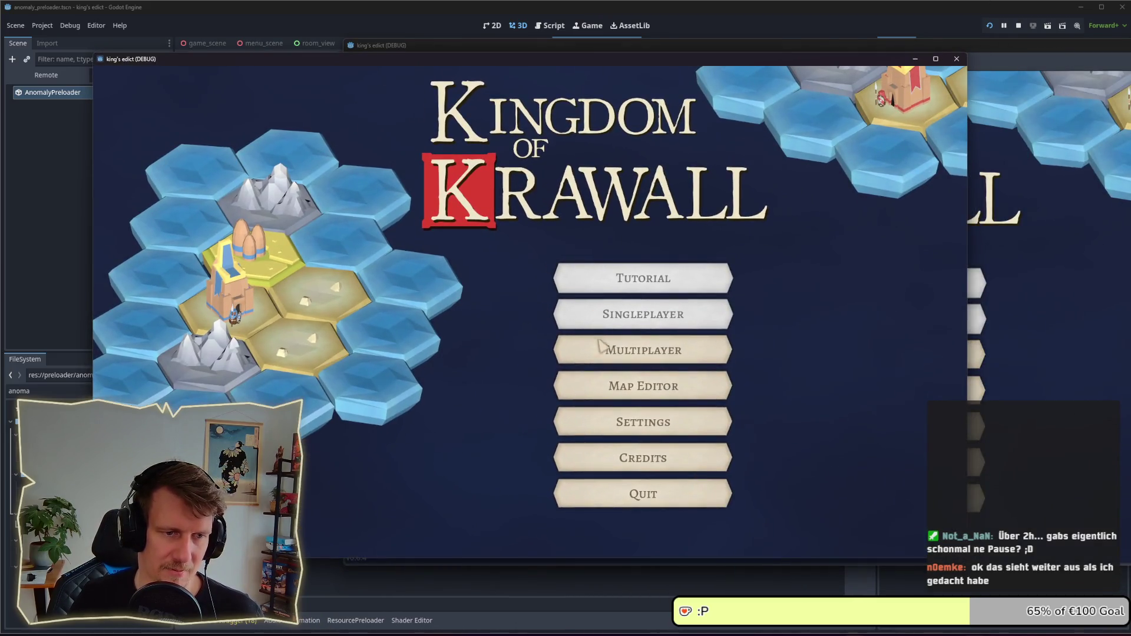
{"action": "left_click", "coordinate": [599, 344]}
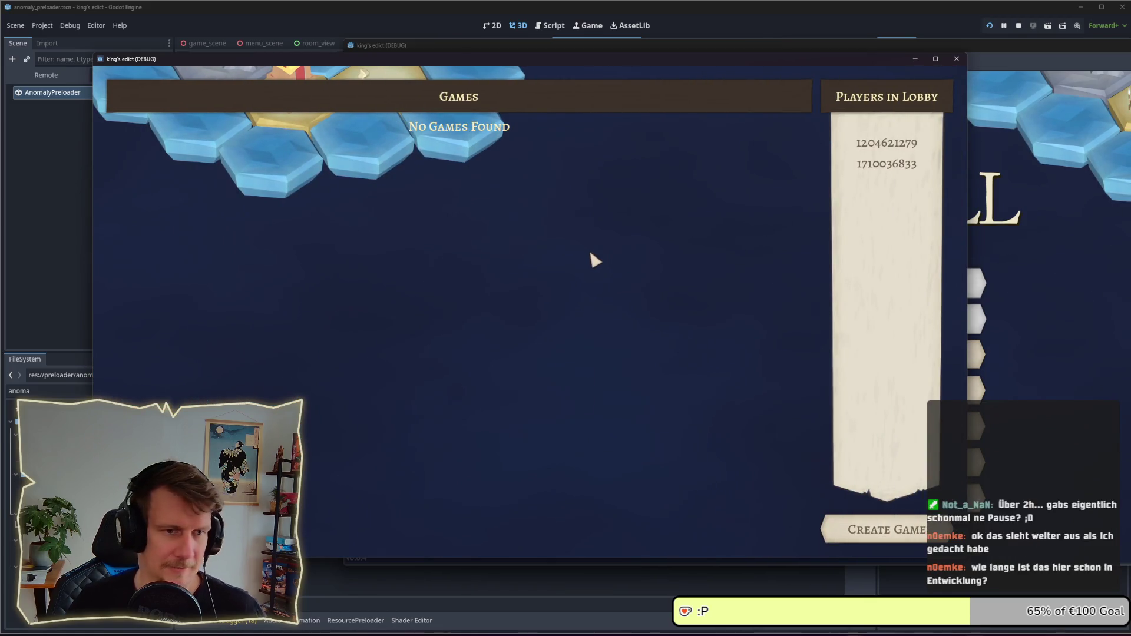
{"action": "left_click", "coordinate": [848, 527]}
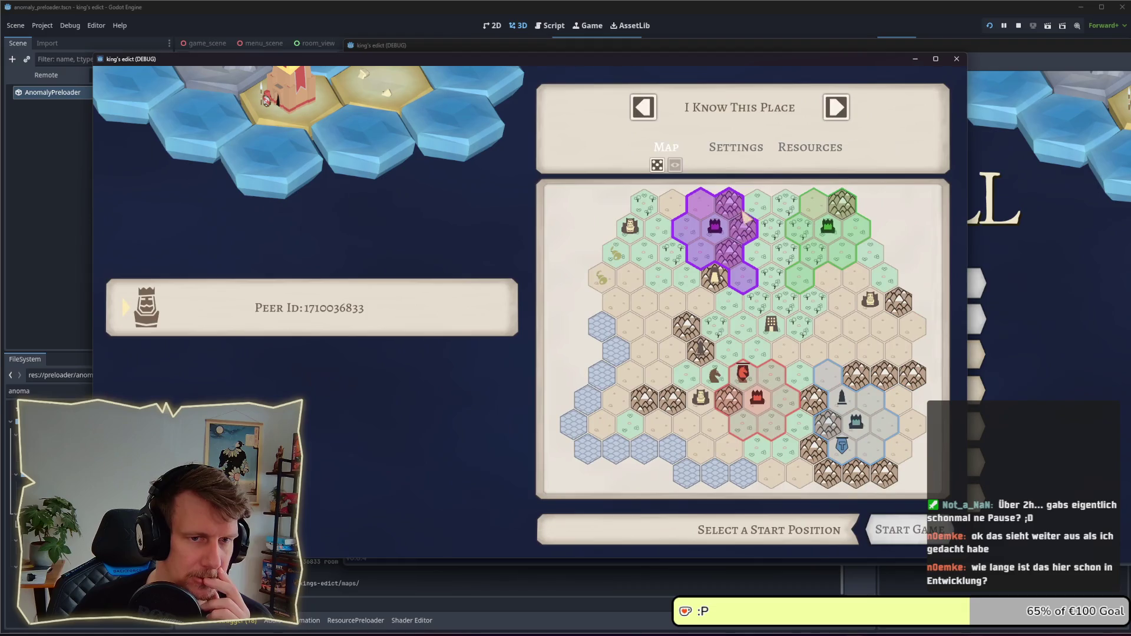
{"action": "left_click", "coordinate": [747, 132]}
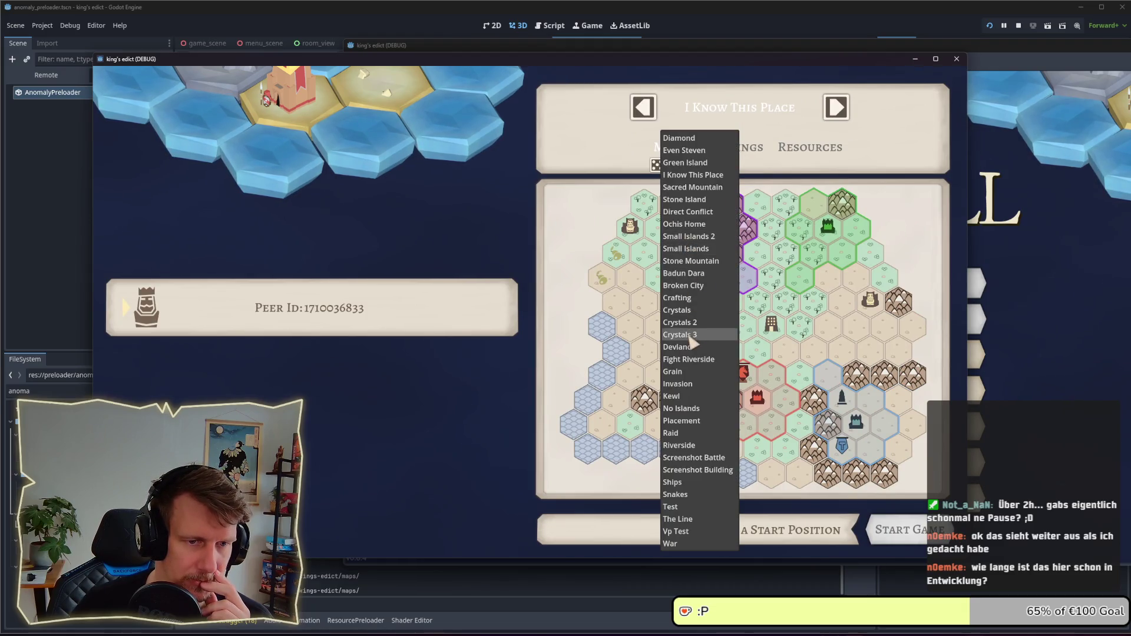
{"action": "left_click", "coordinate": [695, 340]}
{"action": "left_click", "coordinate": [676, 285]}
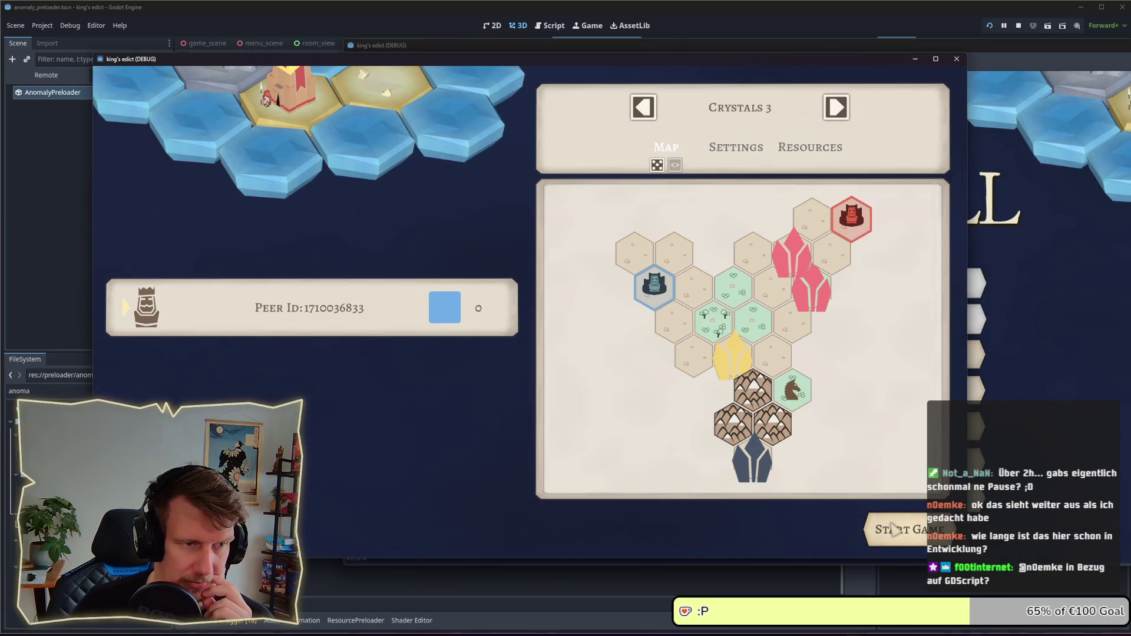
{"action": "left_click", "coordinate": [890, 523]}
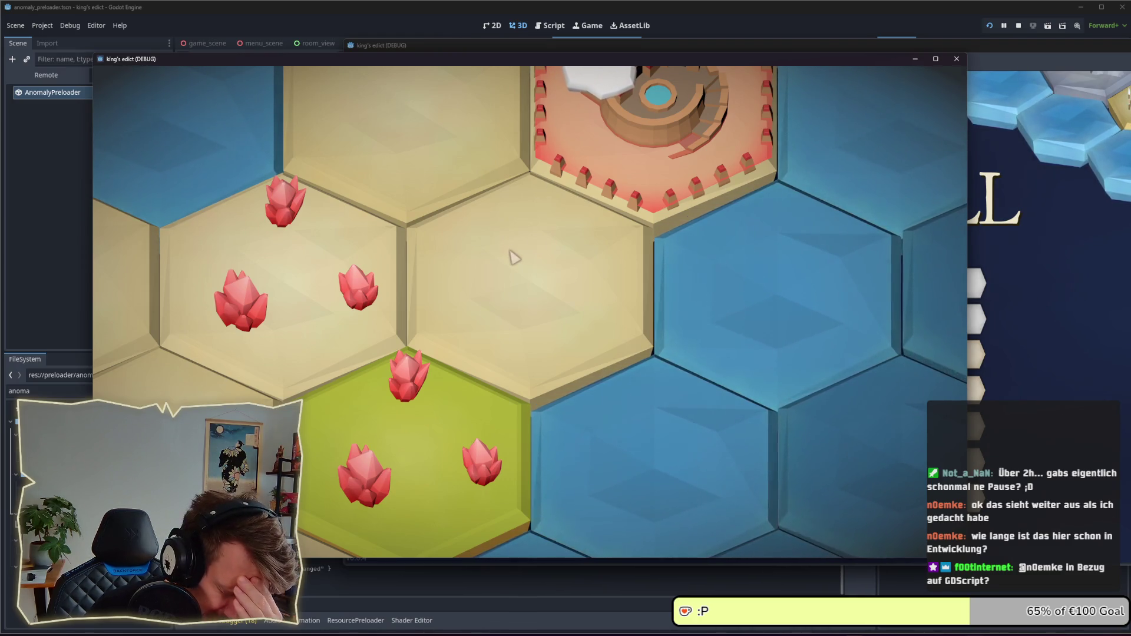
- Zoom out over the map, restart the game with F5, and reopen the multiplayer games screen
{"action": "scroll", "coordinate": [512, 253], "scroll_direction": "down", "scroll_amount": 5}
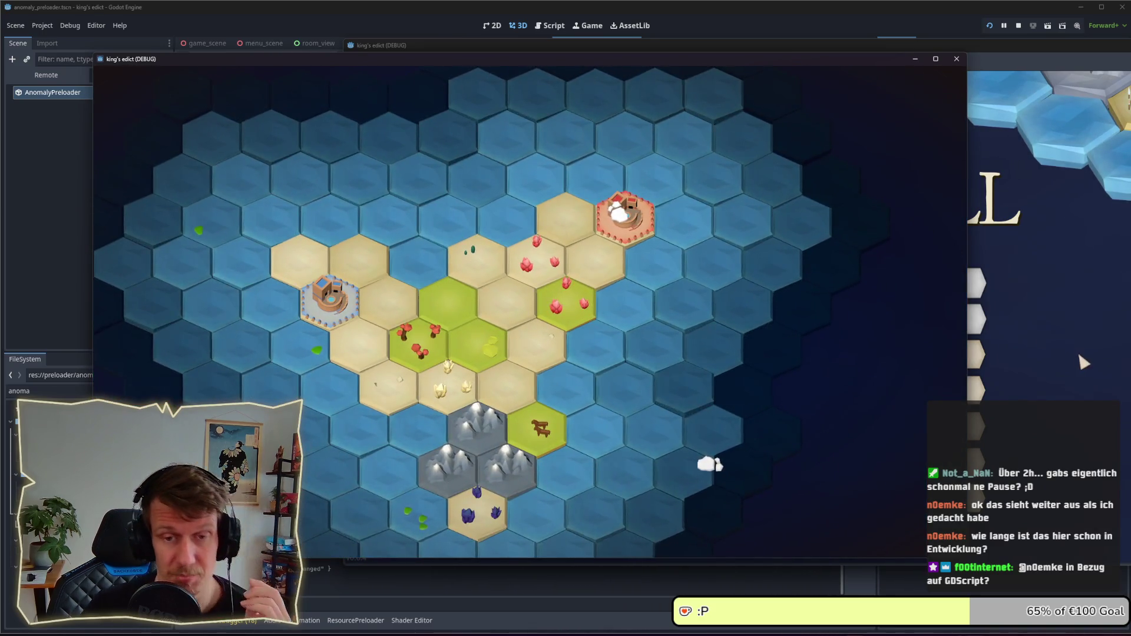
{"action": "key", "text": "F5"}
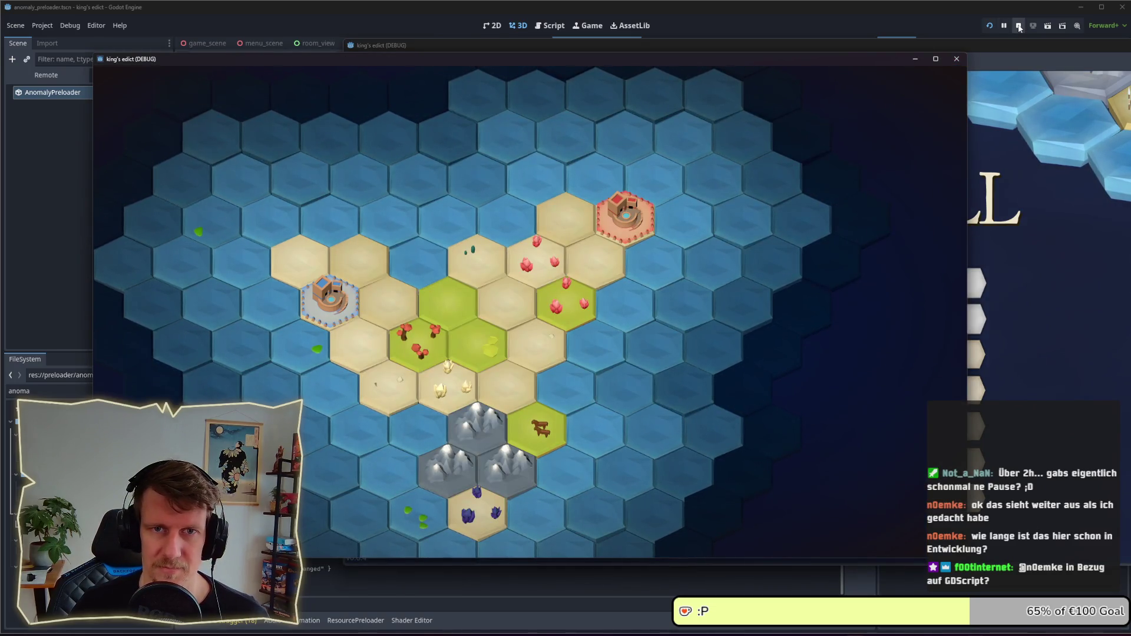
{"action": "left_click", "coordinate": [954, 61]}
{"action": "left_click", "coordinate": [835, 352]}
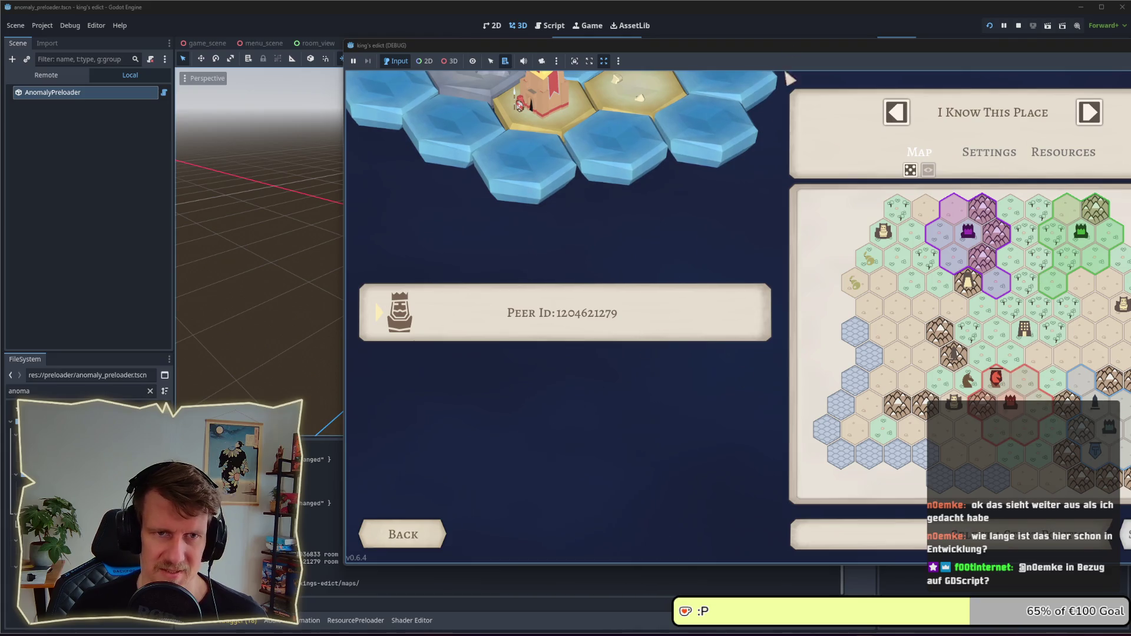
{"action": "left_click_drag", "start_coordinate": [789, 55], "coordinate": [510, 56]}
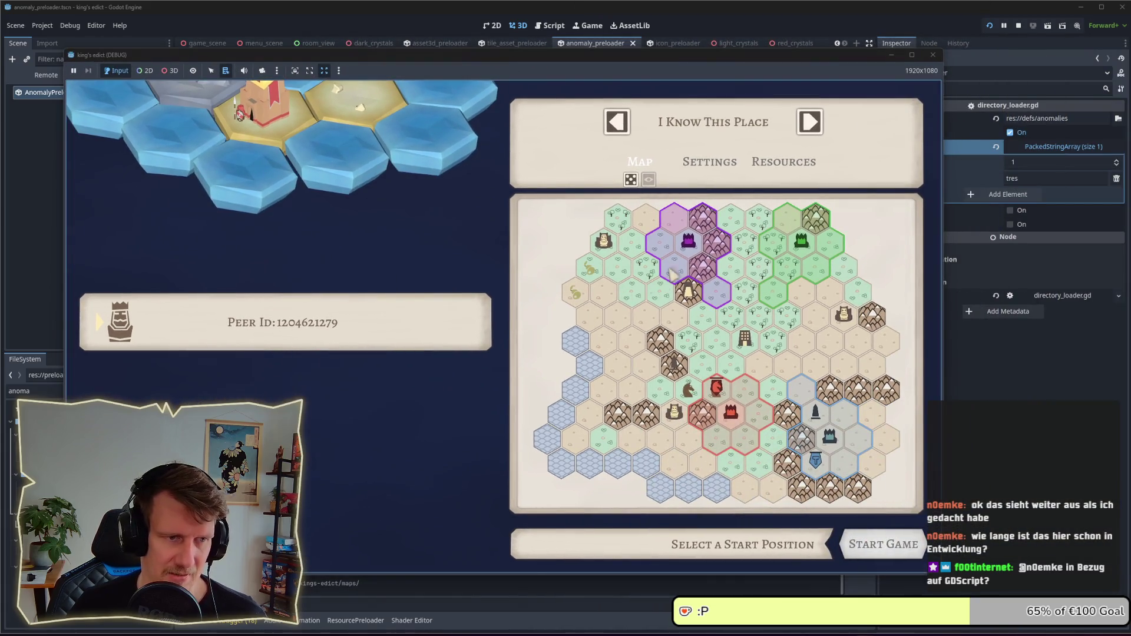
- Start another match on Crystals 3, then stop the game and relaunch it
{"action": "left_click", "coordinate": [649, 287]}
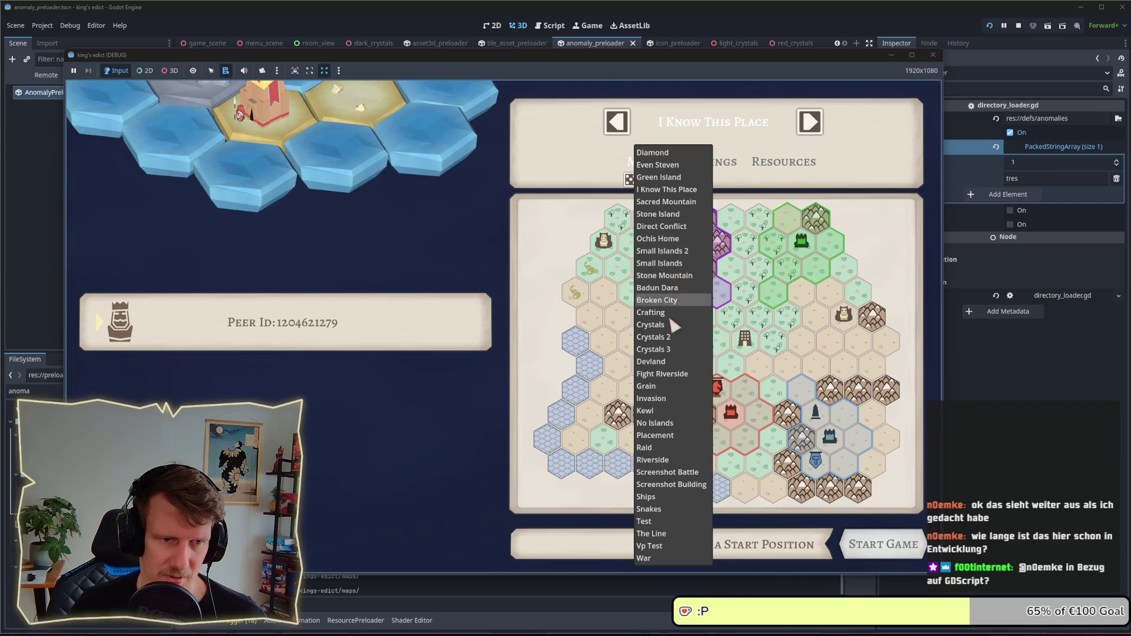
{"action": "left_click", "coordinate": [653, 349]}
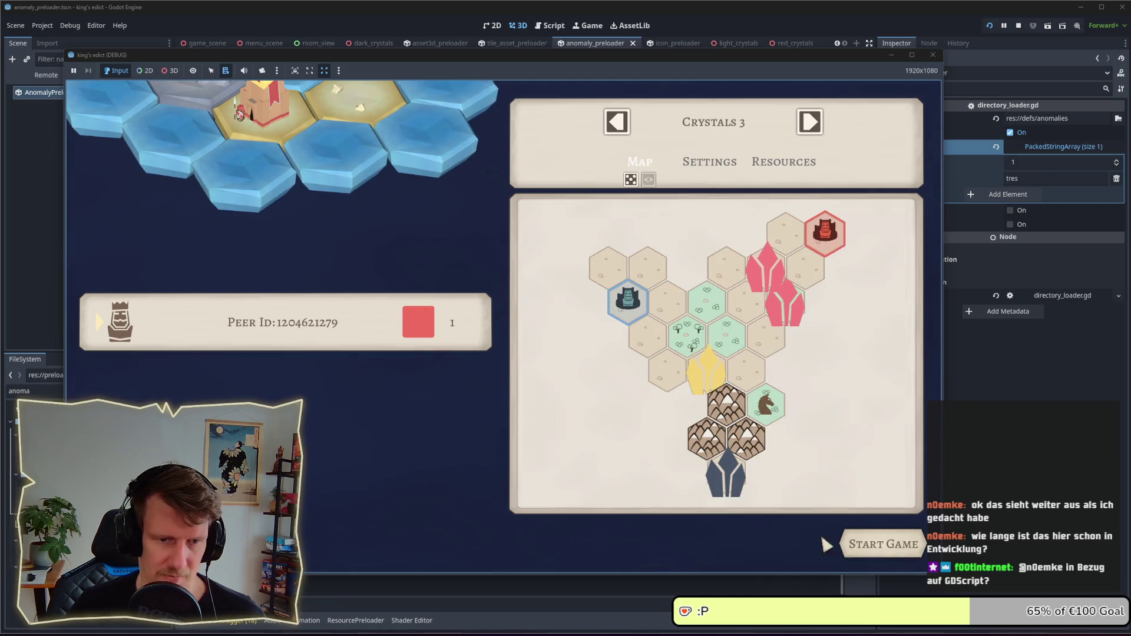
{"action": "left_click", "coordinate": [860, 543]}
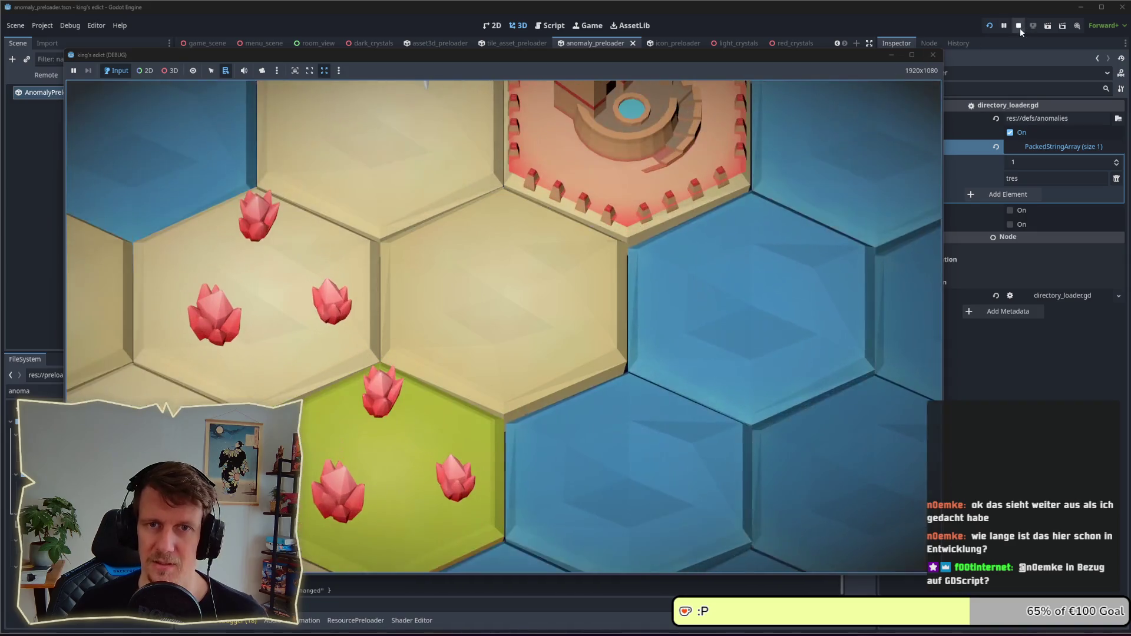
{"action": "left_click", "coordinate": [1019, 27]}
{"action": "left_click", "coordinate": [991, 26]}
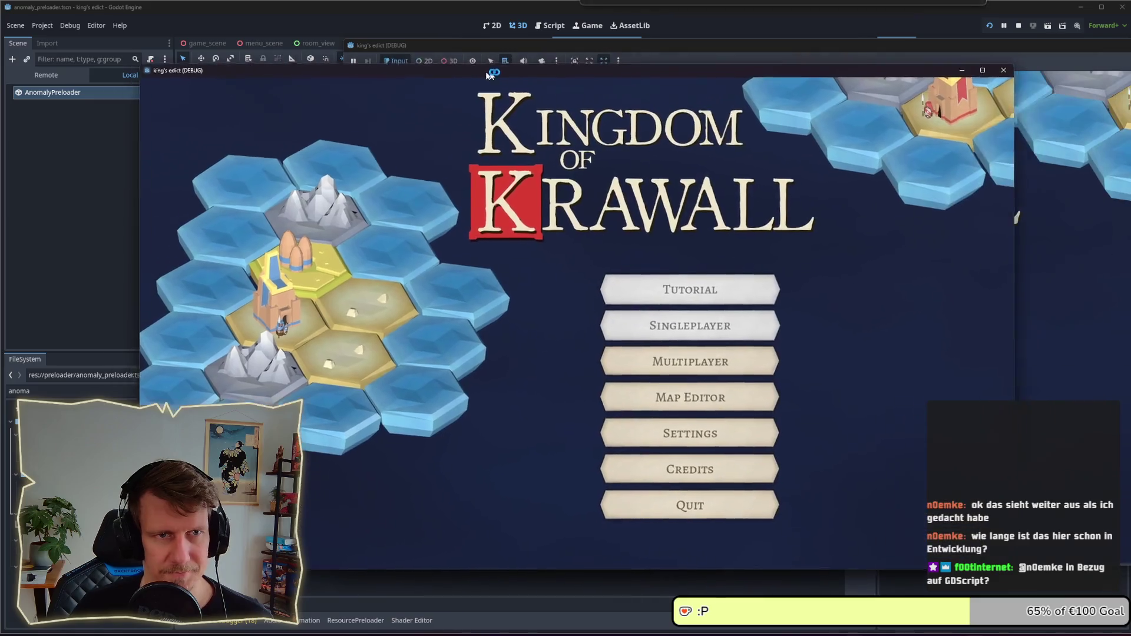
- Go to the Map Editor from the Kingdom of Krawall main menu
{"action": "left_click", "coordinate": [644, 406]}
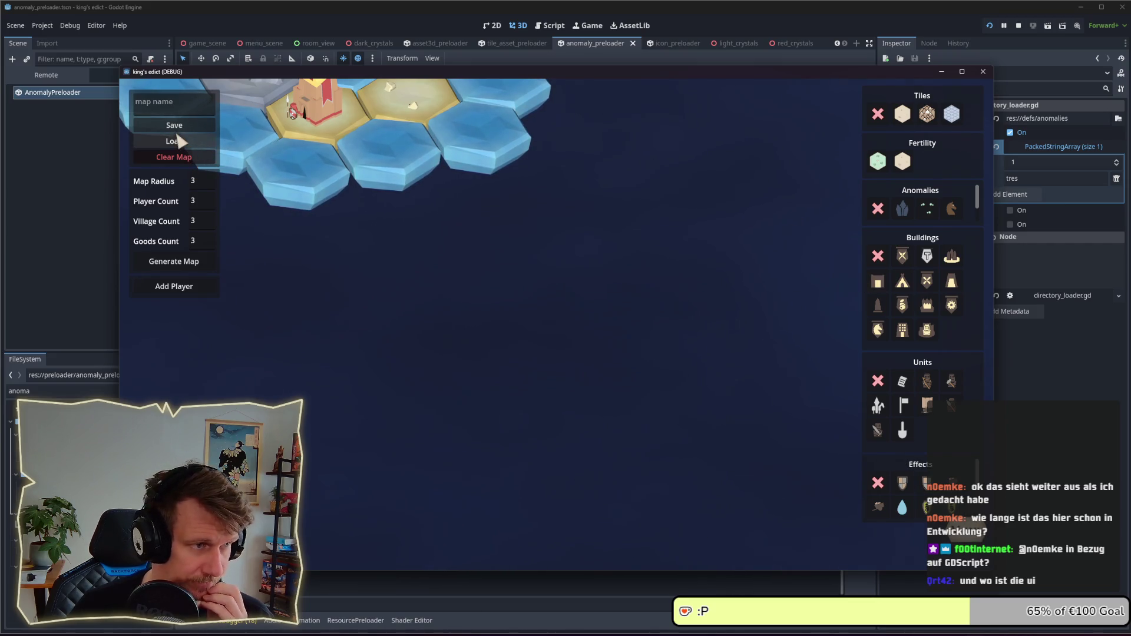
- Paint a cluster of sand hexes, then three mountain hexes at the upper right
{"action": "left_click", "coordinate": [902, 114]}
{"action": "mouse_move", "coordinate": [447, 298]}
{"action": "left_mouse_down"}
{"action": "mouse_move", "coordinate": [462, 338]}
{"action": "mouse_move", "coordinate": [517, 320]}
{"action": "mouse_move", "coordinate": [468, 390]}
{"action": "mouse_move", "coordinate": [430, 365]}
{"action": "mouse_move", "coordinate": [471, 265]}
{"action": "mouse_move", "coordinate": [563, 233]}
{"action": "mouse_move", "coordinate": [545, 293]}
{"action": "mouse_move", "coordinate": [590, 305]}
{"action": "mouse_move", "coordinate": [613, 265]}
{"action": "mouse_move", "coordinate": [570, 352]}
{"action": "left_mouse_up"}
{"action": "mouse_move", "coordinate": [499, 418]}
{"action": "left_mouse_down"}
{"action": "mouse_move", "coordinate": [485, 462]}
{"action": "mouse_move", "coordinate": [476, 450]}
{"action": "left_mouse_up"}
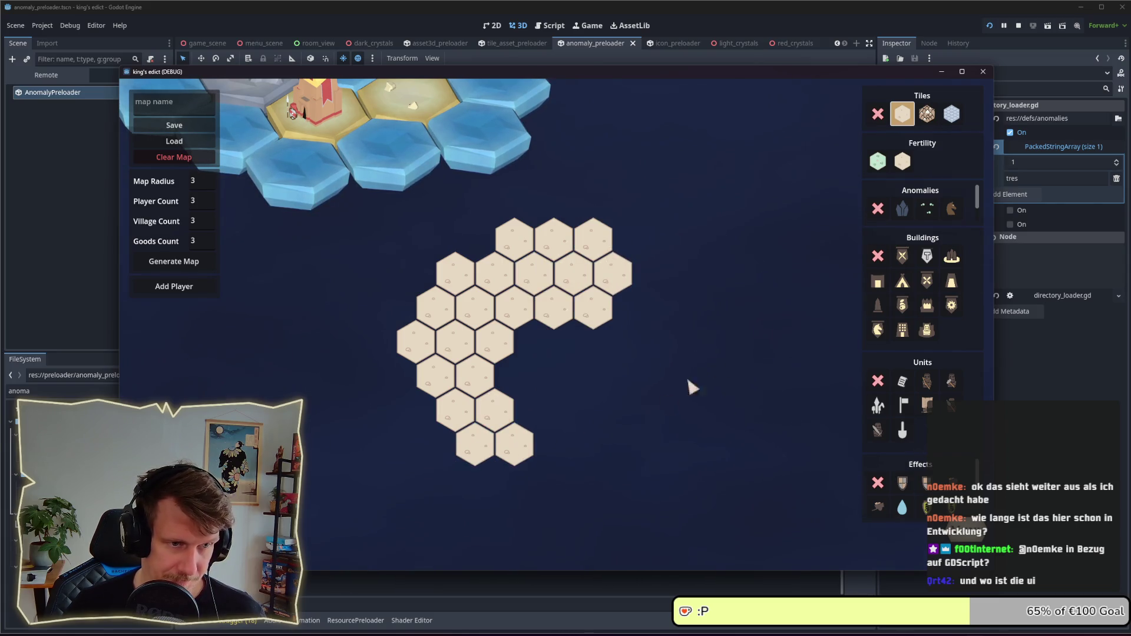
{"action": "left_click", "coordinate": [877, 161]}
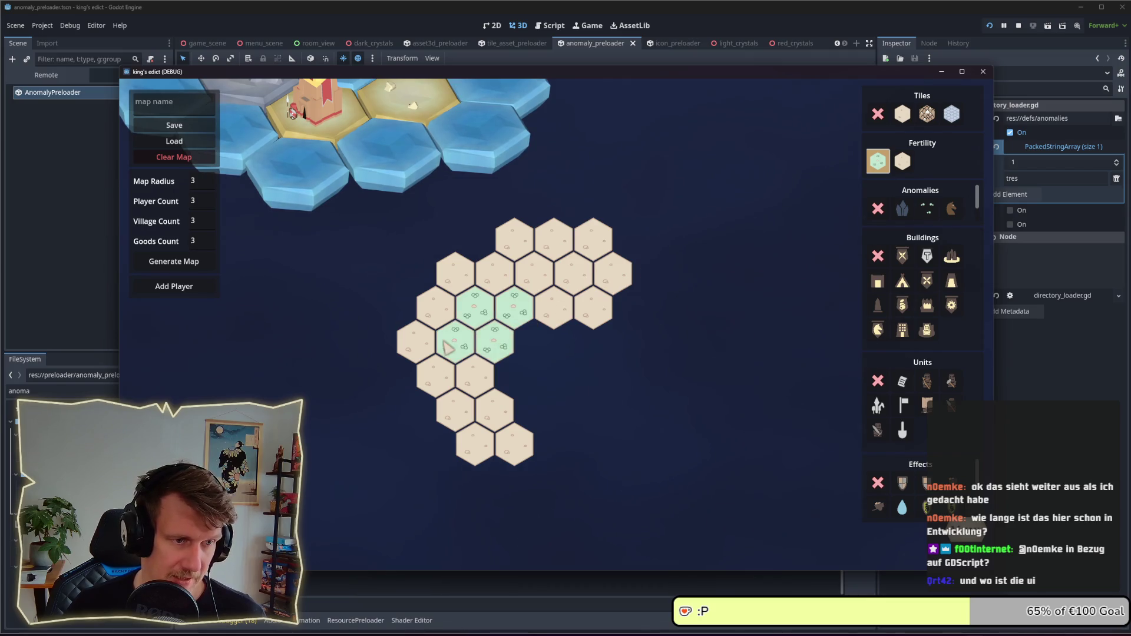
{"action": "left_click", "coordinate": [926, 113]}
{"action": "mouse_move", "coordinate": [594, 307]}
{"action": "left_mouse_down"}
{"action": "mouse_move", "coordinate": [557, 303]}
{"action": "mouse_move", "coordinate": [534, 276]}
{"action": "left_mouse_up"}
- Add two players and make the second player green
{"action": "left_click", "coordinate": [177, 286]}
{"action": "left_click", "coordinate": [176, 287]}
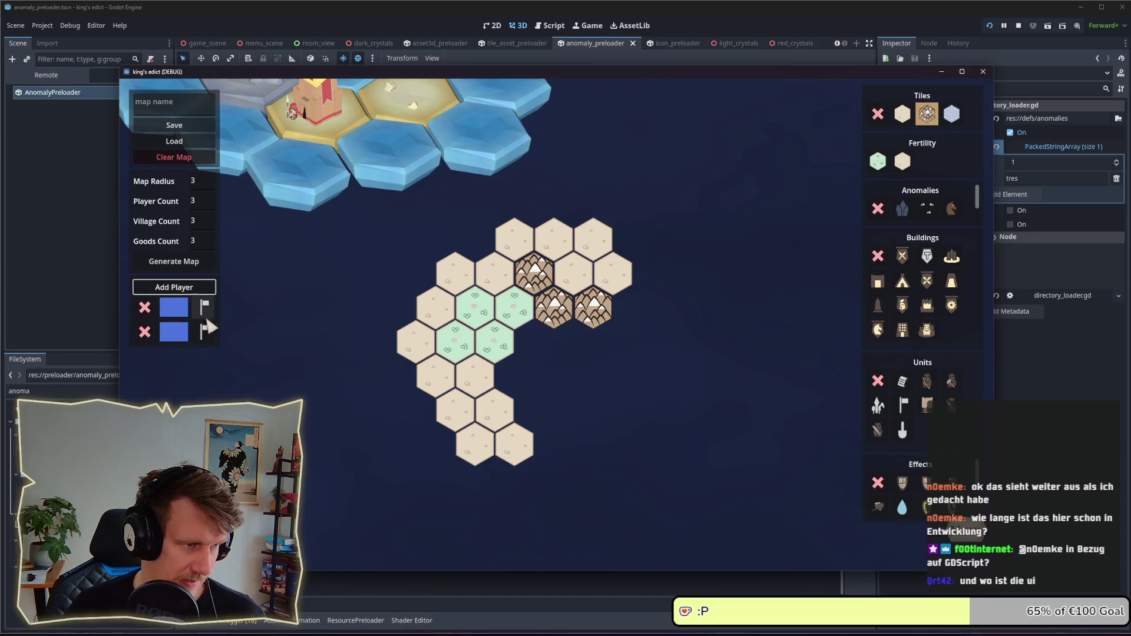
{"action": "left_click", "coordinate": [172, 322]}
{"action": "left_click", "coordinate": [248, 118]}
- Add mountain hexes on the left and paint sand hexes along the left edge
{"action": "left_click", "coordinate": [337, 272]}
{"action": "left_click", "coordinate": [375, 298]}
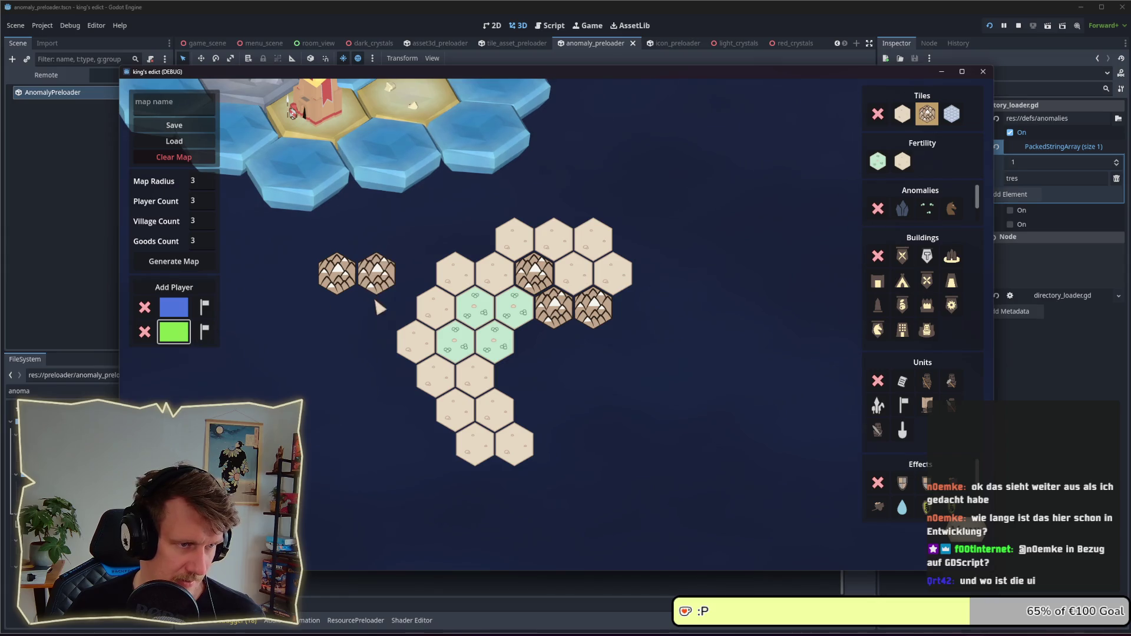
{"action": "left_click", "coordinate": [396, 307]}
{"action": "left_click", "coordinate": [415, 274]}
{"action": "left_click", "coordinate": [903, 115]}
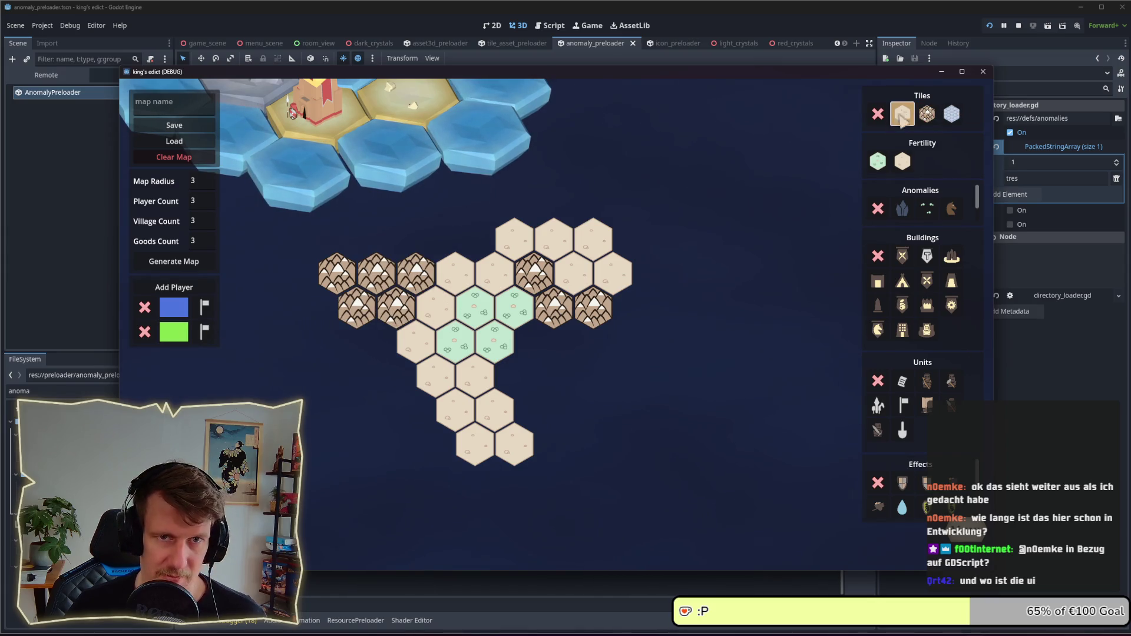
{"action": "mouse_move", "coordinate": [319, 307]}
{"action": "left_mouse_down"}
{"action": "mouse_move", "coordinate": [348, 343]}
{"action": "mouse_move", "coordinate": [377, 342]}
{"action": "left_mouse_up"}
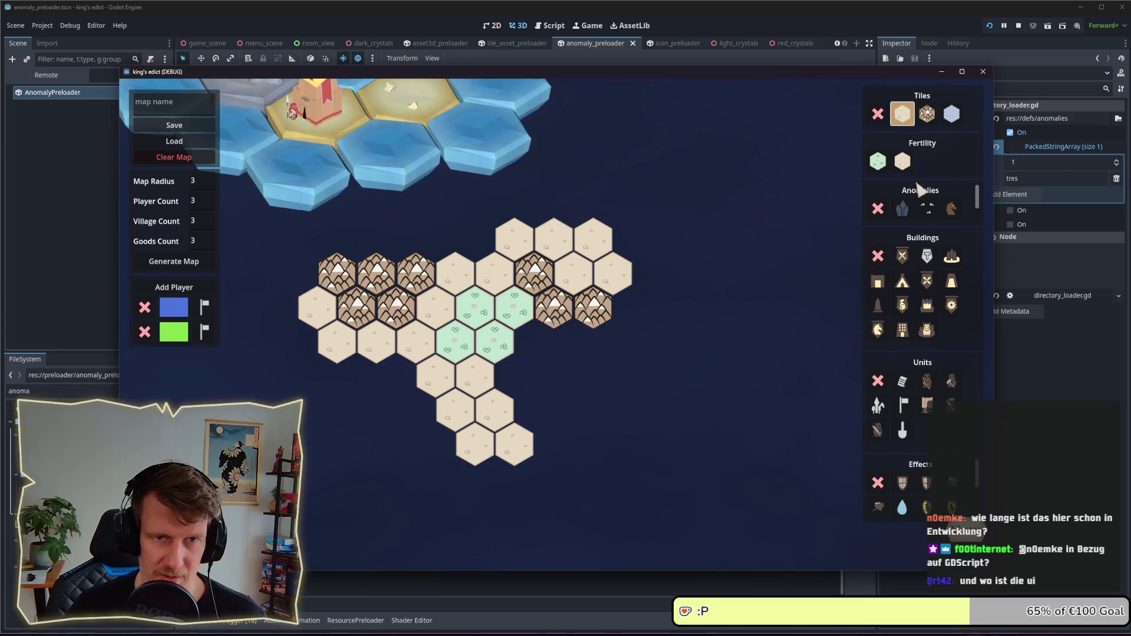
- Turn the left-edge sand hexes into dark crystal anomalies
{"action": "scroll", "coordinate": [942, 206], "scroll_direction": "down", "scroll_amount": 1}
{"action": "left_click", "coordinate": [901, 200]}
{"action": "left_click_drag", "start_coordinate": [317, 307], "coordinate": [377, 341]}
{"action": "left_click", "coordinate": [929, 221]}
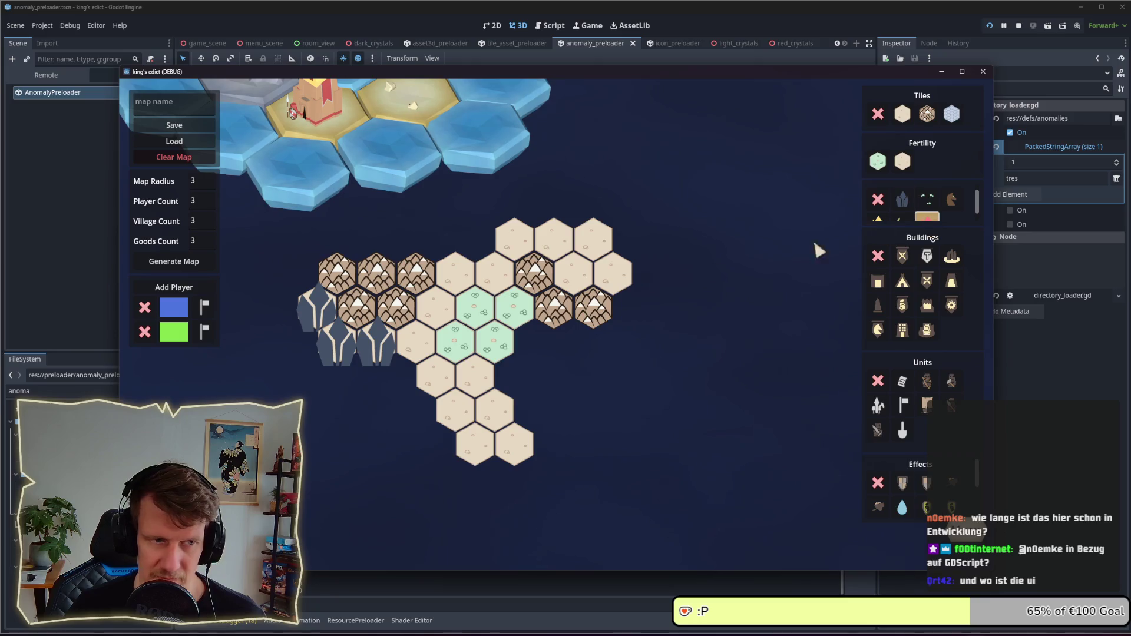
- Place a red crystal near the map centre and two yellow crystals on lower hexes
{"action": "left_click", "coordinate": [497, 288]}
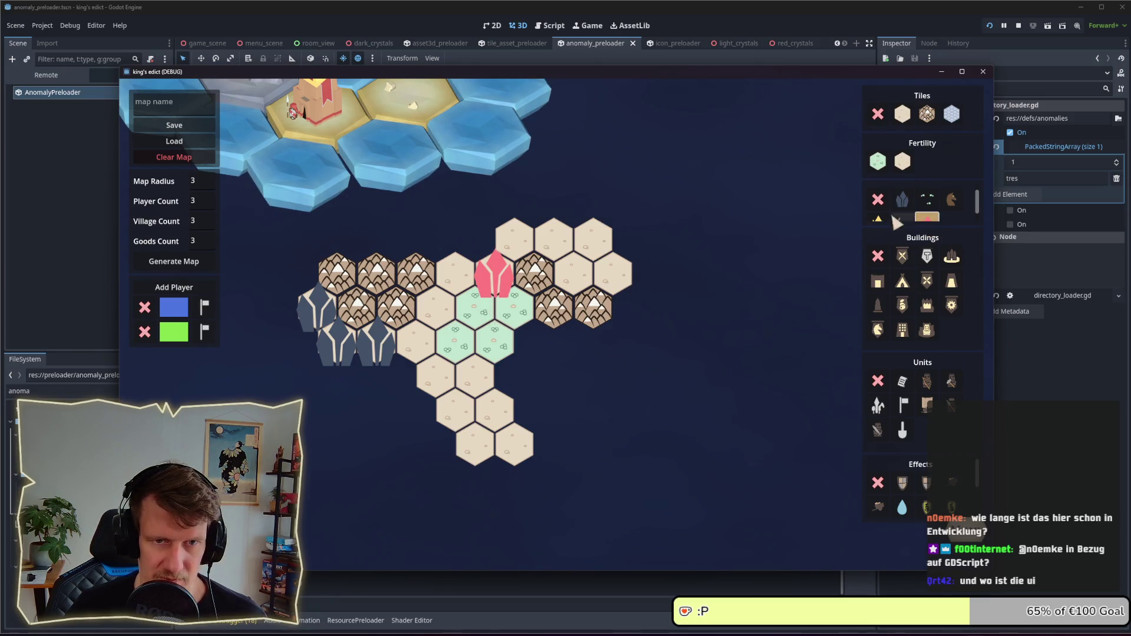
{"action": "left_click", "coordinate": [514, 446]}
{"action": "left_click", "coordinate": [496, 407]}
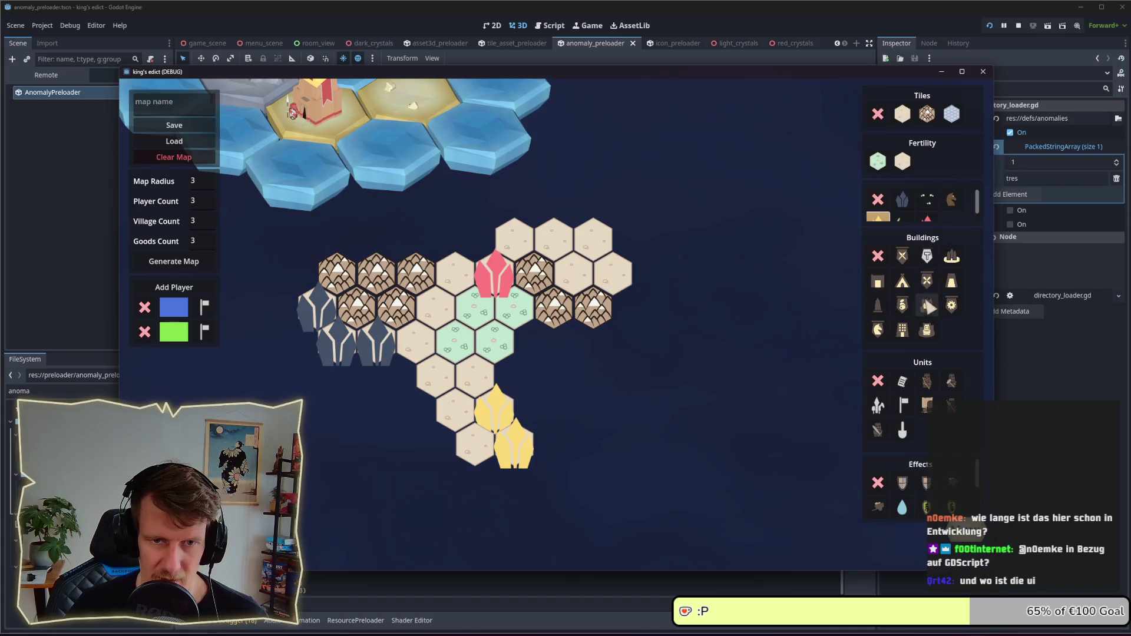
- Place villages on the top-right and bottom sand hexes, giving them to blue and green
{"action": "left_click", "coordinate": [926, 330]}
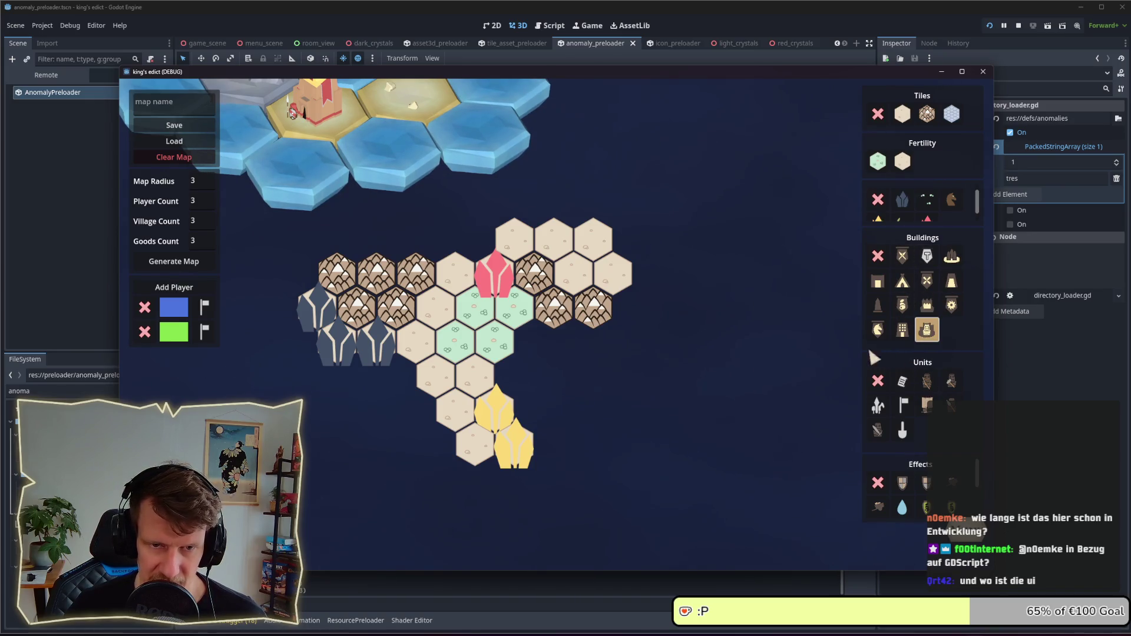
{"action": "left_click", "coordinate": [474, 456]}
{"action": "left_click", "coordinate": [586, 244]}
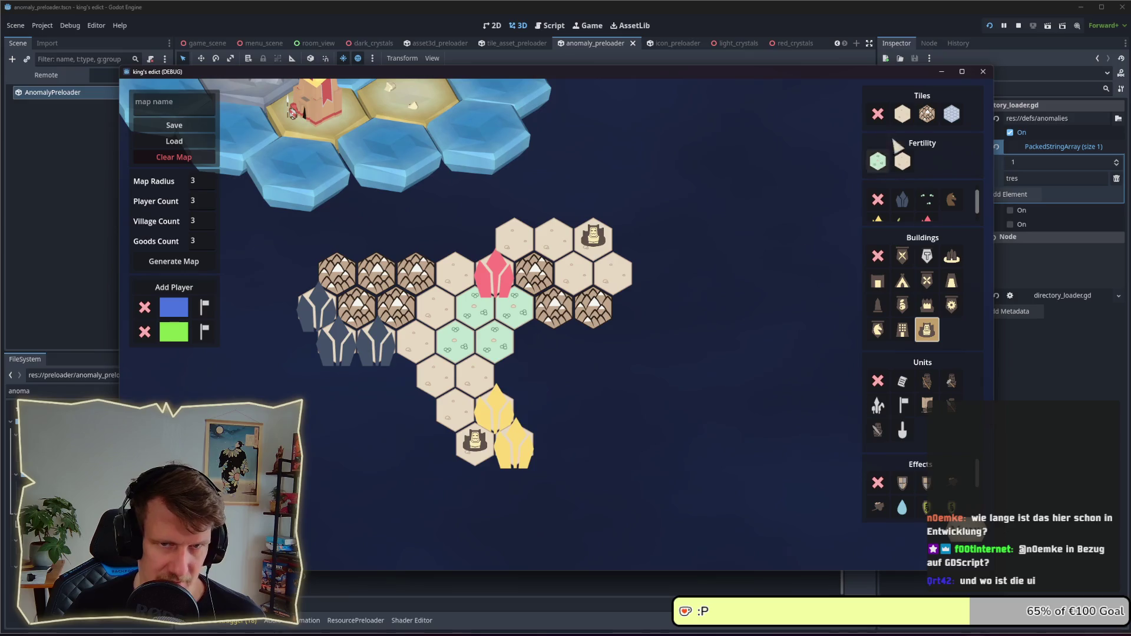
{"action": "left_click", "coordinate": [185, 312]}
{"action": "left_click", "coordinate": [204, 305]}
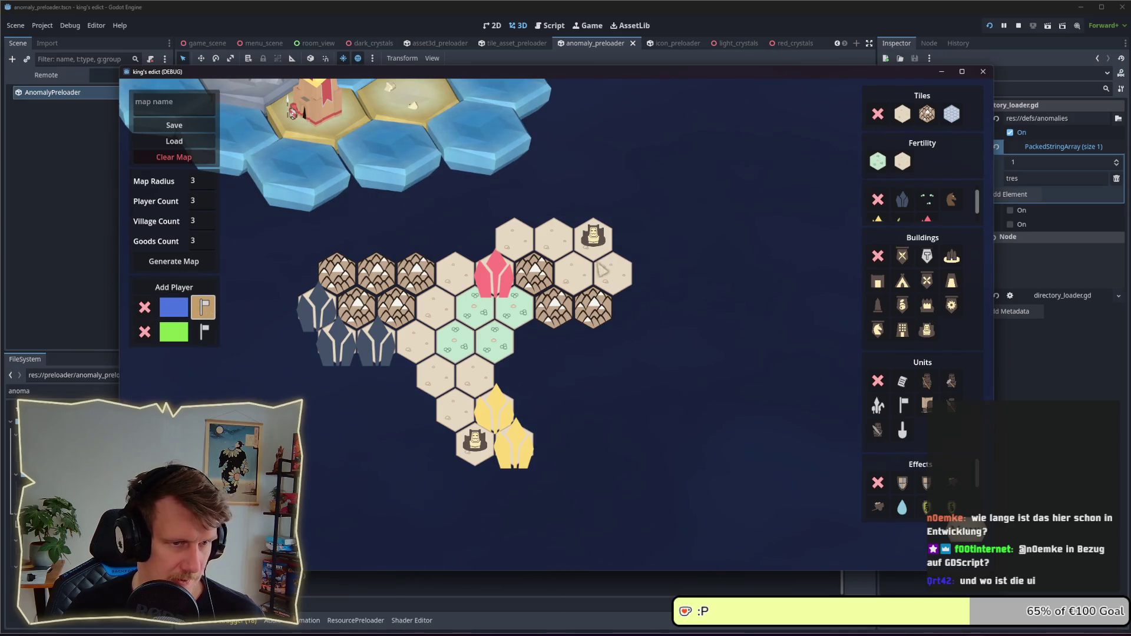
{"action": "left_click", "coordinate": [591, 246]}
{"action": "left_click", "coordinate": [206, 332]}
{"action": "left_click", "coordinate": [475, 443]}
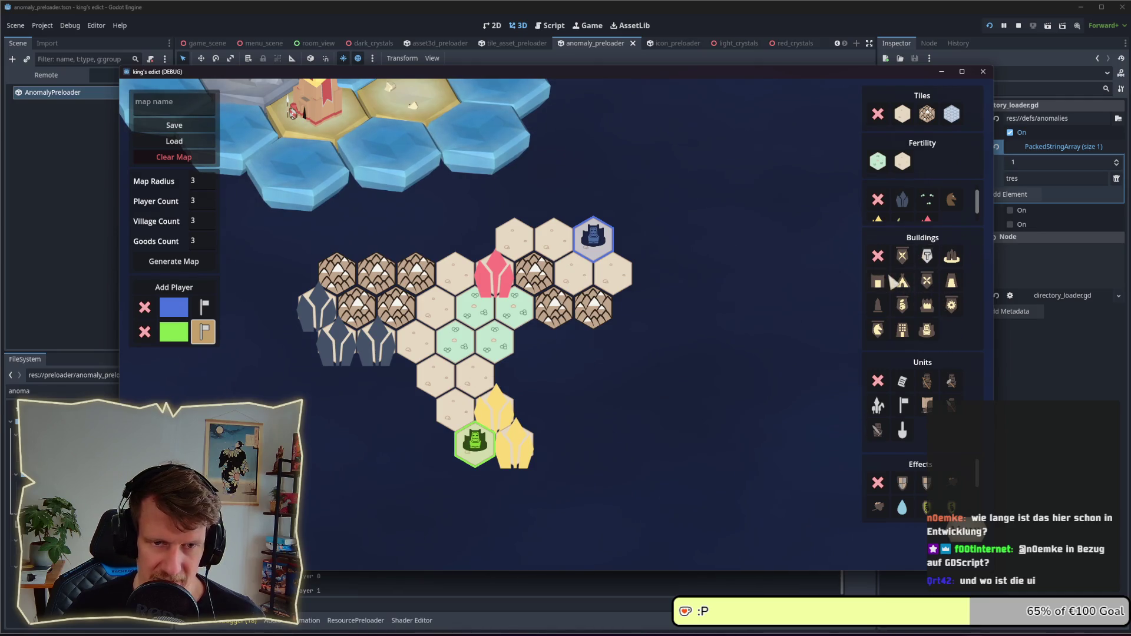
- Replace the villages with castles on the blue and green players' hexes
{"action": "left_click", "coordinate": [926, 330]}
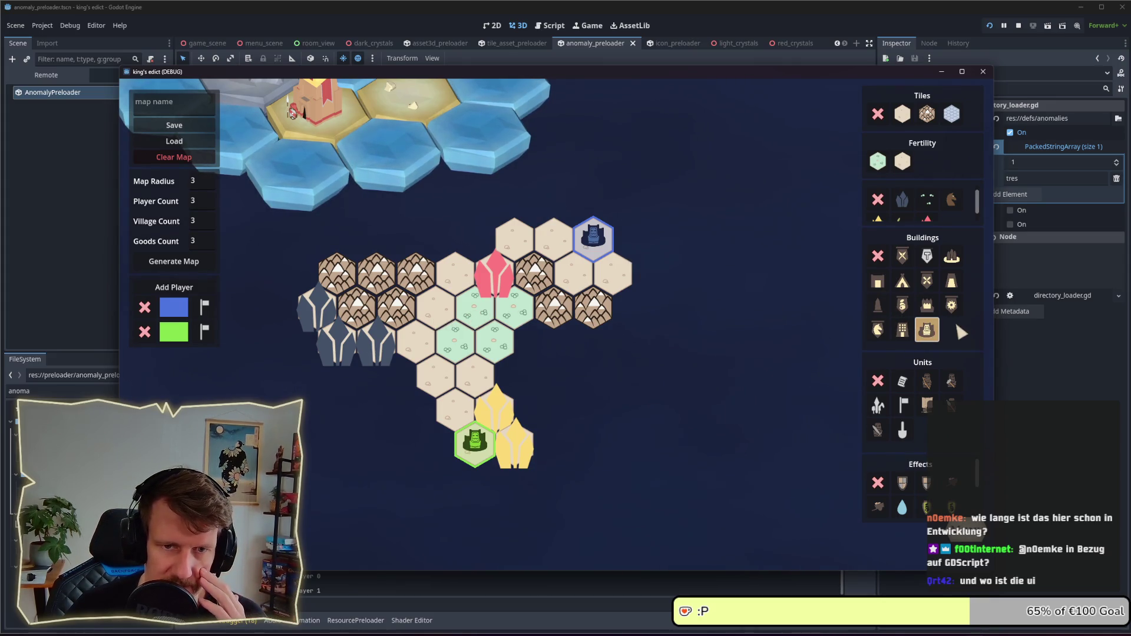
{"action": "left_click", "coordinate": [877, 255]}
{"action": "left_click", "coordinate": [593, 242]}
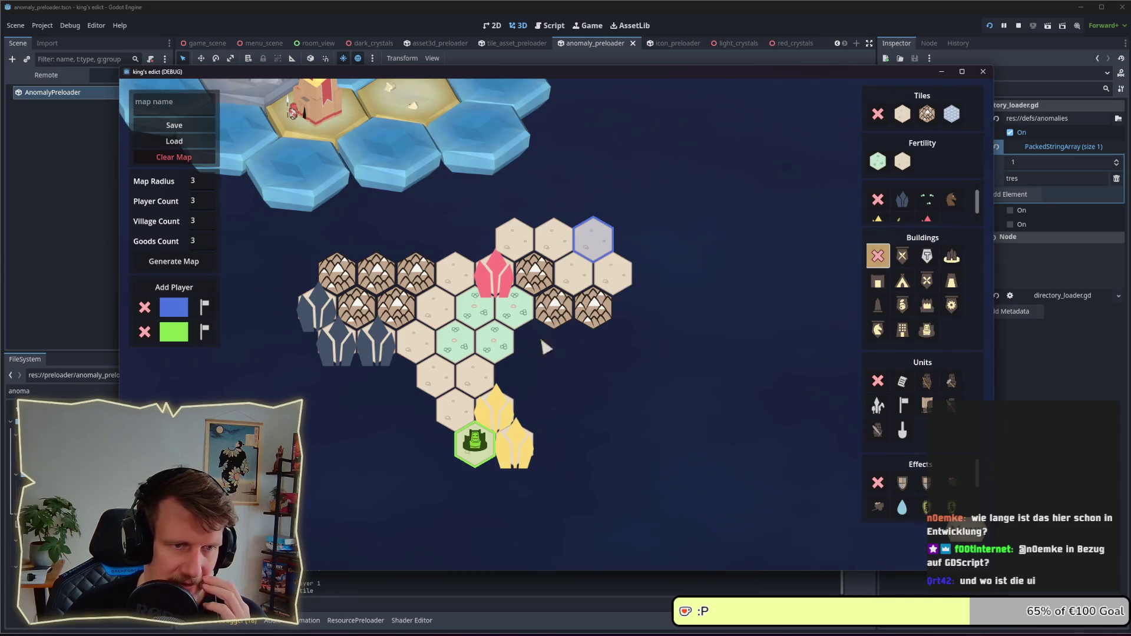
{"action": "left_click", "coordinate": [926, 304]}
{"action": "left_click", "coordinate": [595, 244]}
{"action": "left_click", "coordinate": [484, 446]}
- Pick the horse from the palette and focus the map name field
{"action": "left_click", "coordinate": [931, 330]}
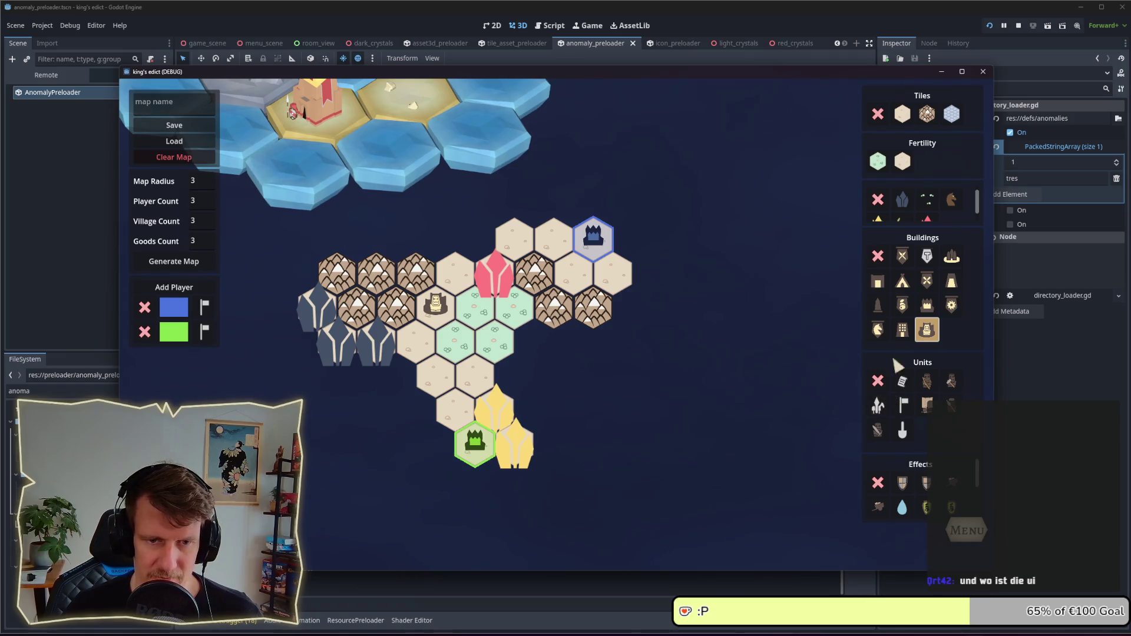
{"action": "scroll", "coordinate": [899, 486], "scroll_direction": "down", "scroll_amount": 5}
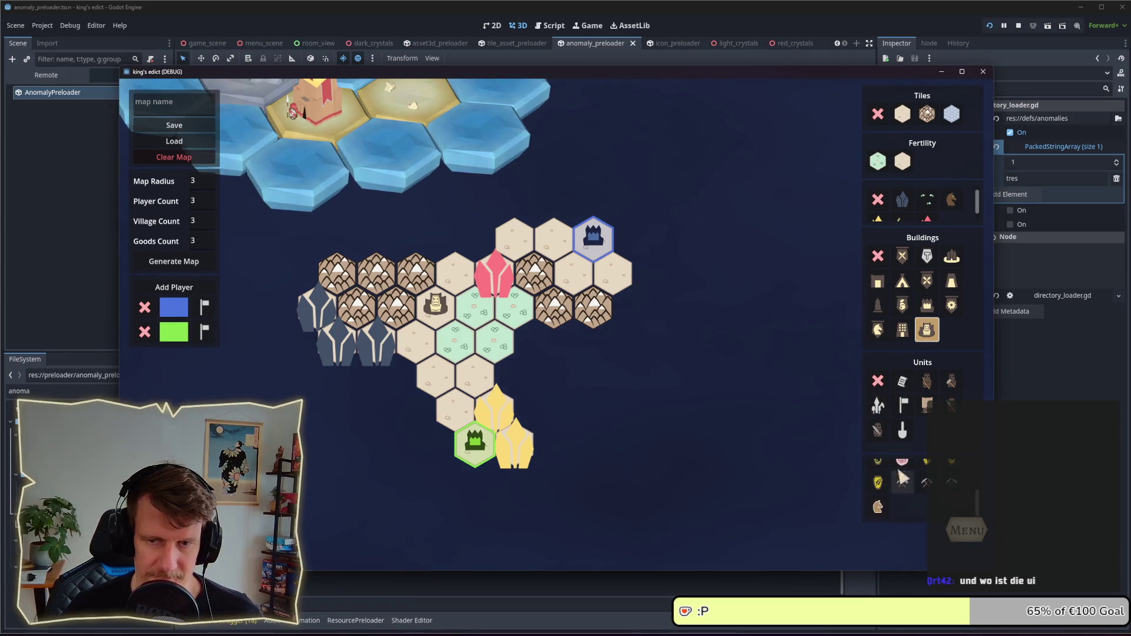
{"action": "left_click", "coordinate": [945, 208]}
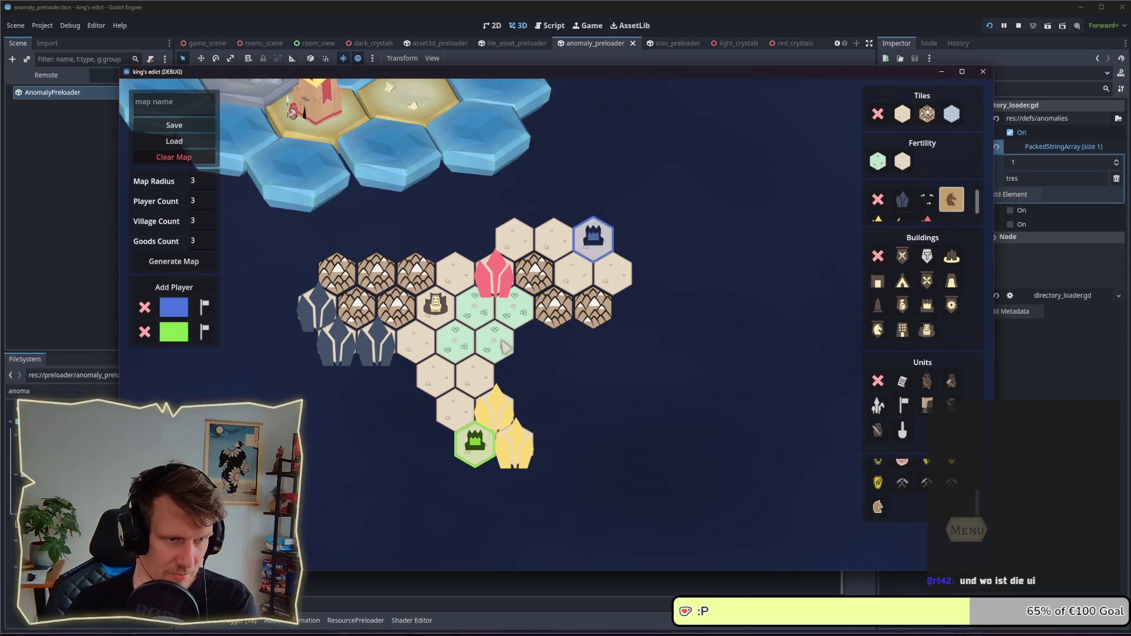
{"action": "left_click", "coordinate": [177, 100]}
{"action": "type", "text": "crystals_4"}
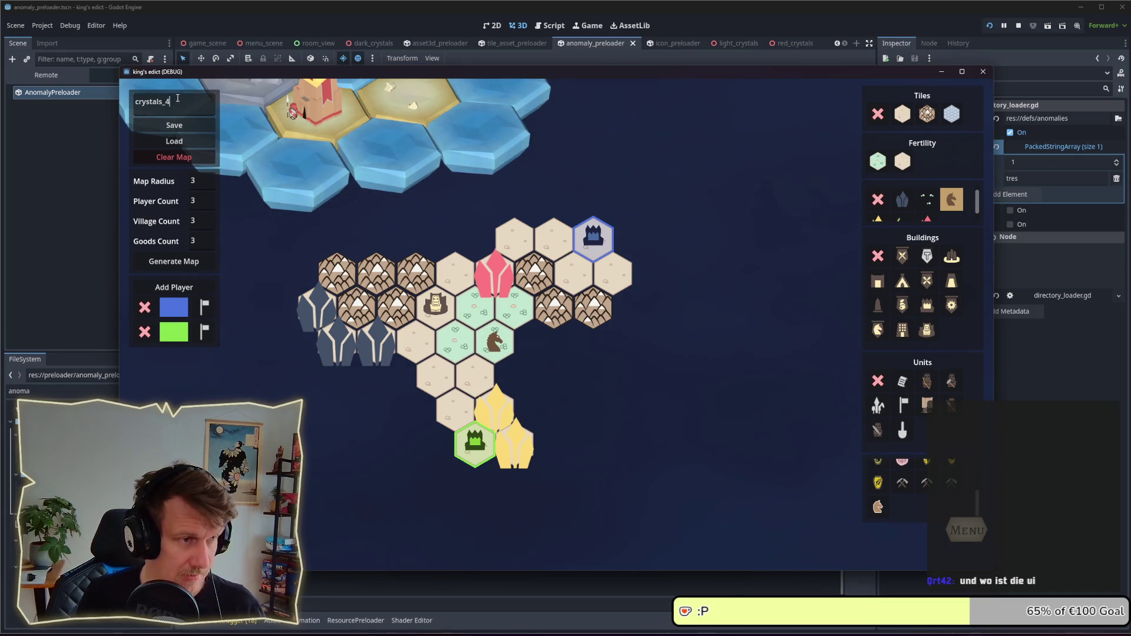
- Save the map as crystals_4 and return to the main menu via the pause menu
{"action": "left_click", "coordinate": [173, 125]}
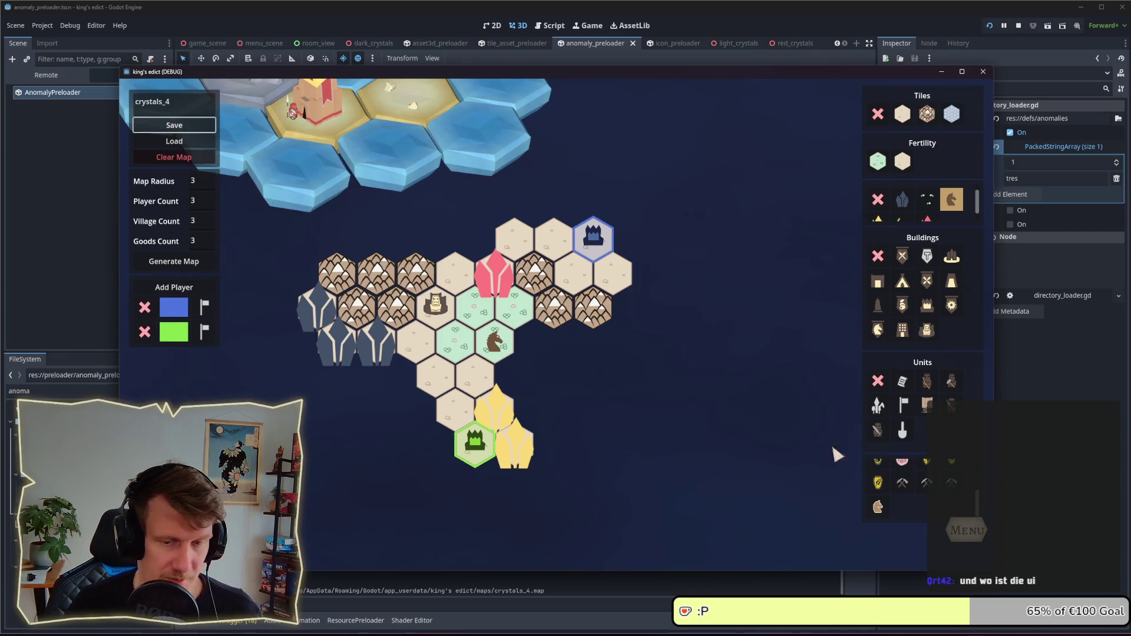
{"action": "left_click", "coordinate": [965, 530]}
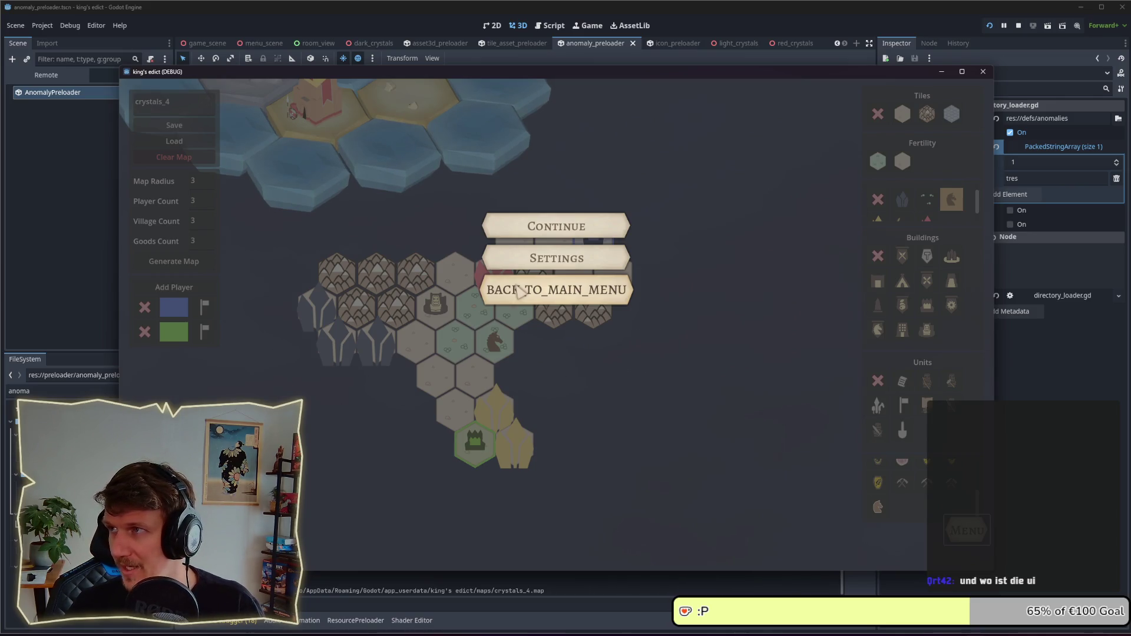
{"action": "left_click", "coordinate": [522, 292]}
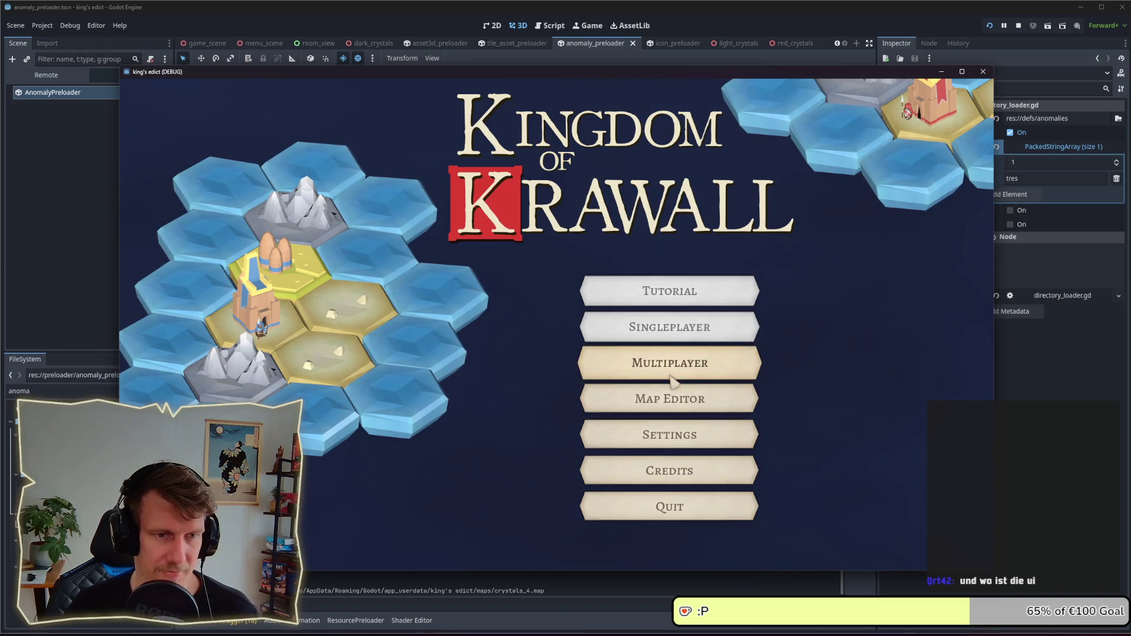
- Create a multiplayer game on Crystals 4, take the red castle start, and launch it
{"action": "left_click", "coordinate": [668, 375]}
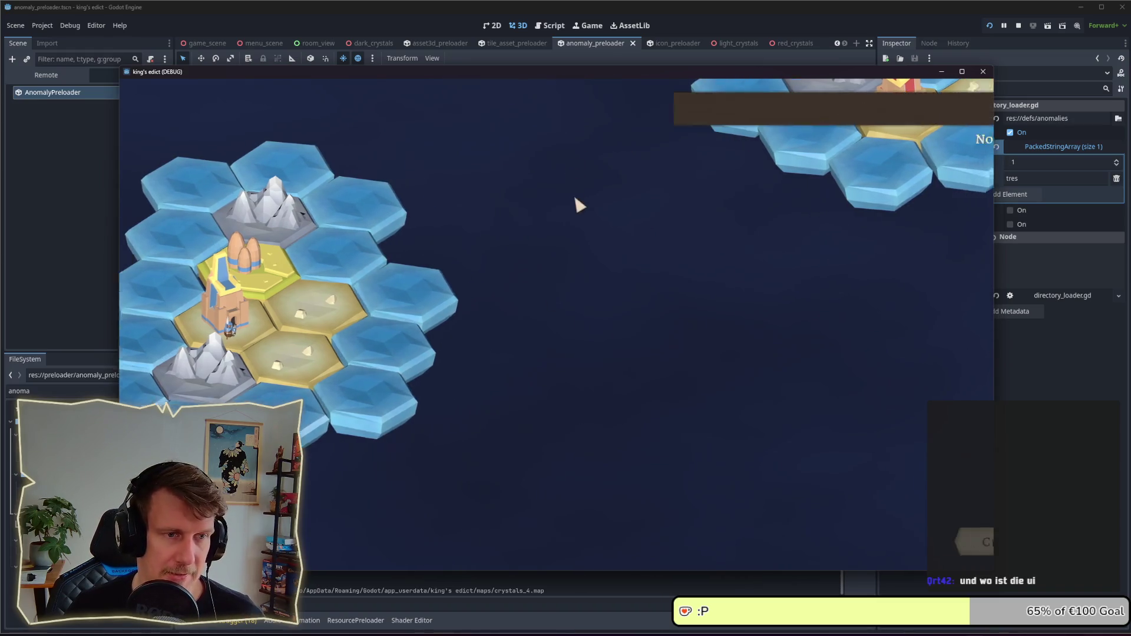
{"action": "left_click", "coordinate": [913, 540]}
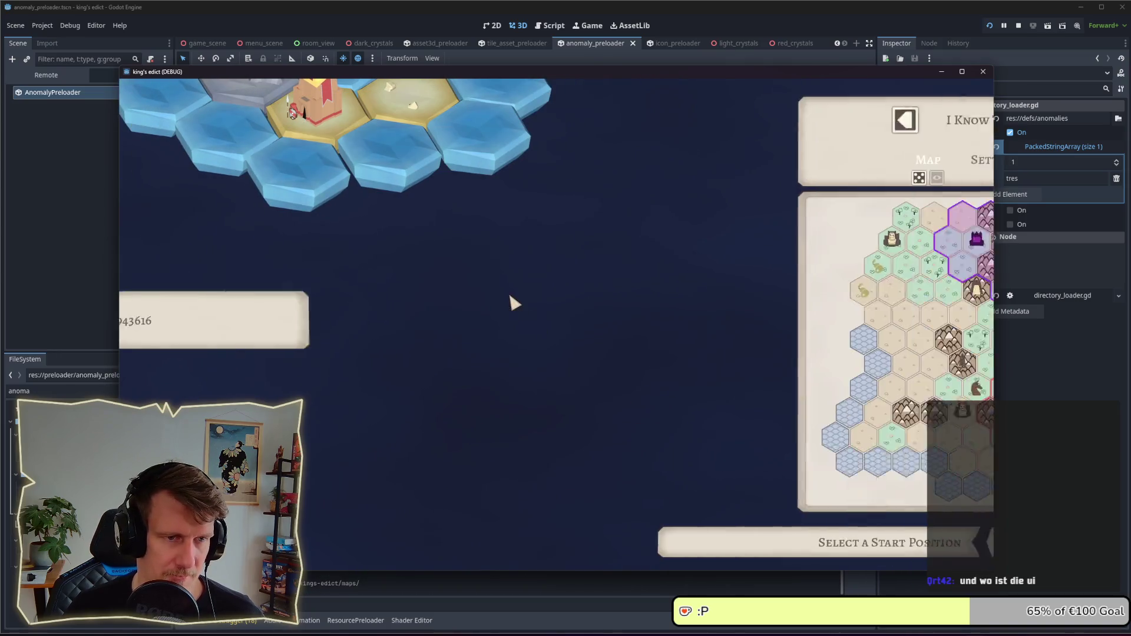
{"action": "left_click", "coordinate": [760, 124]}
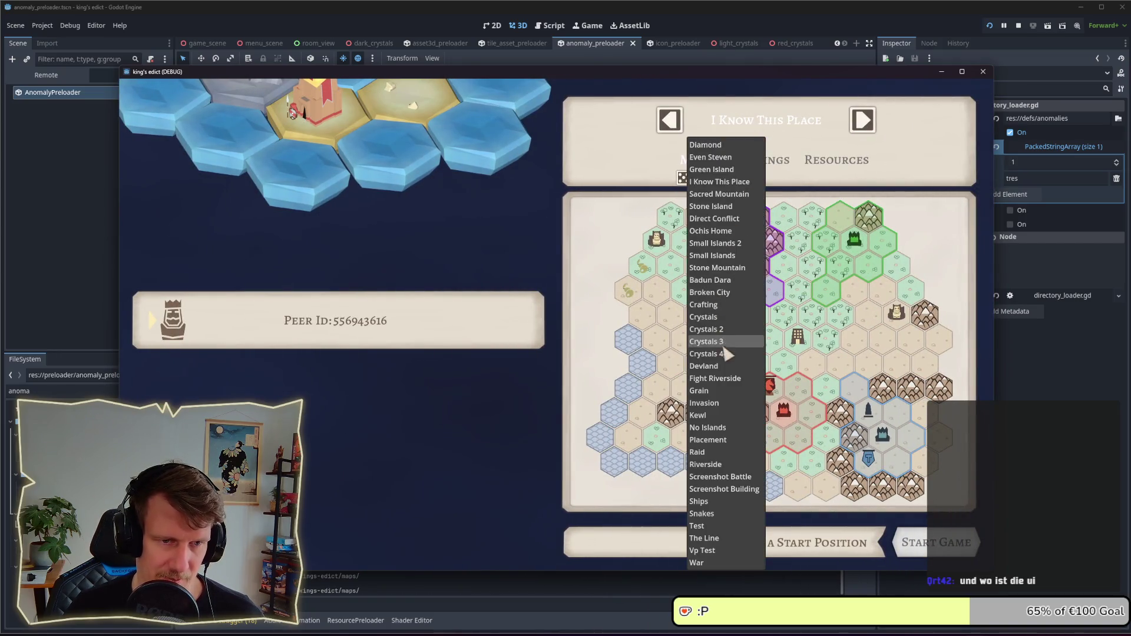
{"action": "left_click", "coordinate": [726, 353]}
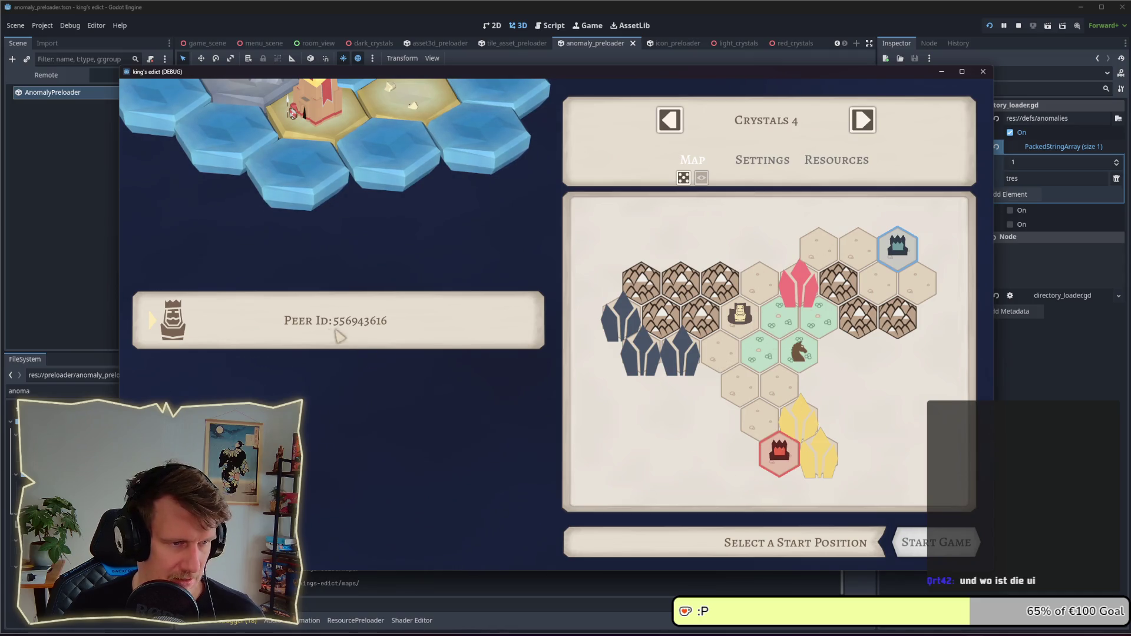
{"action": "left_click", "coordinate": [779, 453]}
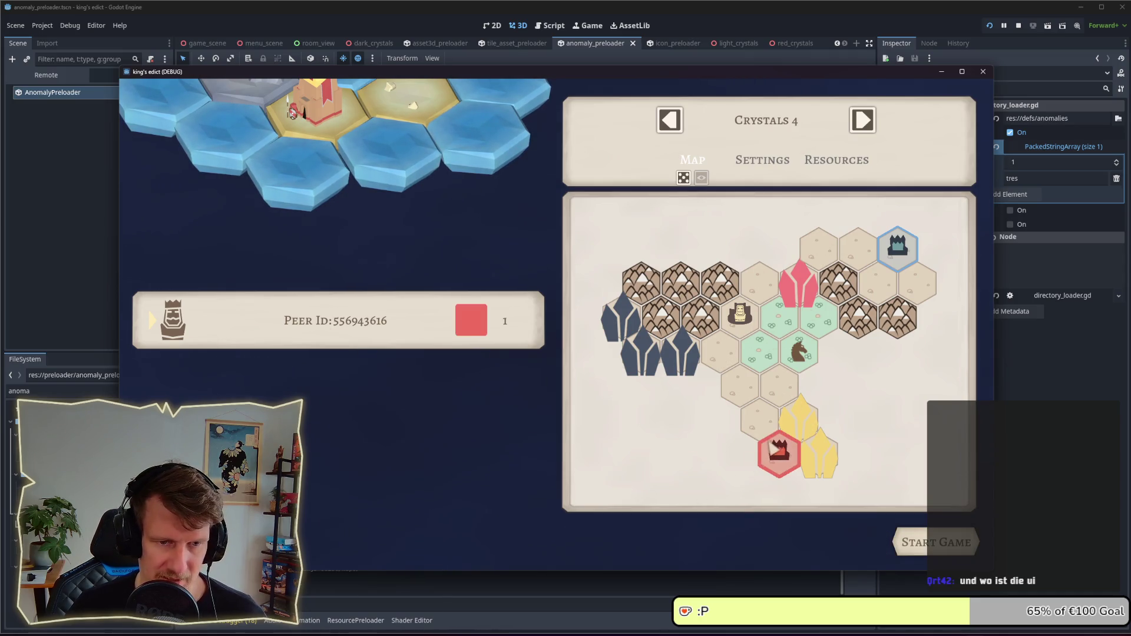
{"action": "left_click", "coordinate": [910, 539]}
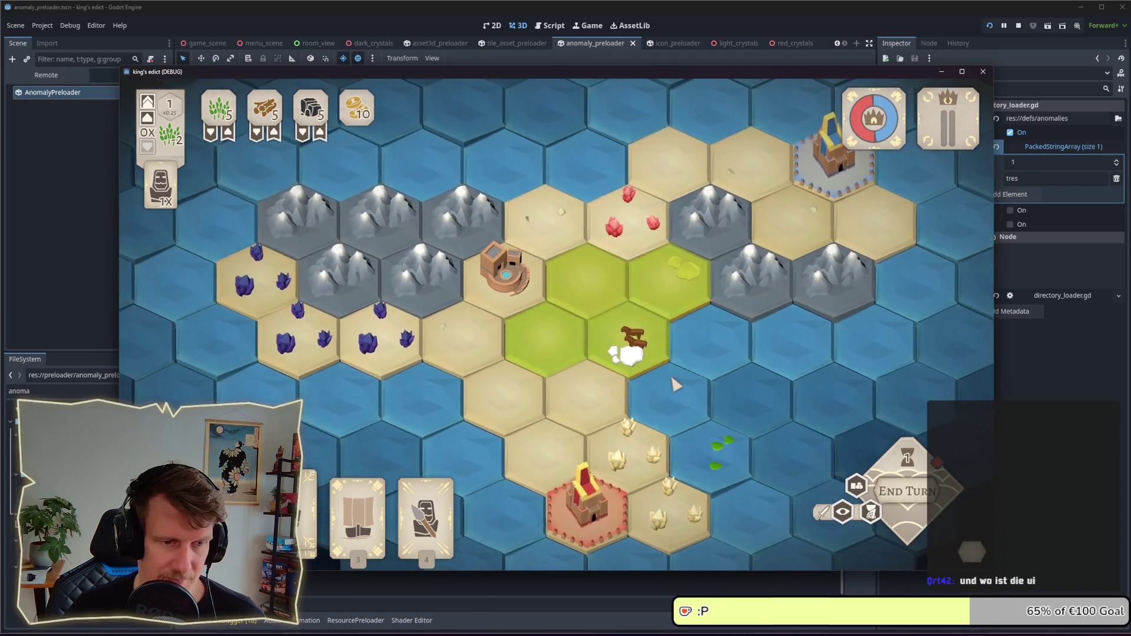
- Place serfs on the sand tiles beside the red castle and end the turn
{"action": "scroll", "coordinate": [671, 380], "scroll_direction": "down", "scroll_amount": 2}
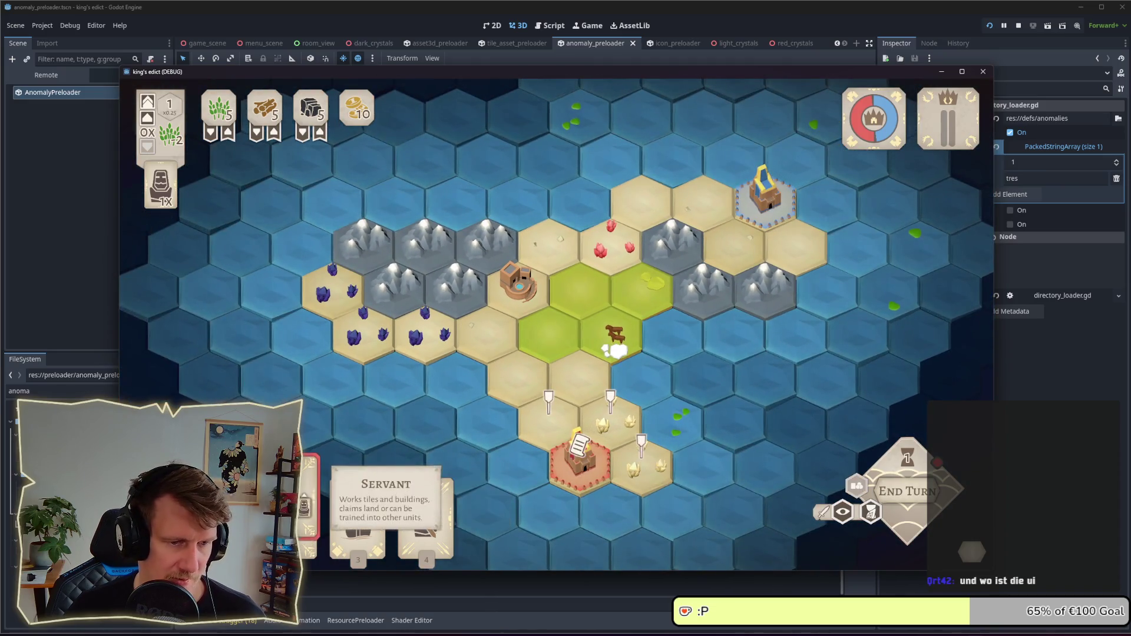
{"action": "left_click", "coordinate": [309, 512]}
{"action": "left_click", "coordinate": [606, 412]}
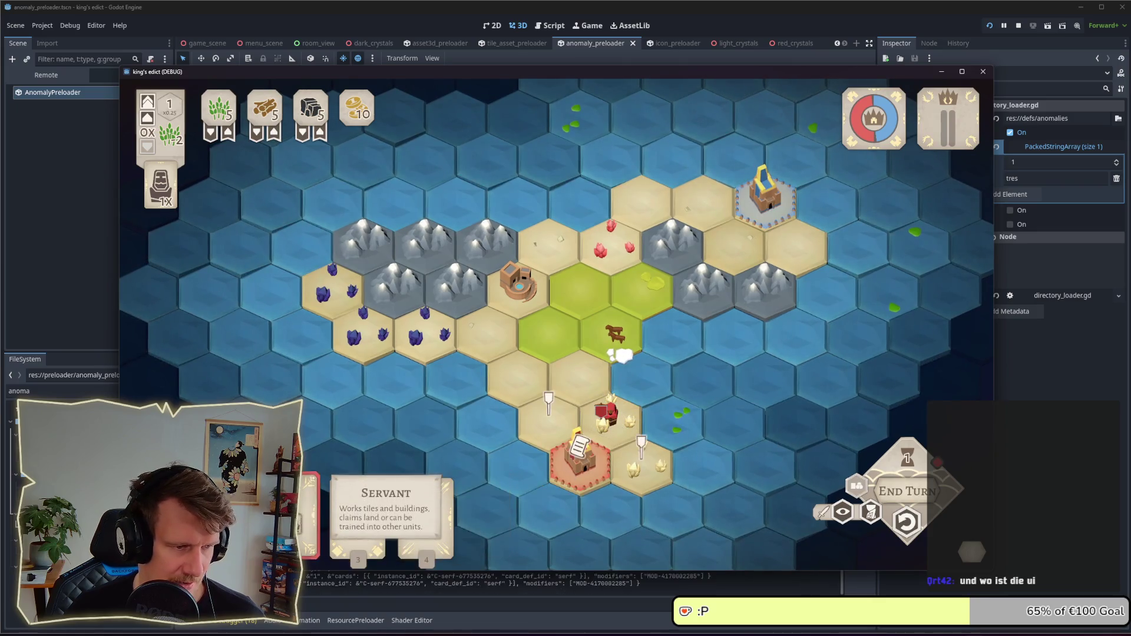
{"action": "left_click", "coordinate": [309, 512]}
{"action": "left_click", "coordinate": [636, 456]}
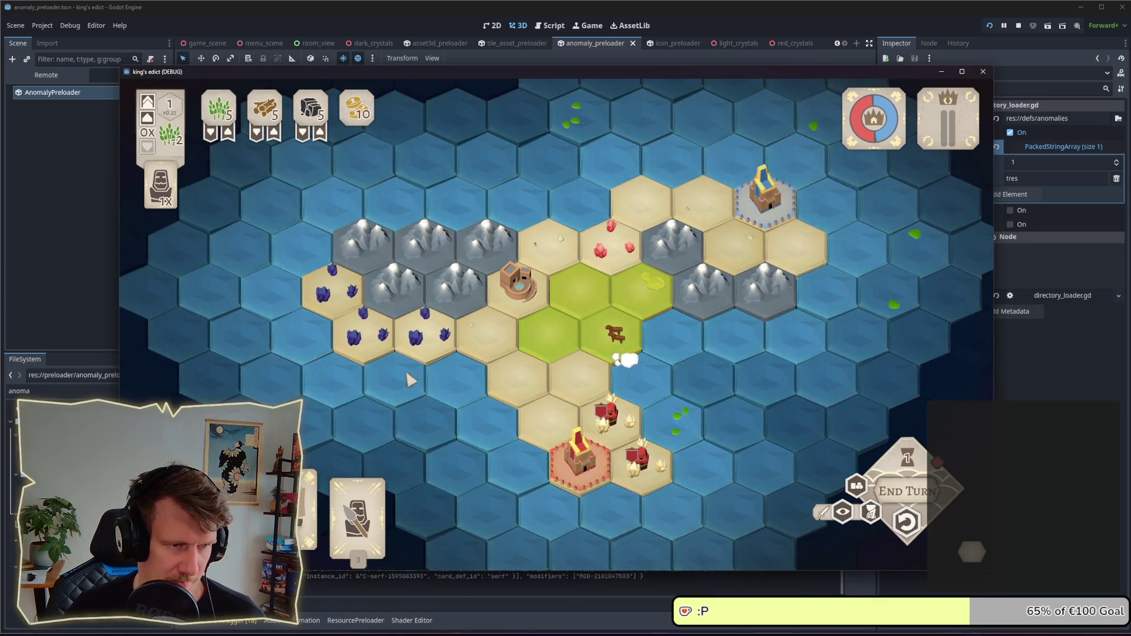
{"action": "left_click", "coordinate": [904, 492]}
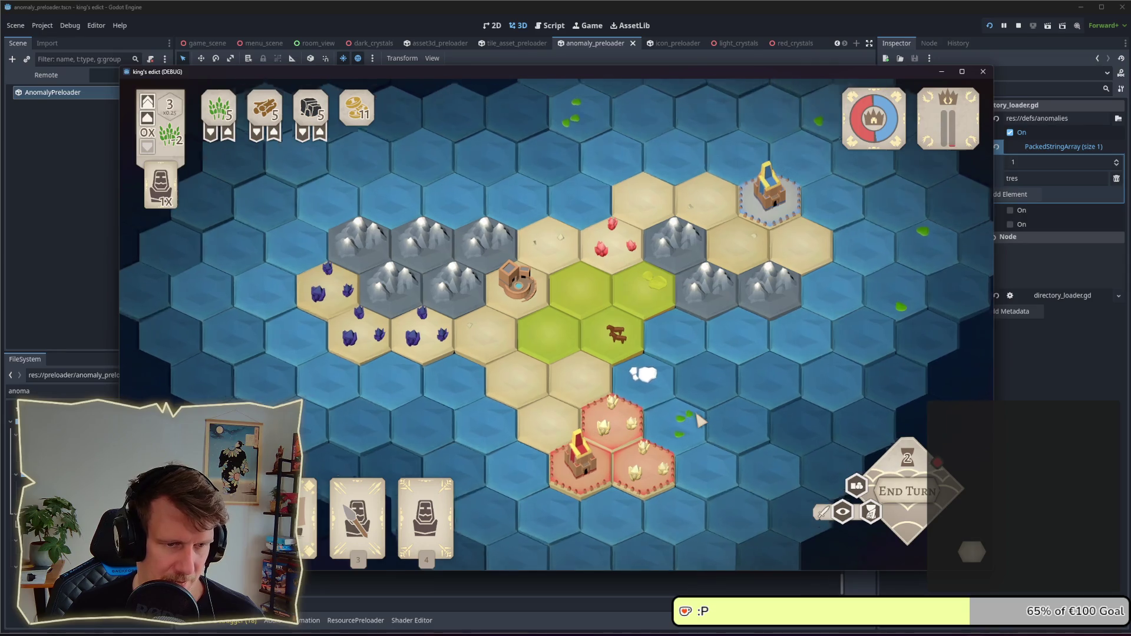
- Play the serf card beside the castle and deploy the Spearmen card nearby
{"action": "scroll", "coordinate": [683, 412], "scroll_direction": "up", "scroll_amount": 2}
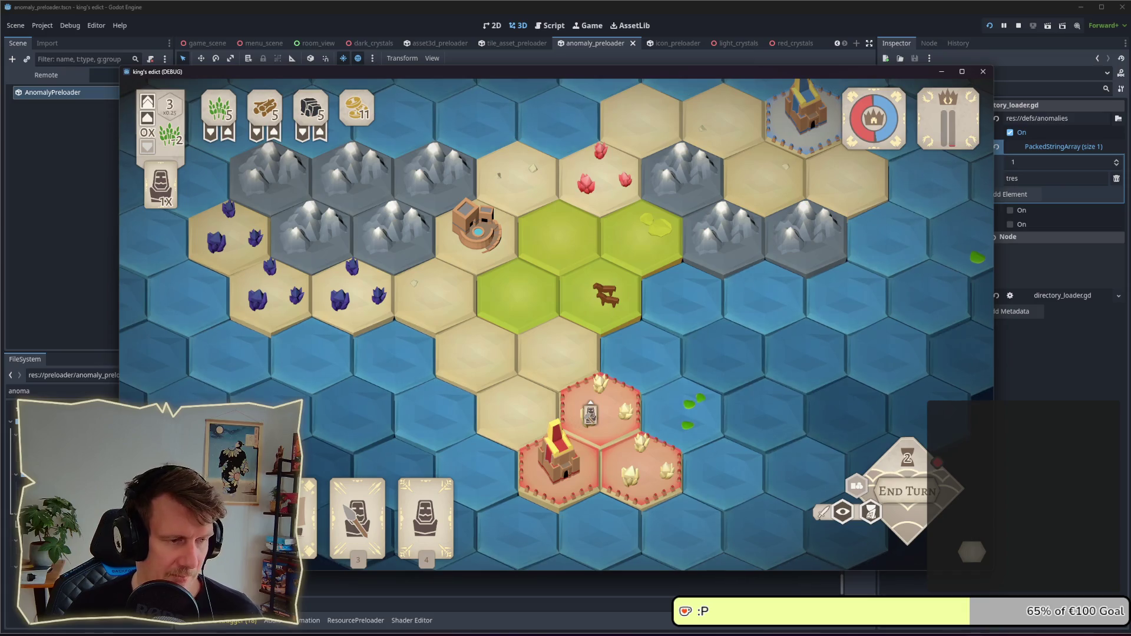
{"action": "mouse_move", "coordinate": [309, 518]}
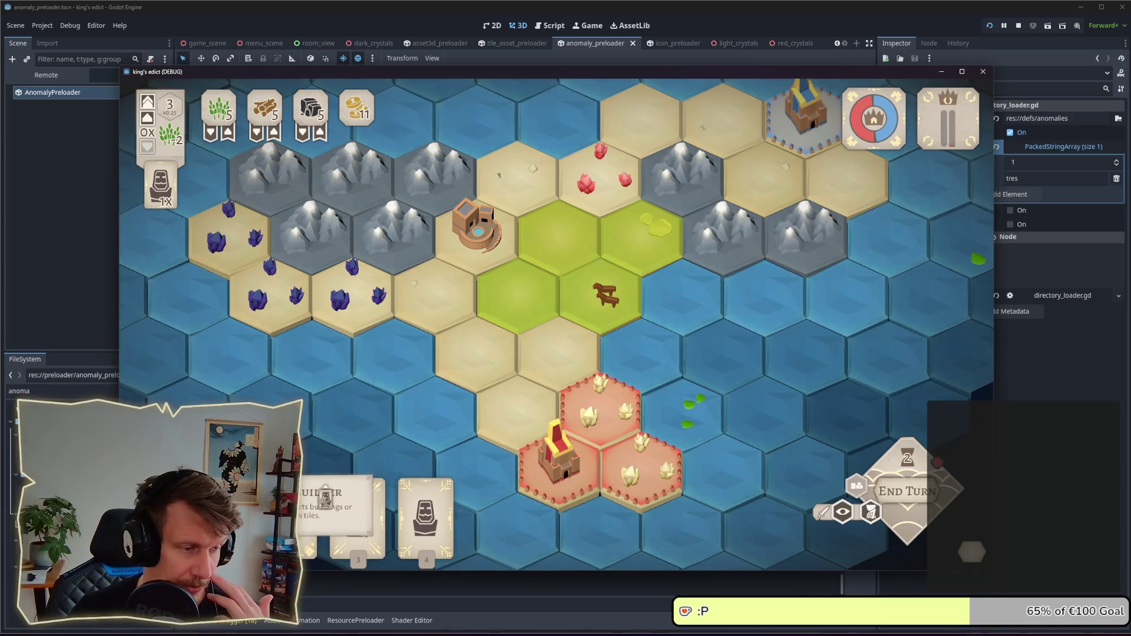
{"action": "left_click_drag", "start_coordinate": [425, 518], "coordinate": [587, 479]}
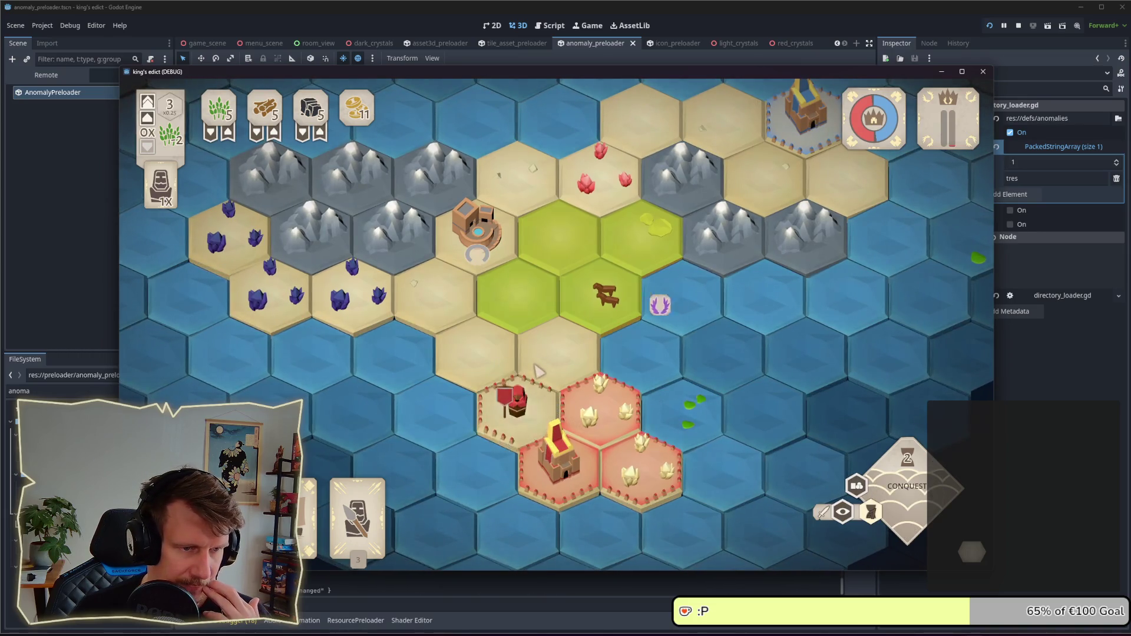
{"action": "mouse_move", "coordinate": [375, 497]}
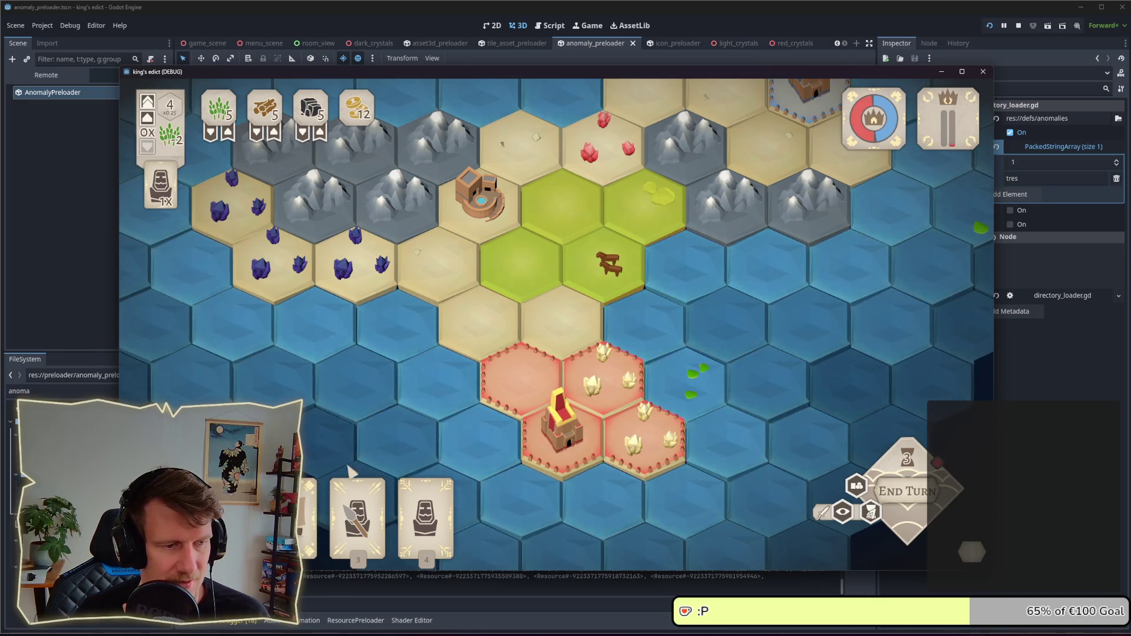
{"action": "mouse_move", "coordinate": [424, 518]}
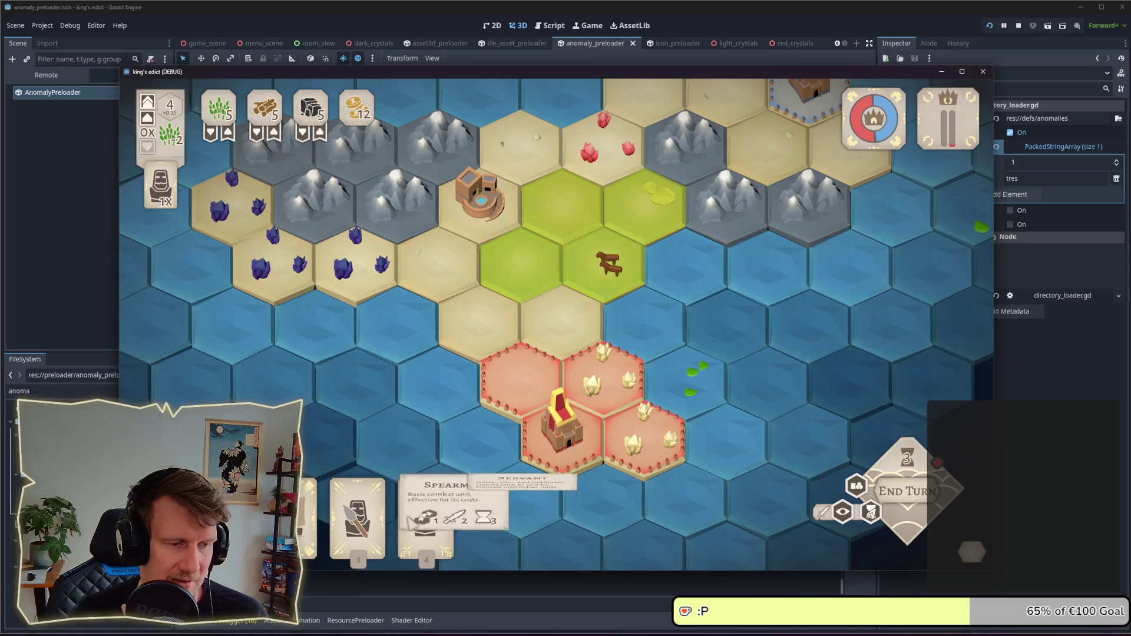
{"action": "mouse_move", "coordinate": [309, 518]}
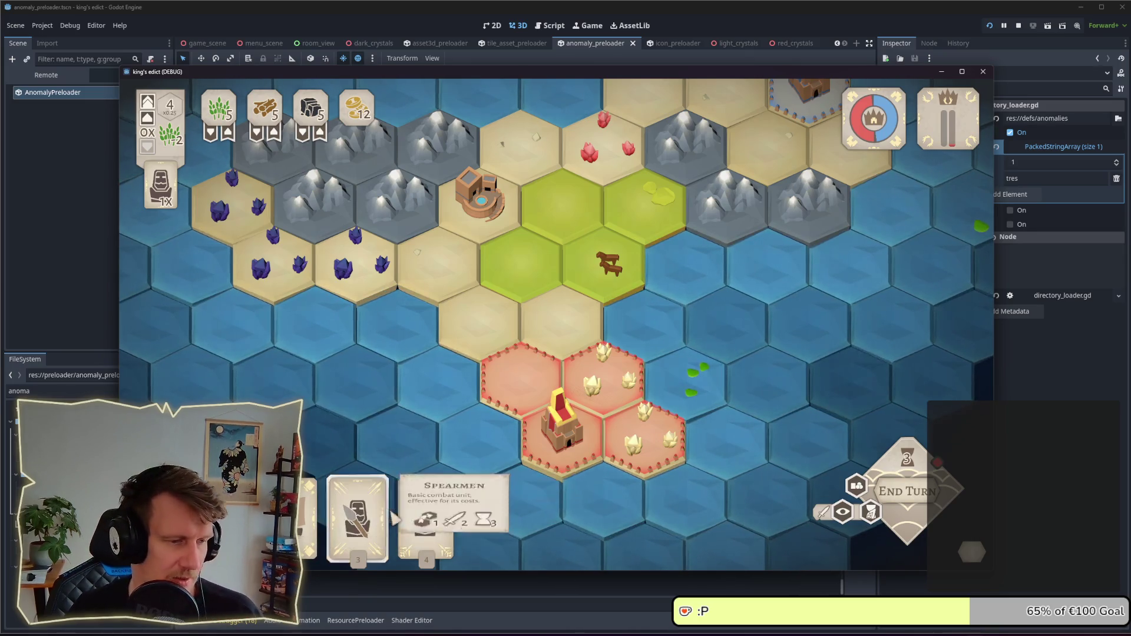
{"action": "mouse_move", "coordinate": [328, 529]}
{"action": "left_mouse_down"}
{"action": "mouse_move", "coordinate": [518, 359]}
{"action": "mouse_move", "coordinate": [521, 383]}
{"action": "left_mouse_up"}
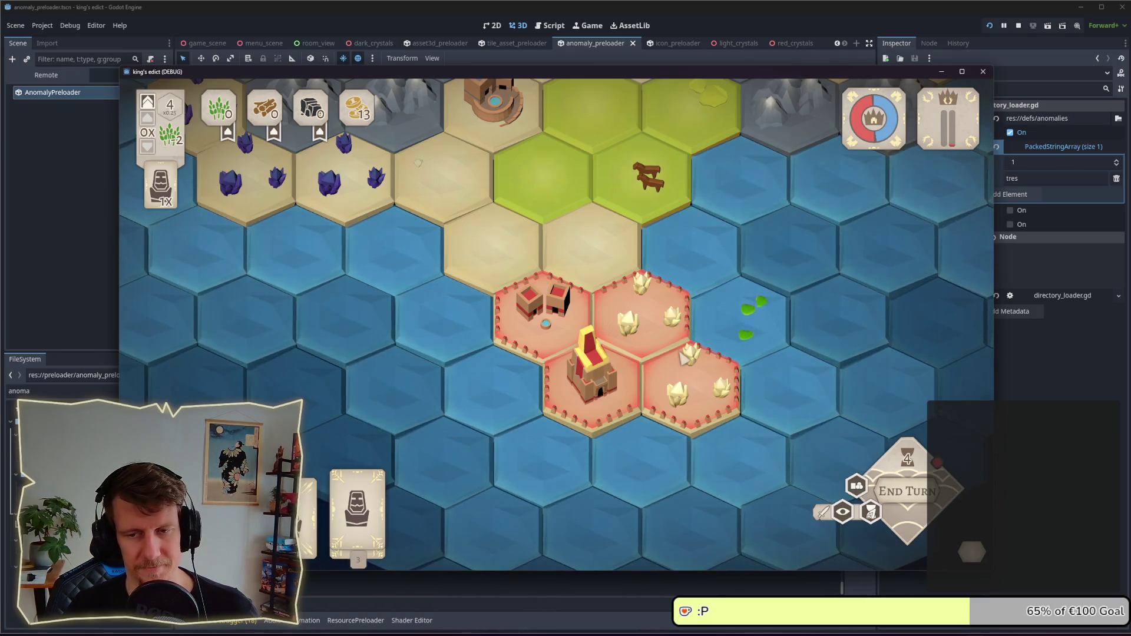
{"action": "scroll", "coordinate": [674, 321], "scroll_direction": "down", "scroll_amount": 2}
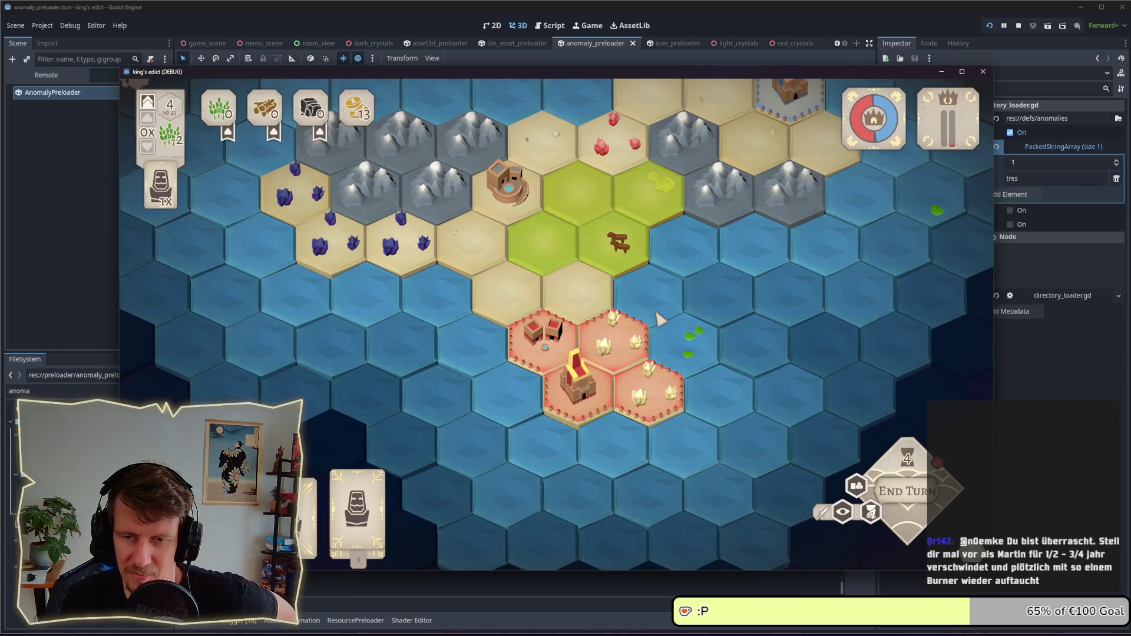
{"action": "left_click_drag", "start_coordinate": [580, 252], "coordinate": [564, 346]}
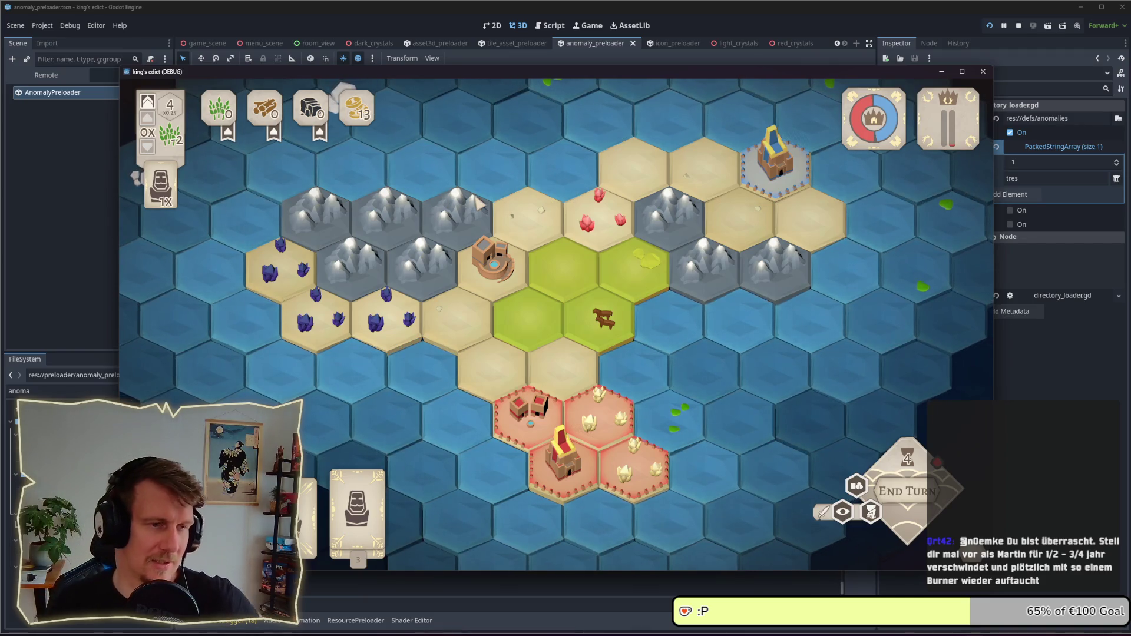
{"action": "left_click_drag", "start_coordinate": [479, 209], "coordinate": [485, 234]}
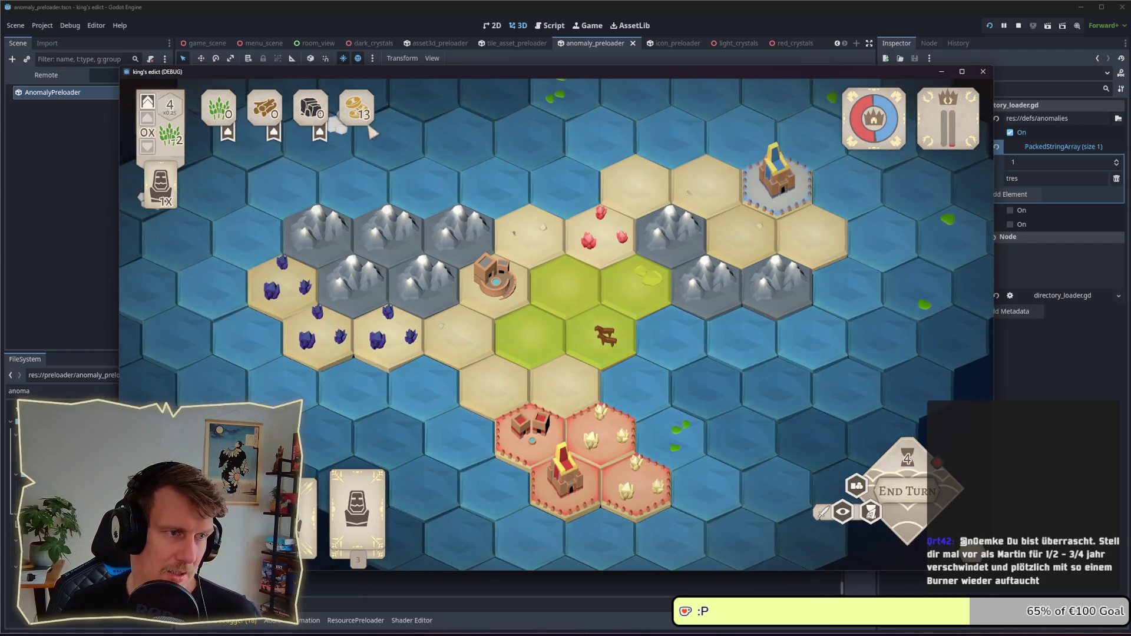
{"action": "left_click", "coordinate": [357, 501]}
{"action": "right_click", "coordinate": [480, 353]}
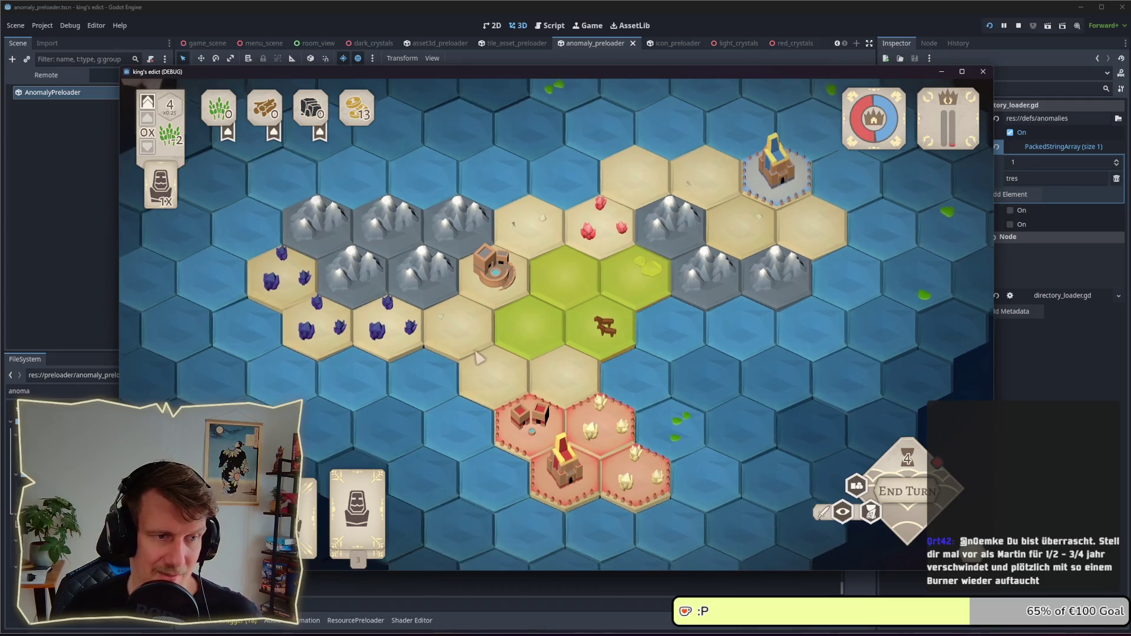
- Play the selected hand card onto the left hex and end the turn
{"action": "key", "text": "s"}
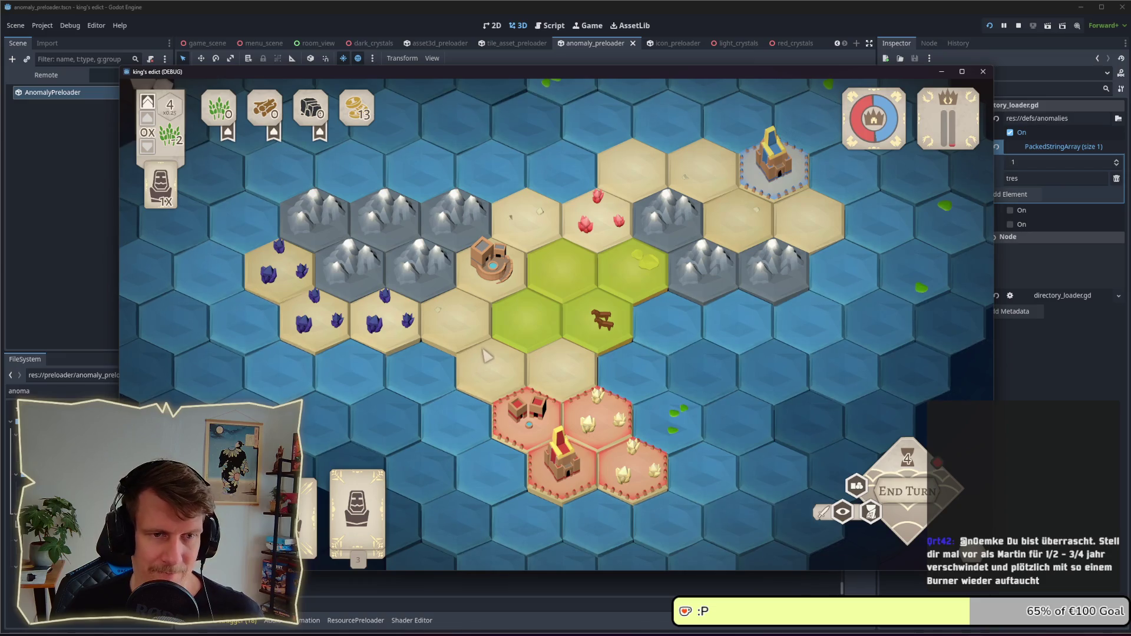
{"action": "key", "text": "w"}
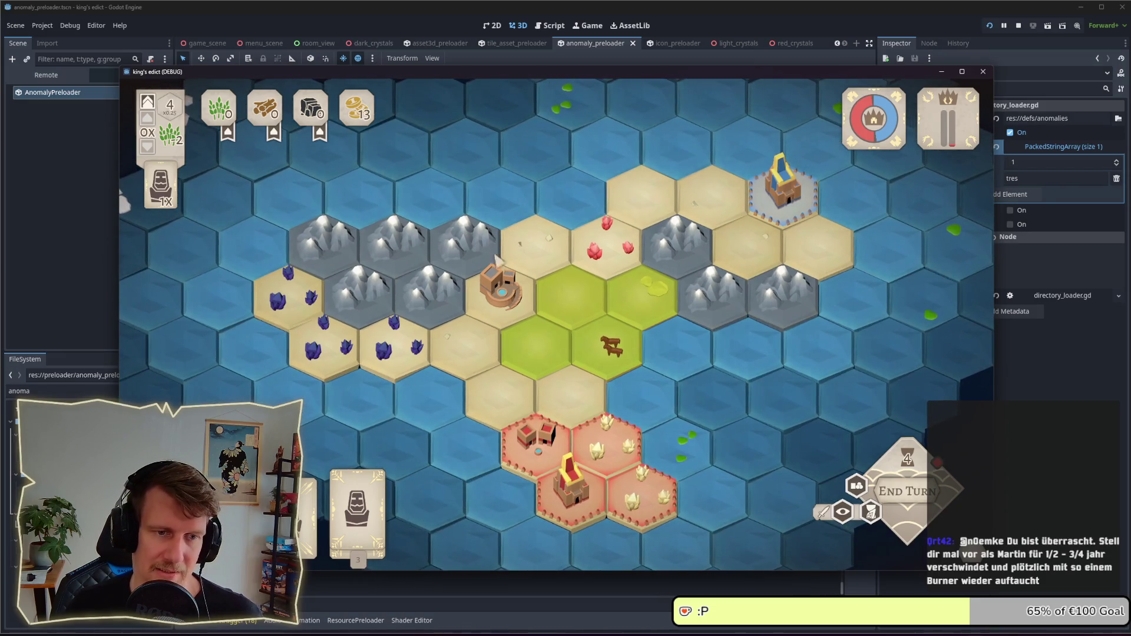
{"action": "key", "text": "s"}
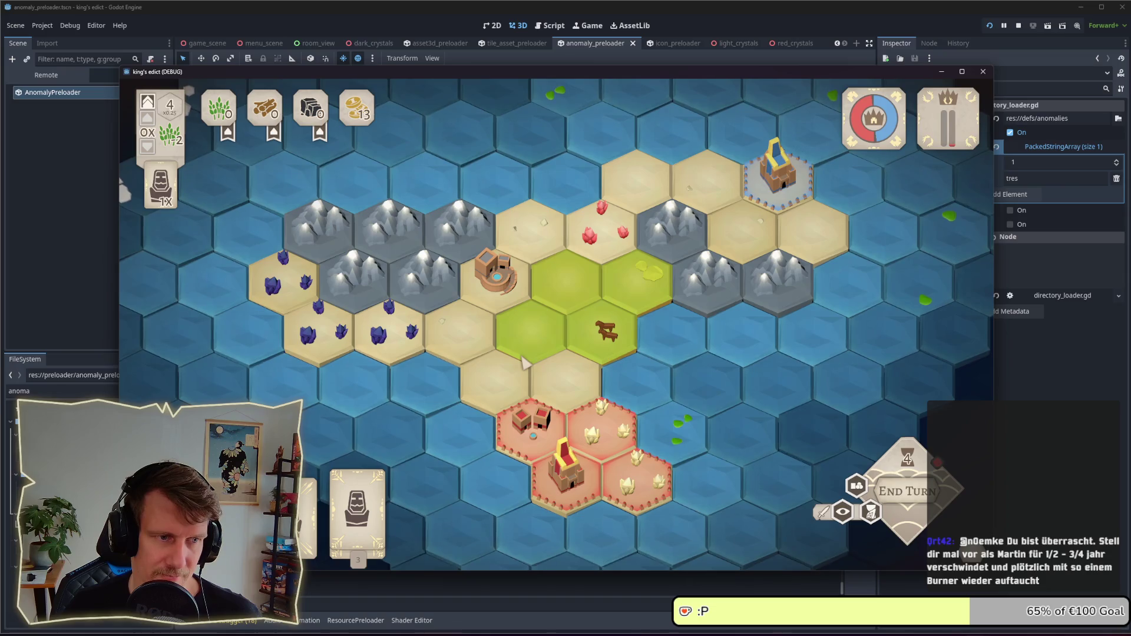
{"action": "key", "text": "1"}
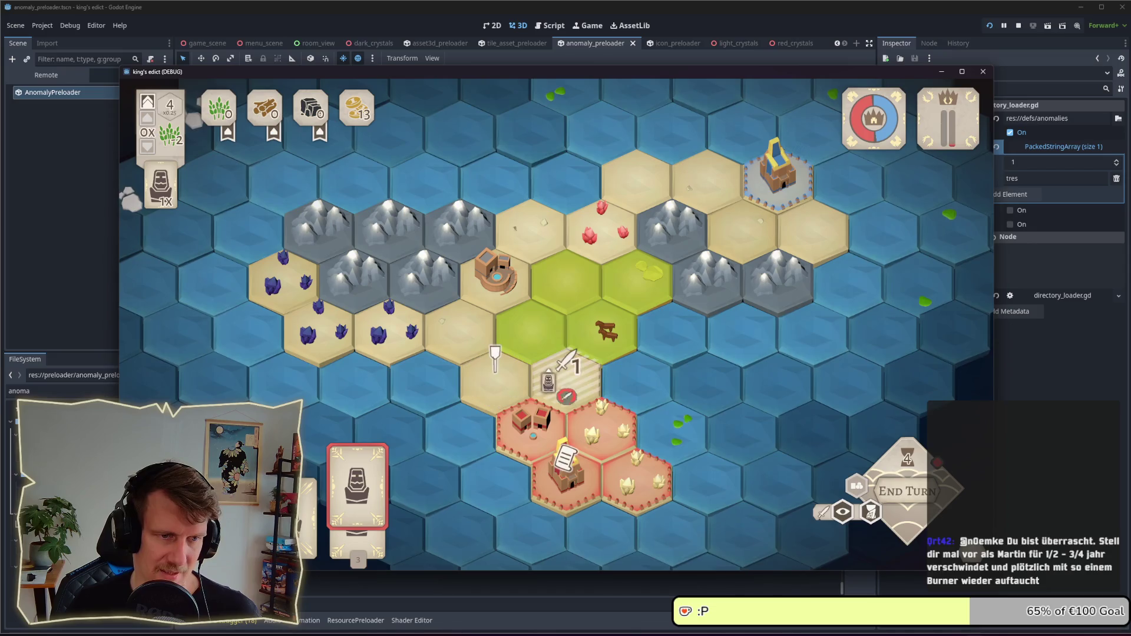
{"action": "left_click", "coordinate": [494, 368]}
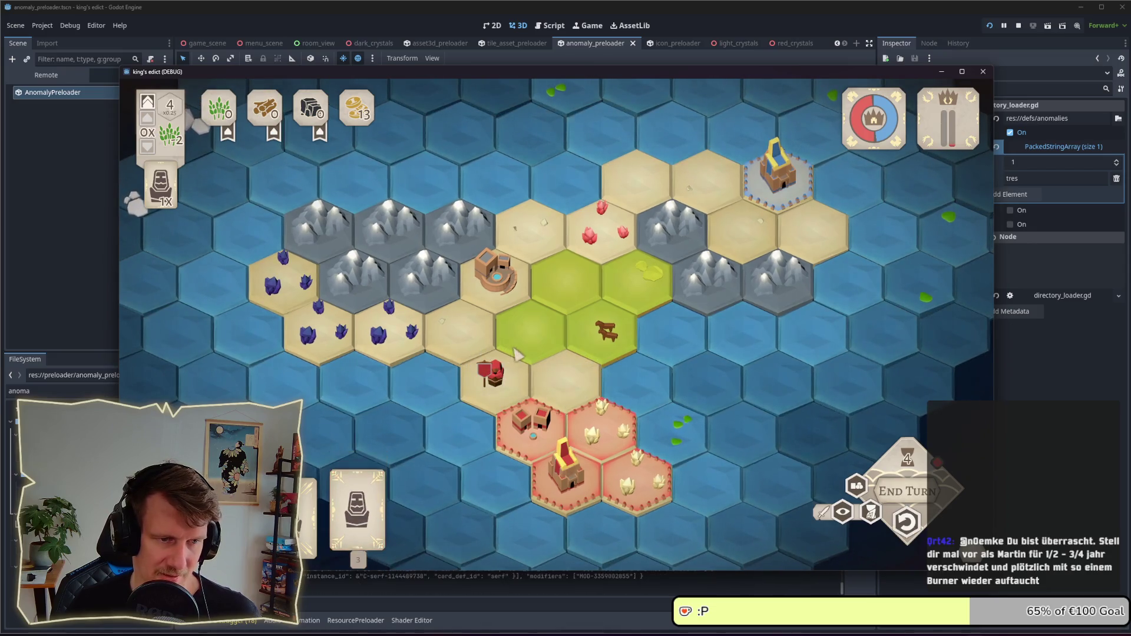
{"action": "left_click", "coordinate": [893, 491]}
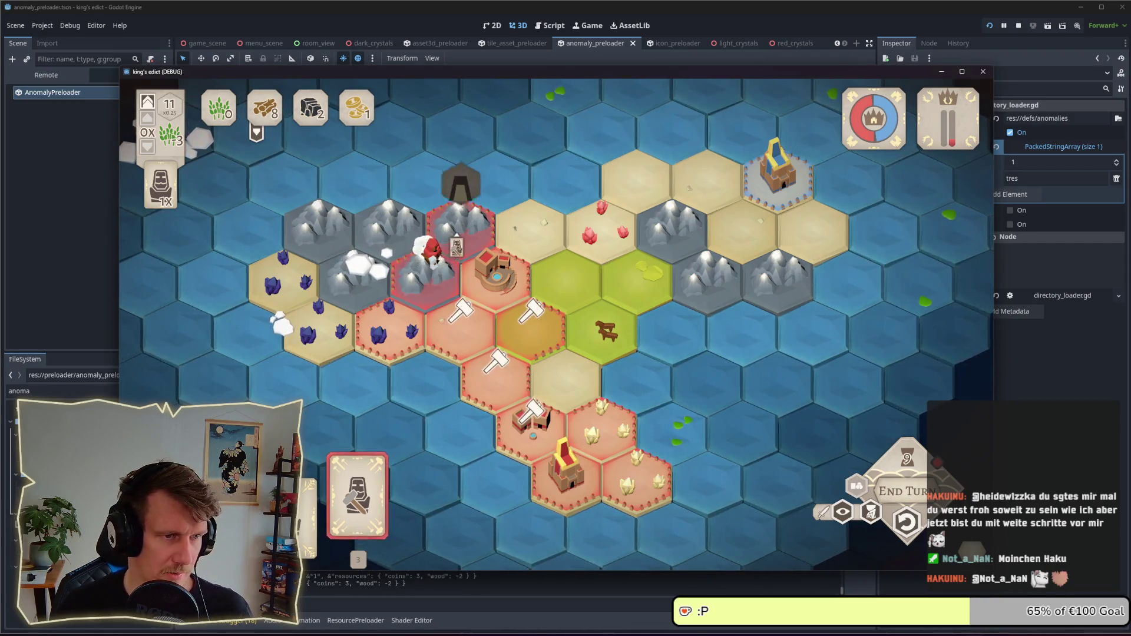
- Advance to production, place a builder on the mountain hex, and view castle build options
{"action": "mouse_move", "coordinate": [258, 139]}
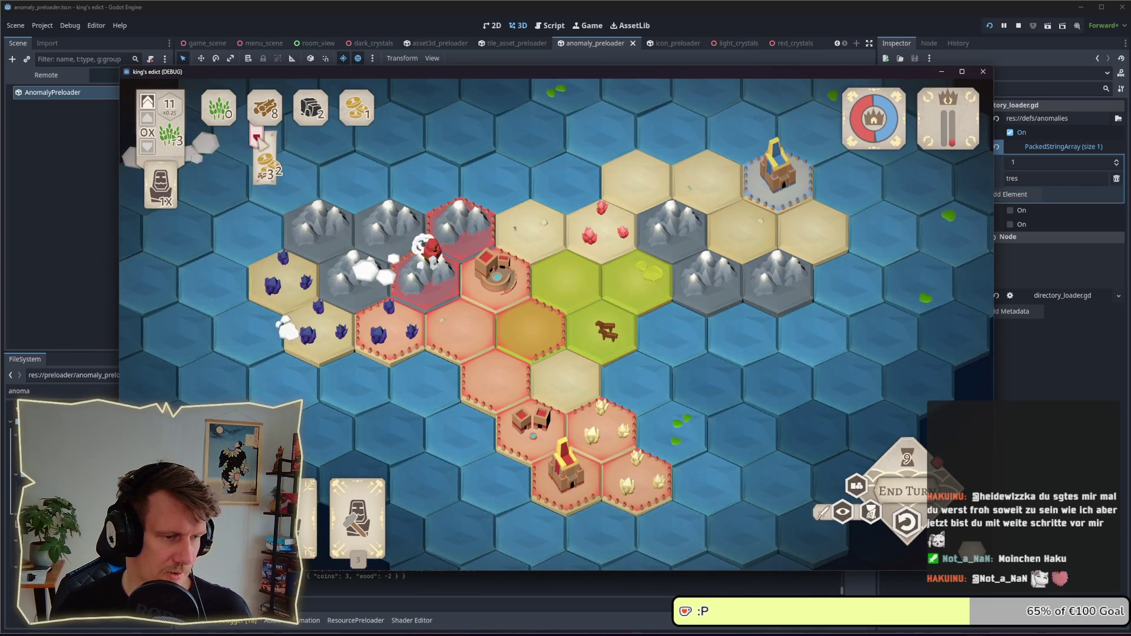
{"action": "left_click", "coordinate": [901, 491]}
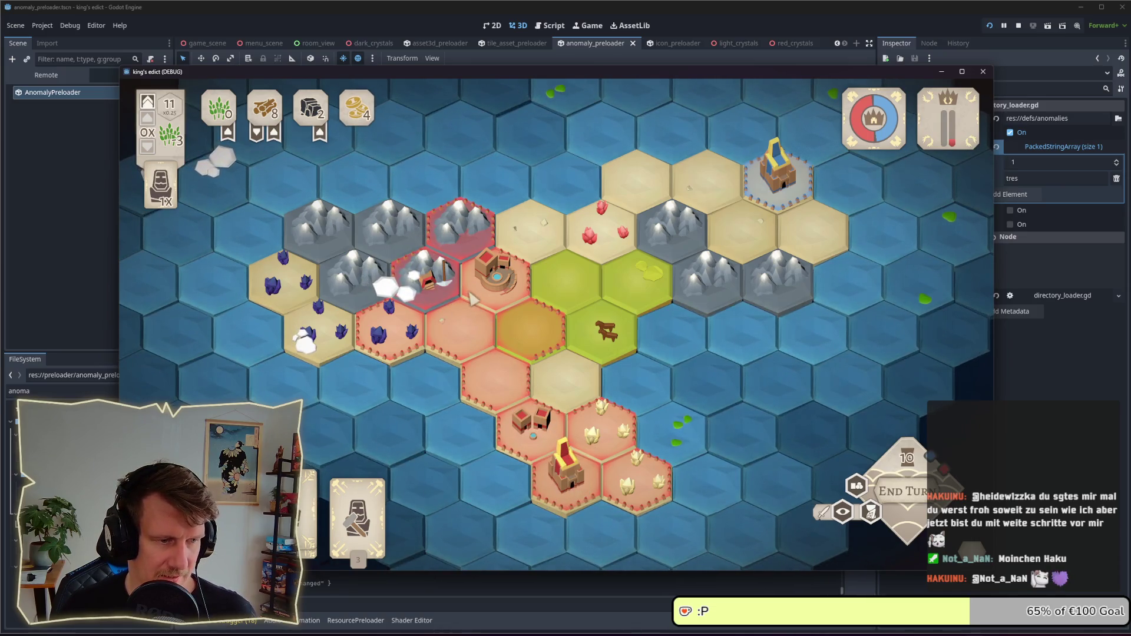
{"action": "left_click", "coordinate": [495, 223]}
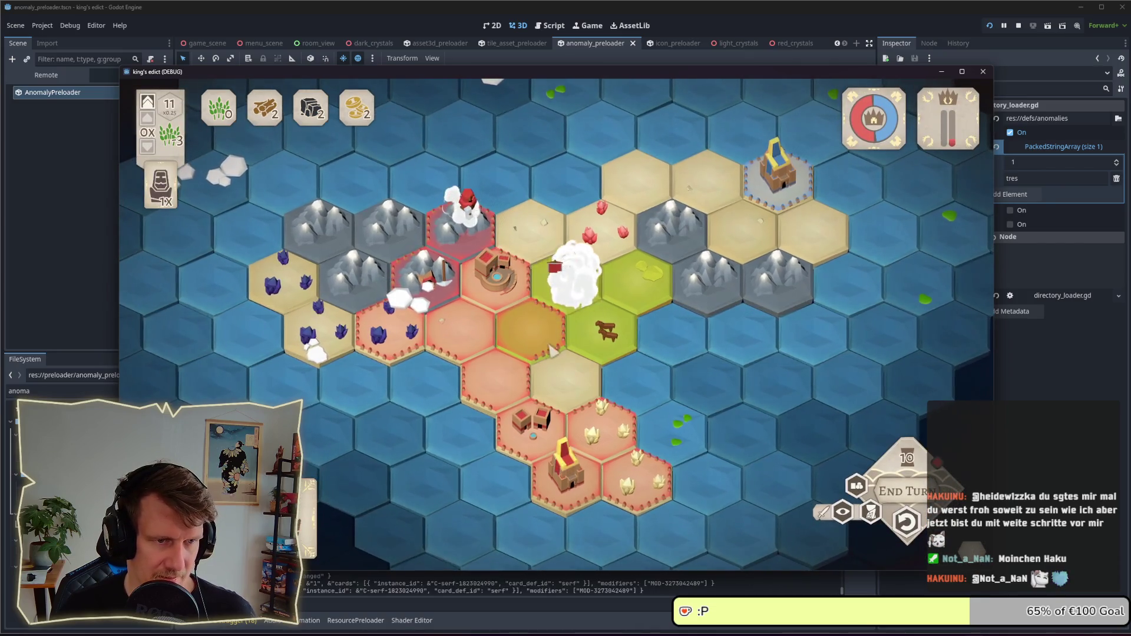
{"action": "left_click", "coordinate": [497, 277]}
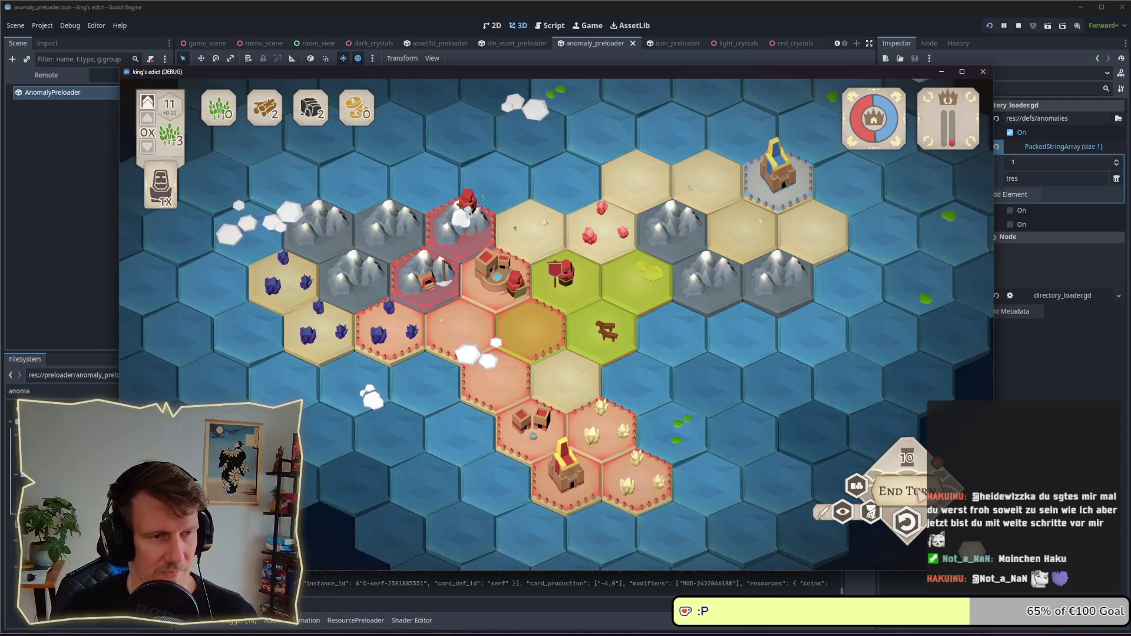
- In the conquest phase, play the builder card and a serf onto the hex left of town
{"action": "left_click", "coordinate": [920, 493]}
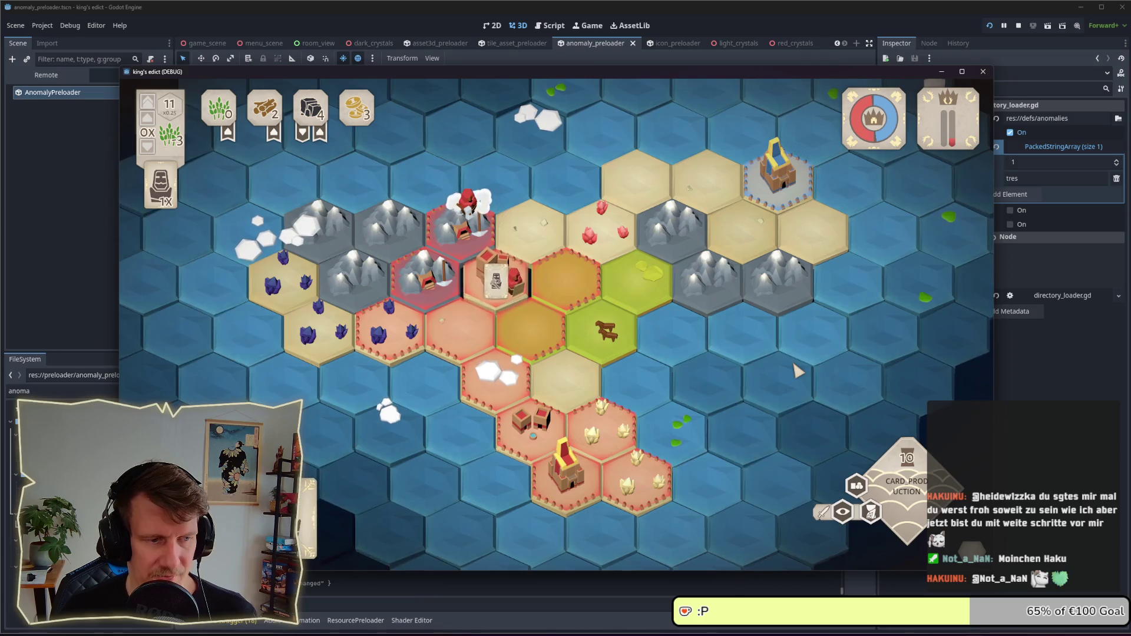
{"action": "left_click", "coordinate": [564, 292]}
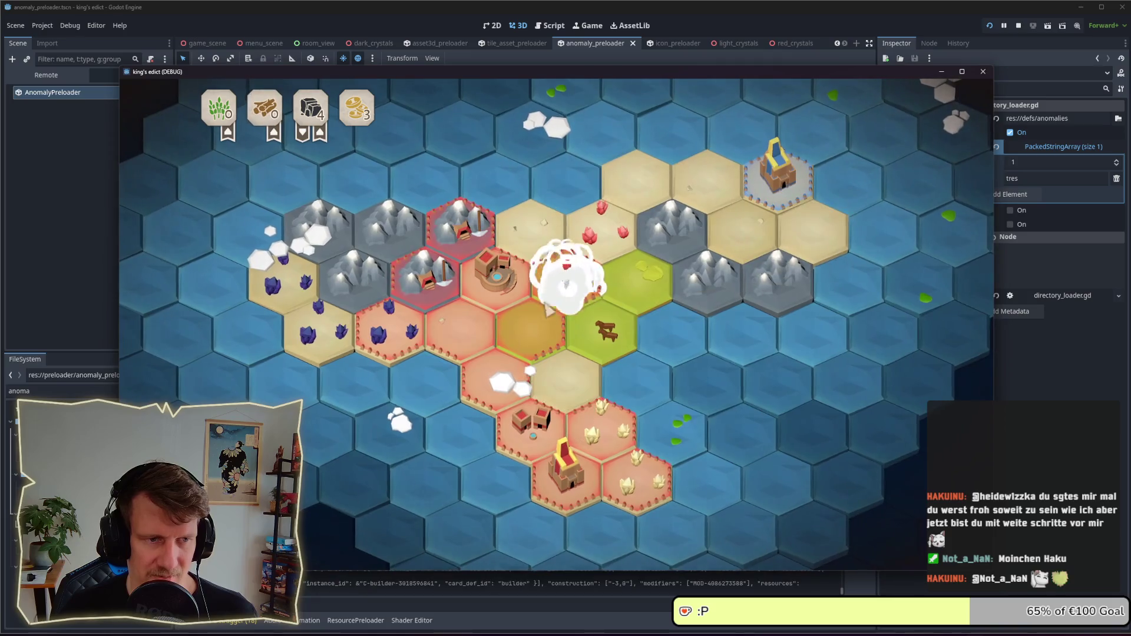
{"action": "left_click", "coordinate": [497, 281]}
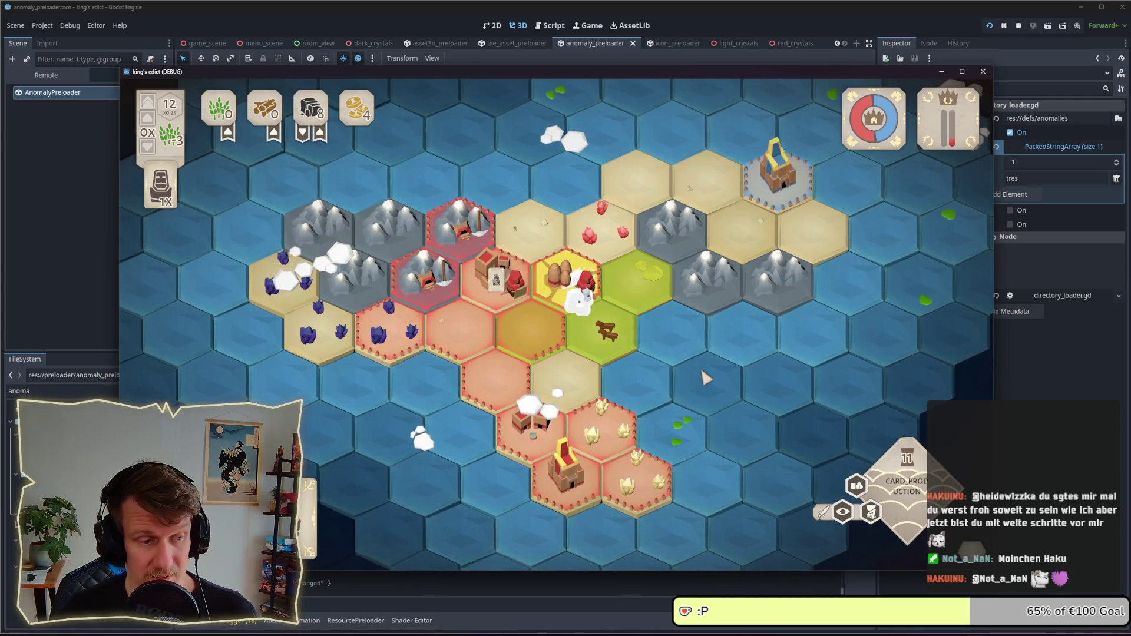
{"action": "left_click_drag", "start_coordinate": [356, 500], "coordinate": [542, 350]}
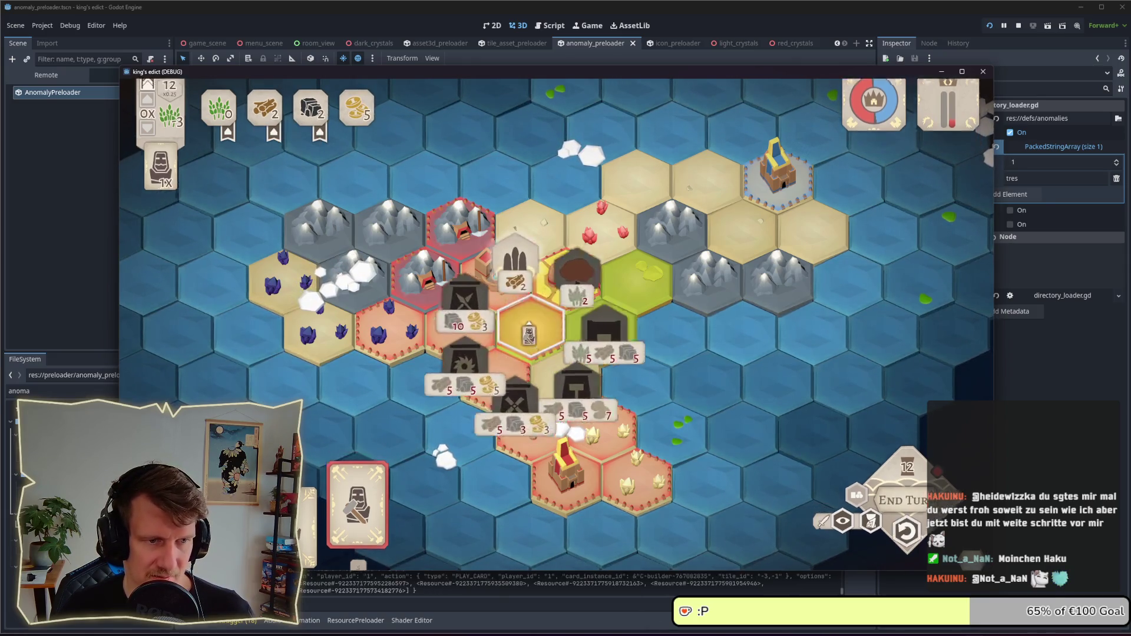
- Send serfs onto the two green pasture hexes, then advance to conquest and pick the soldier card
{"action": "left_click", "coordinate": [857, 532]}
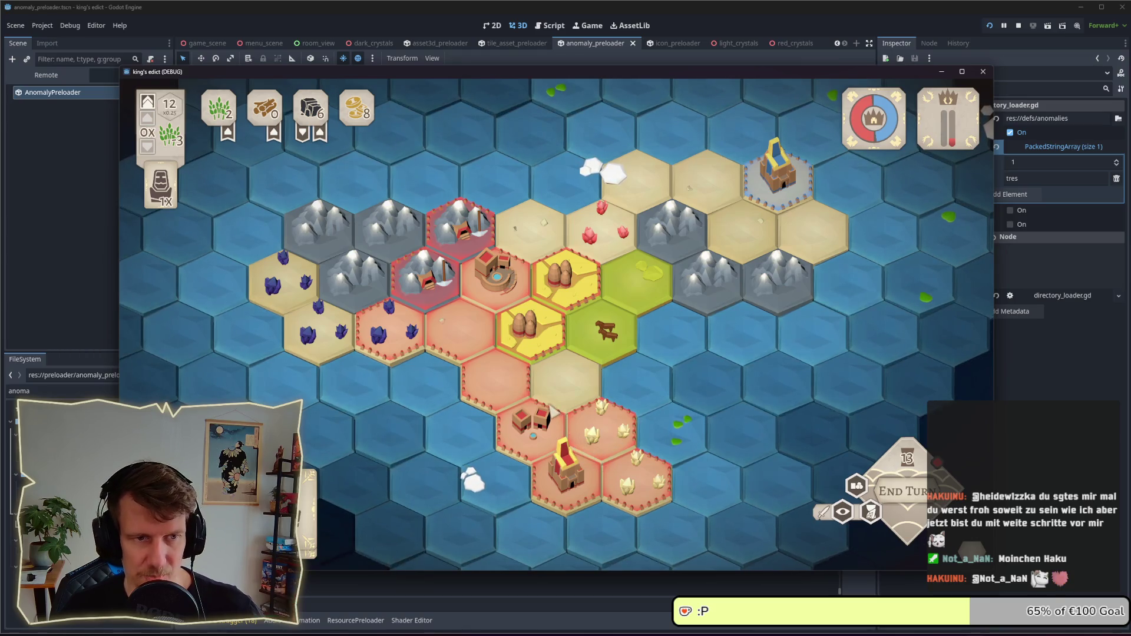
{"action": "left_click", "coordinate": [638, 271]}
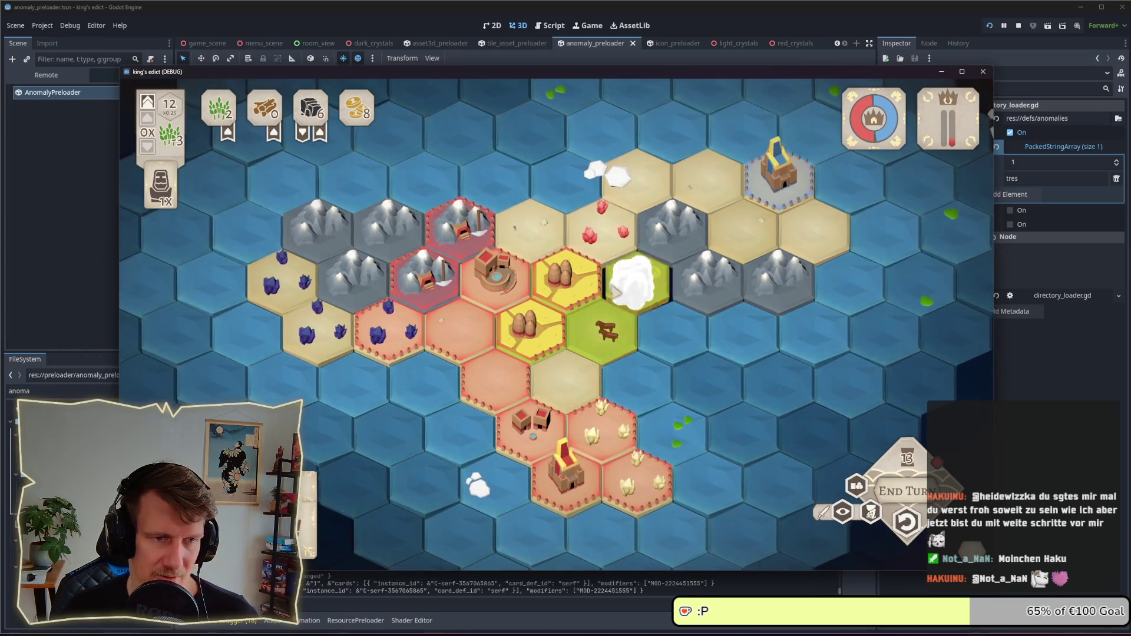
{"action": "key", "text": "space"}
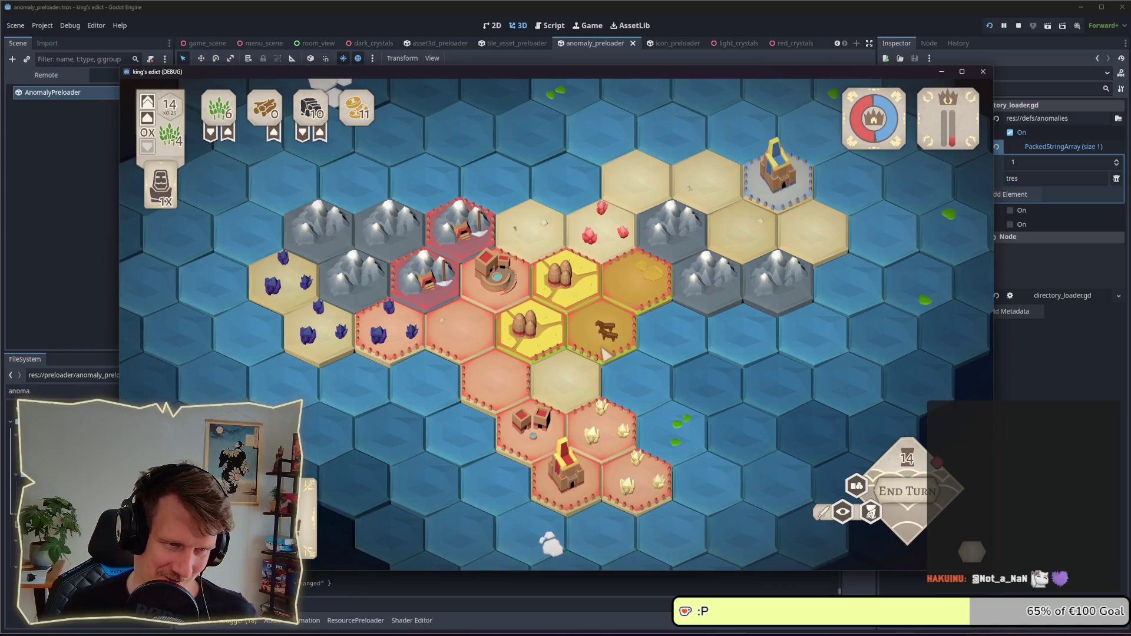
{"action": "left_click", "coordinate": [600, 296]}
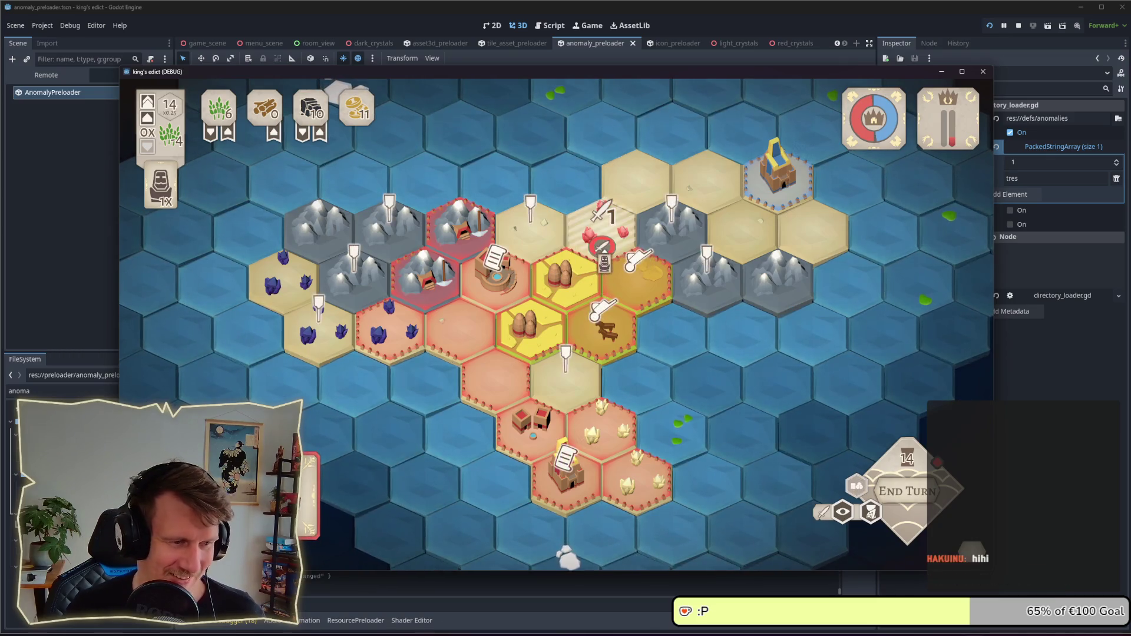
- Reselect the soldier card and station it on the purple-crystal sand hex
{"action": "left_click", "coordinate": [606, 258]}
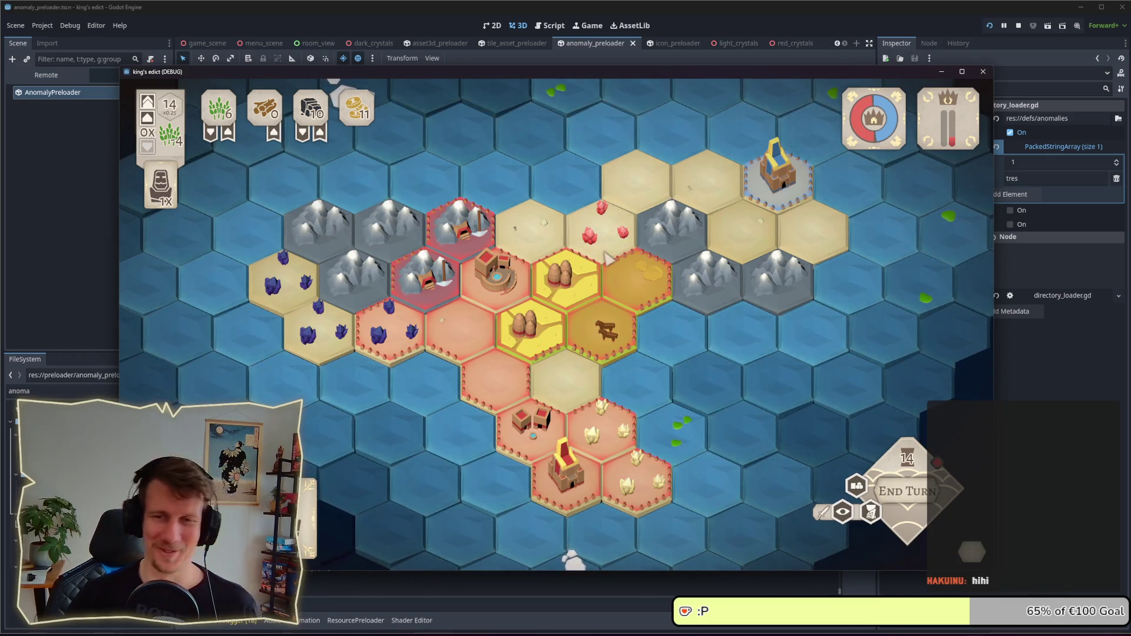
{"action": "left_click", "coordinate": [606, 259]}
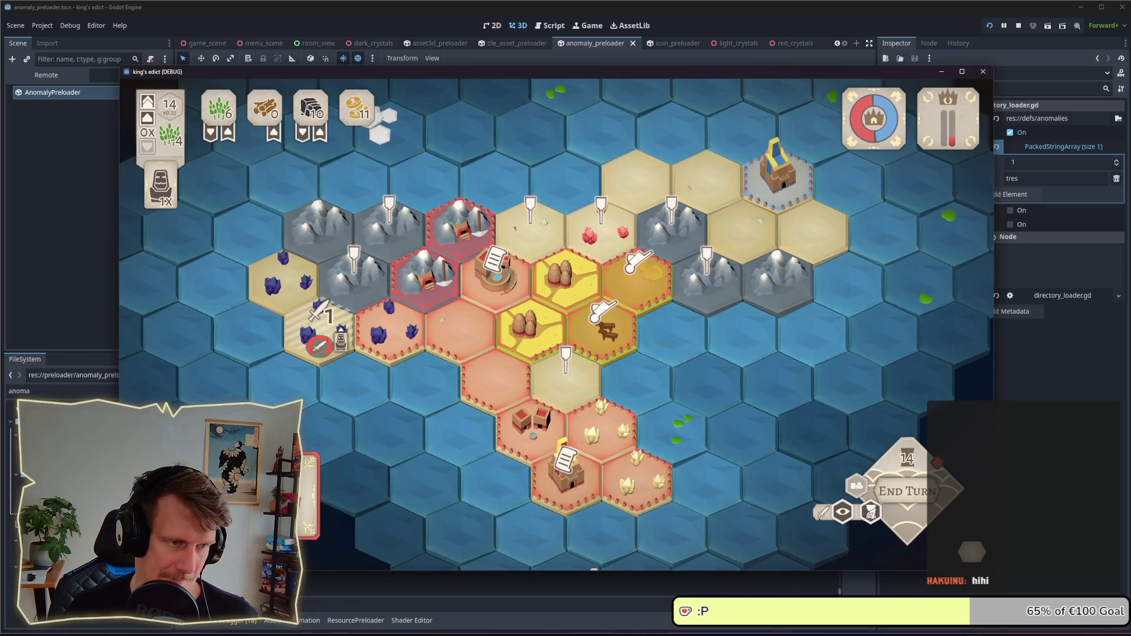
{"action": "left_click", "coordinate": [318, 315]}
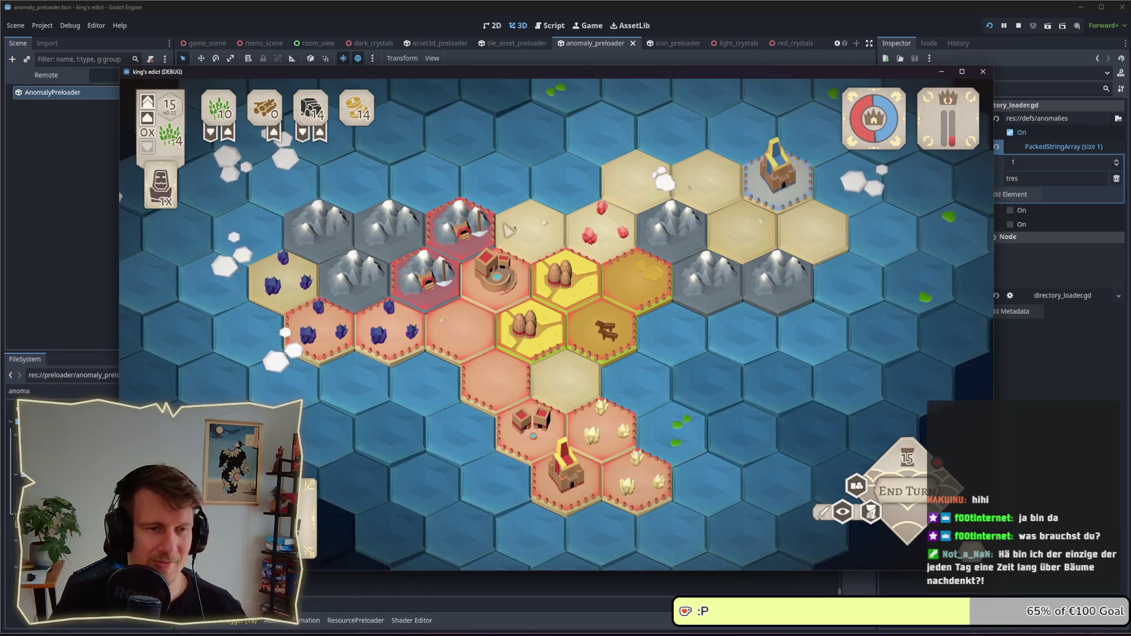
- Zoom the camera in and out over the red territory and western purple-crystal hexes
{"action": "scroll", "coordinate": [574, 359], "scroll_direction": "up", "scroll_amount": 2}
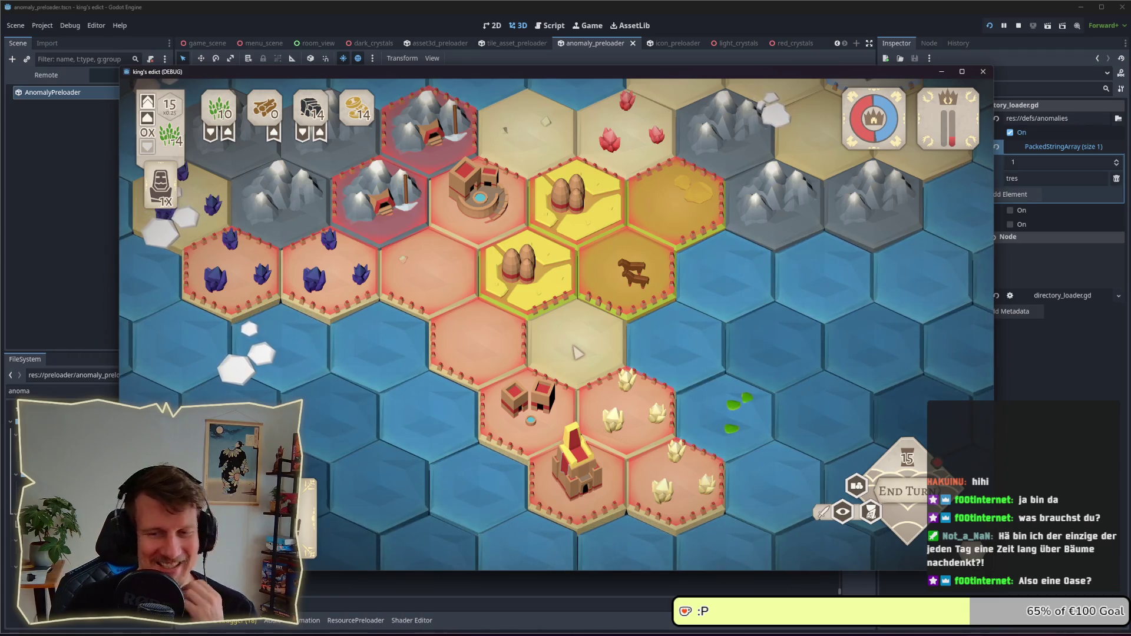
{"action": "scroll", "coordinate": [581, 362], "scroll_direction": "down", "scroll_amount": 3}
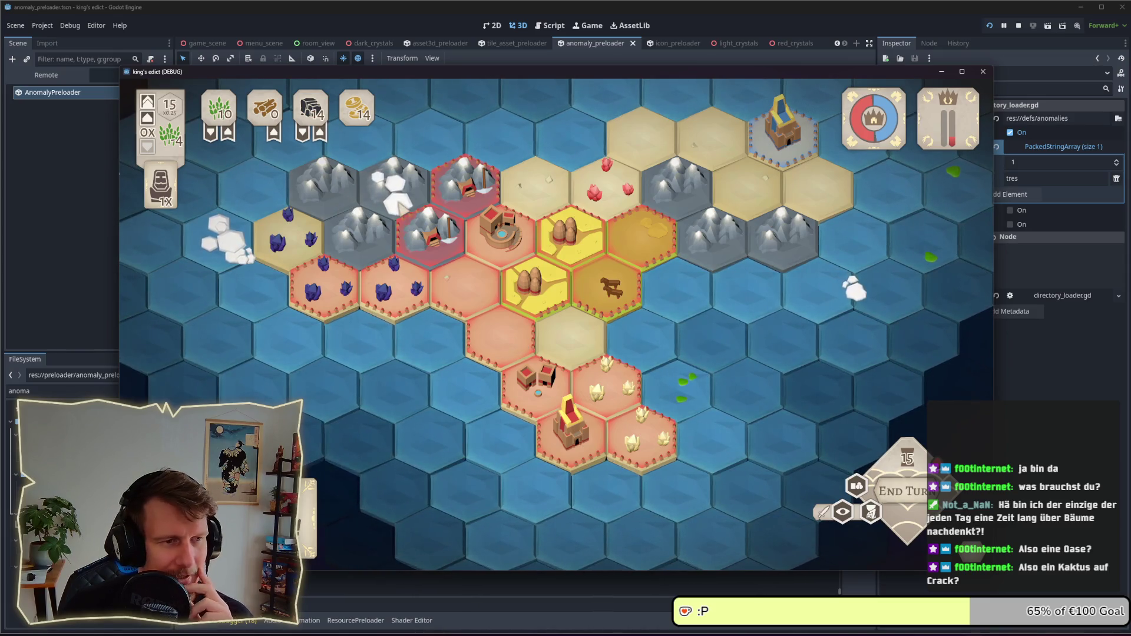
- Pan and zoom the debug game map to inspect the purple-crystal hexes in red territory
{"action": "key", "text": "w"}
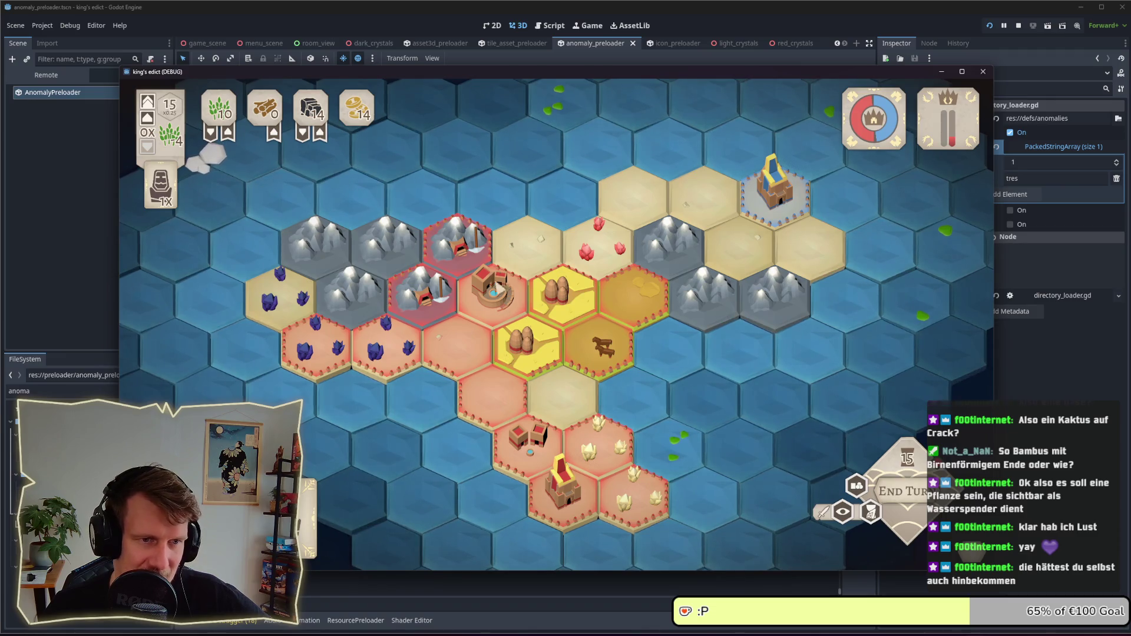
{"action": "scroll", "coordinate": [499, 345], "scroll_direction": "up", "scroll_amount": 2}
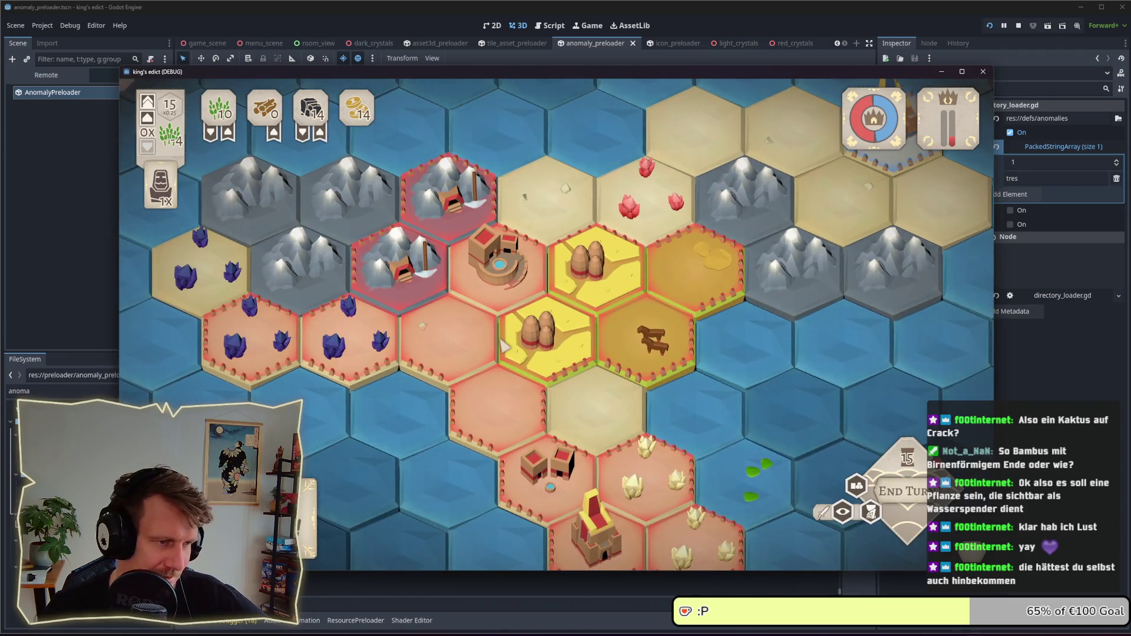
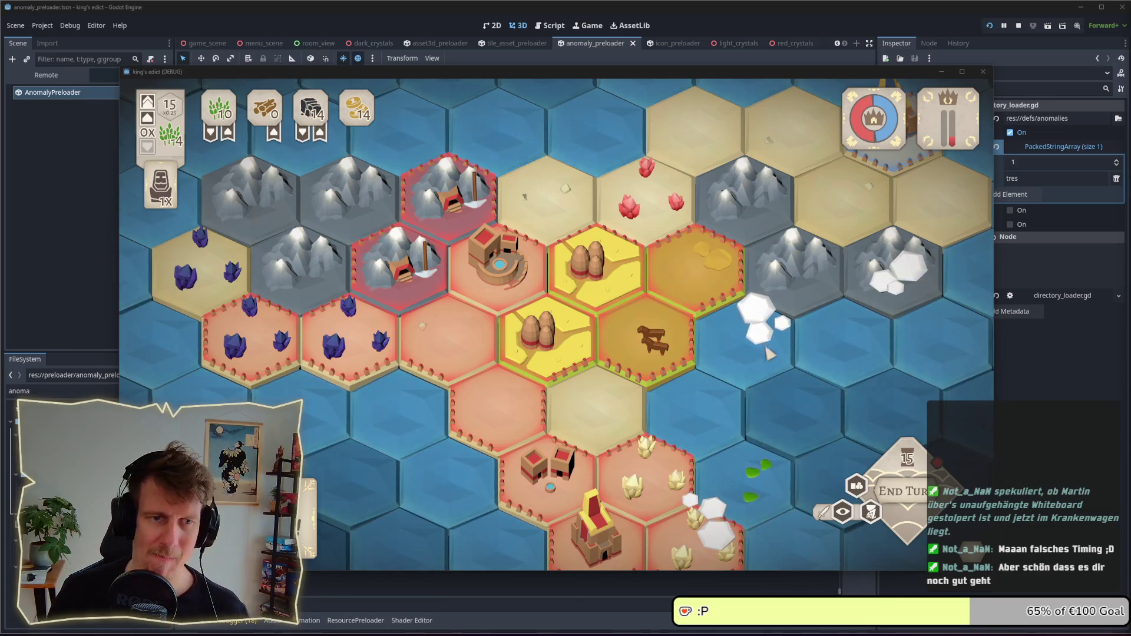
- Stop the King's Edict test run and open the Bildschirmfotos screenshots folder
{"action": "scroll", "coordinate": [750, 361], "scroll_direction": "down", "scroll_amount": 2}
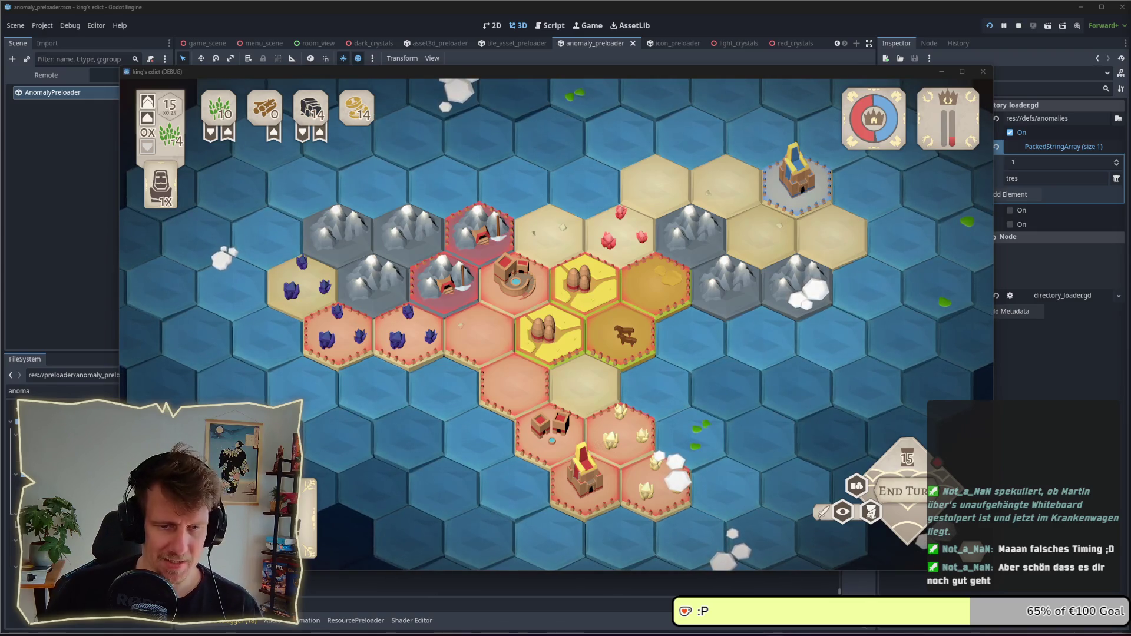
{"action": "left_click", "coordinate": [1018, 26]}
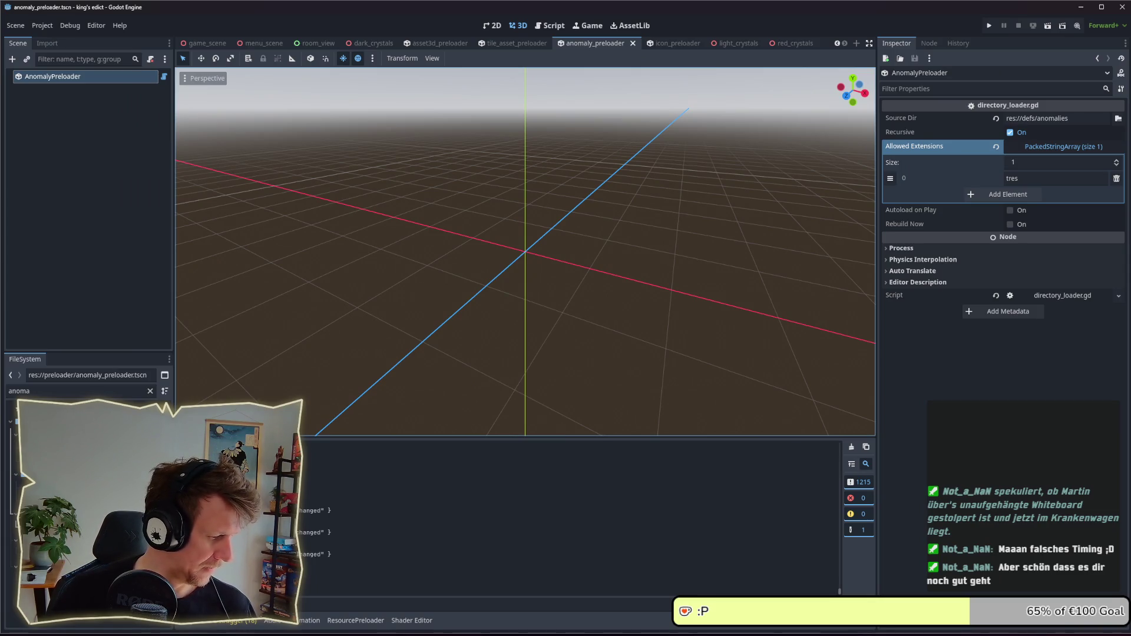
{"action": "key", "text": "super+e"}
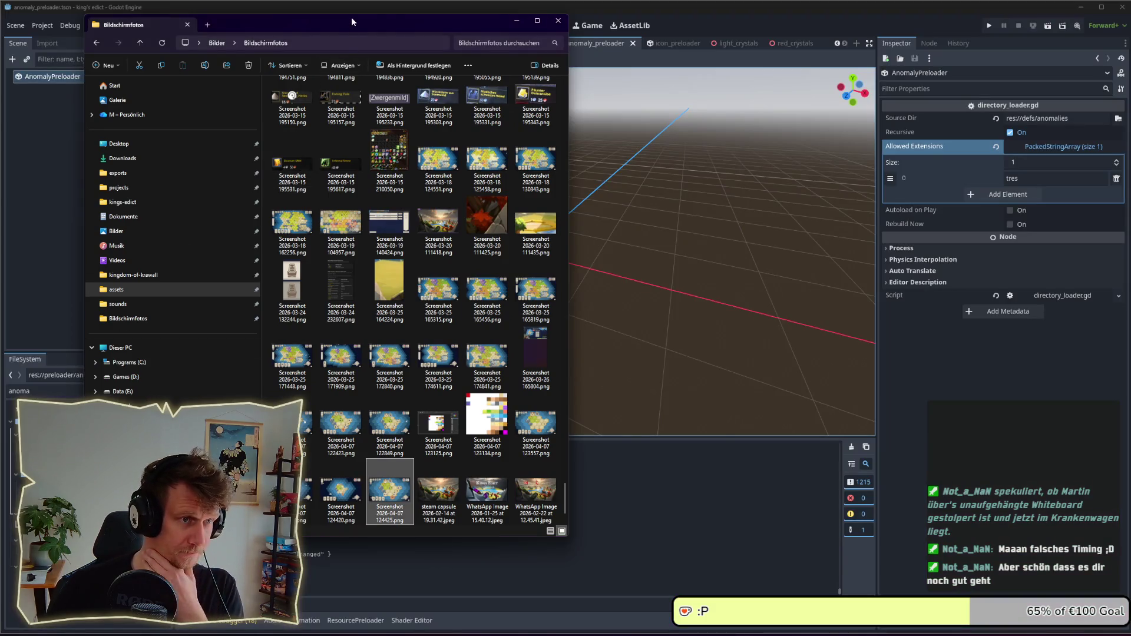
- Nudge the screenshots Explorer window aside and switch away from it
{"action": "left_click_drag", "start_coordinate": [351, 29], "coordinate": [330, 35]}
{"action": "key", "text": "alt+Tab"}
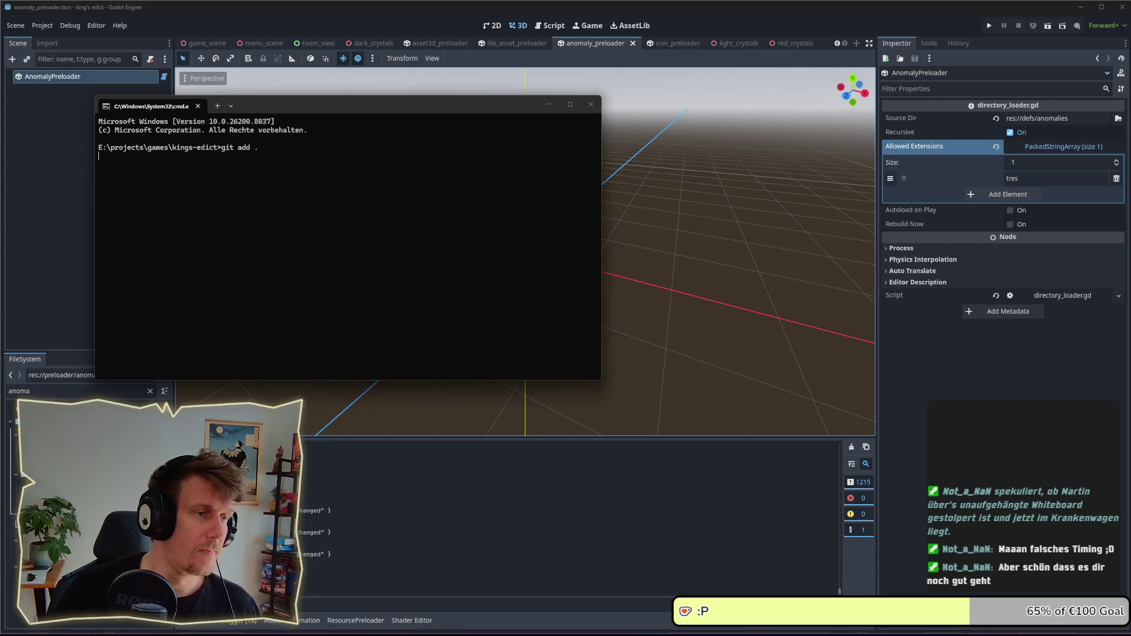
- Move the command prompt window off-screen and switch over to the Obsidian notes
{"action": "left_click_drag", "start_coordinate": [274, 106], "coordinate": [0, 111]}
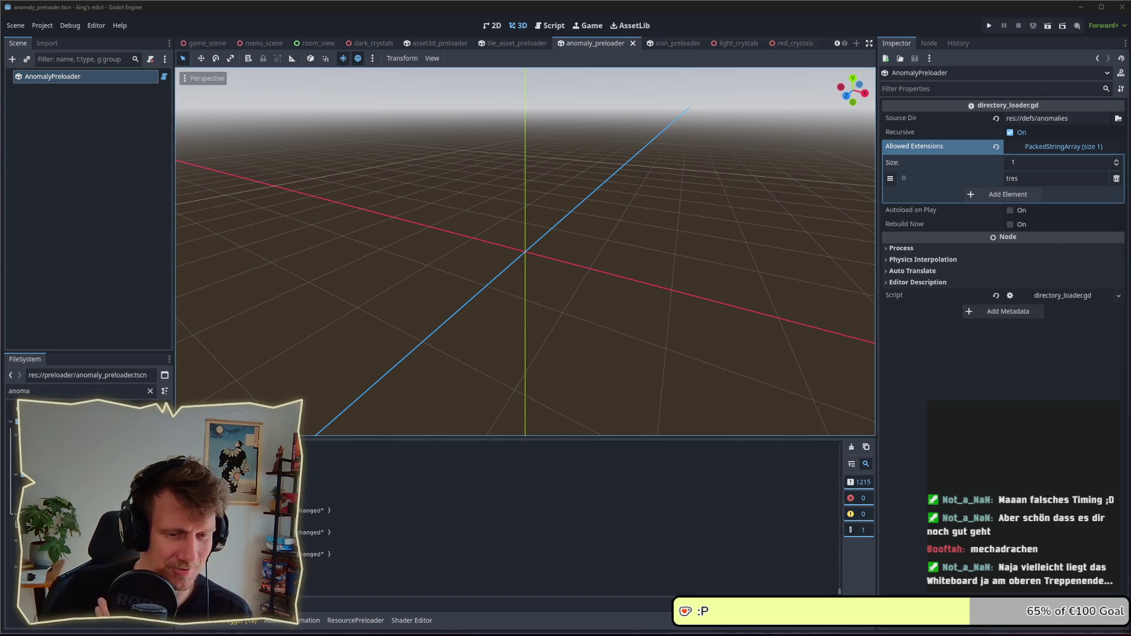
{"action": "key", "text": "alt+Tab"}
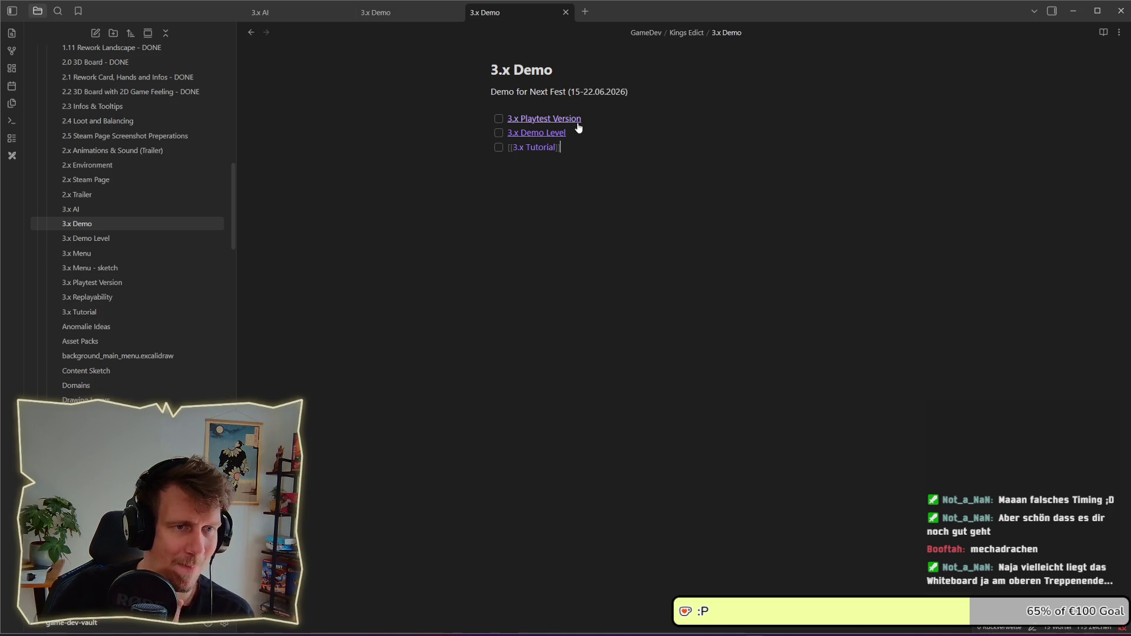
- Open the 3.x Playtest Version note and begin an unchecked task line
{"action": "left_click", "coordinate": [577, 121]}
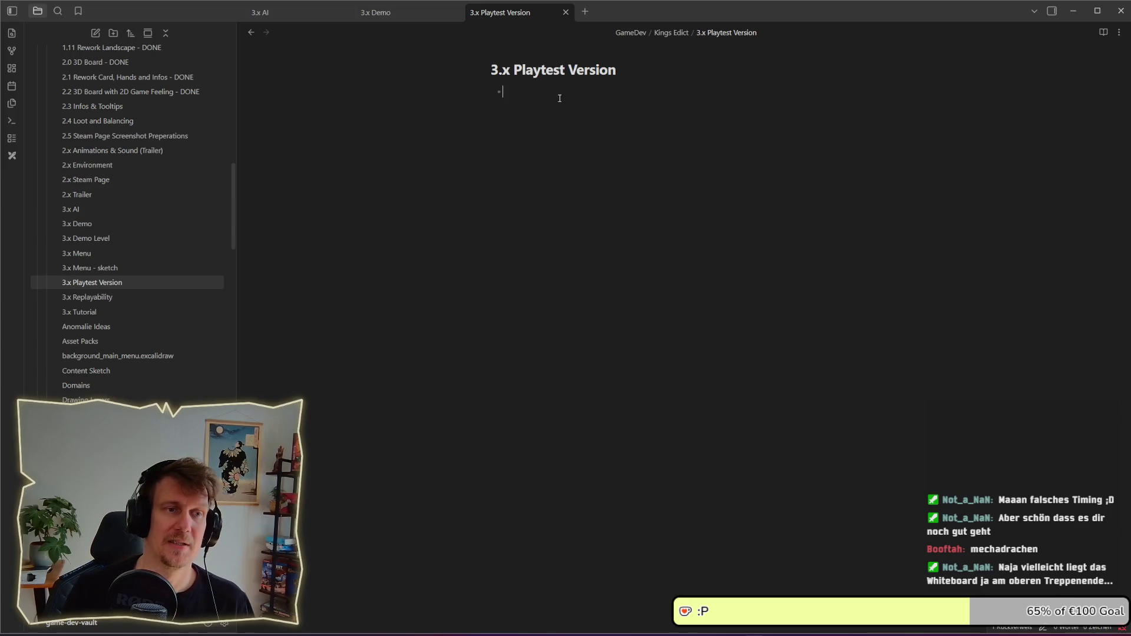
{"action": "key", "text": "BackSpace"}
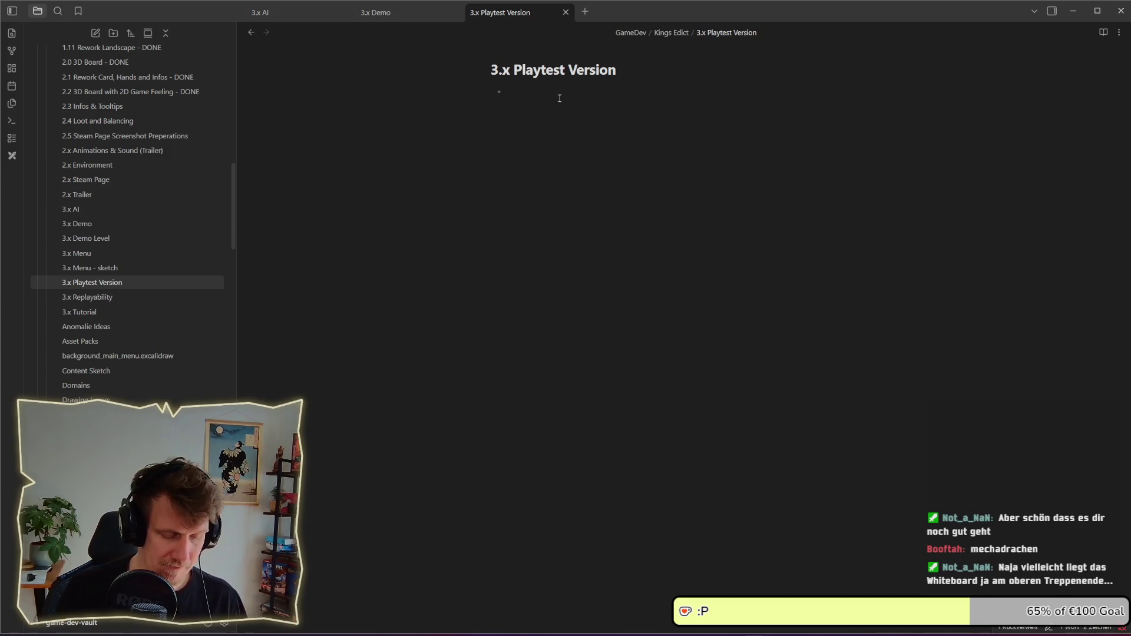
{"action": "type", "text": "[ ]"}
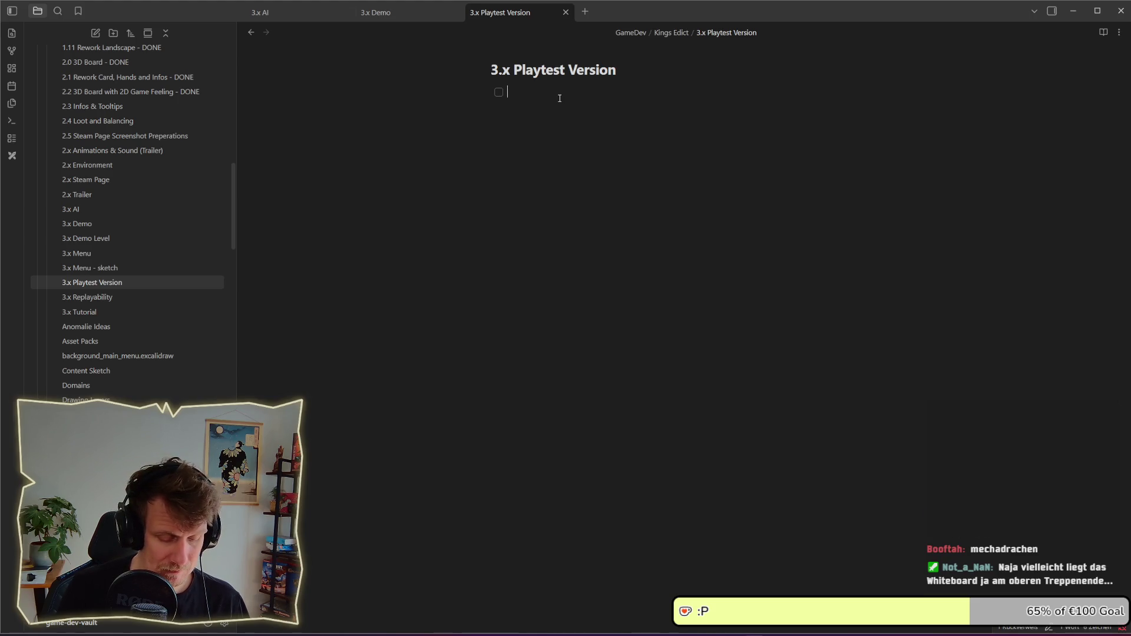
{"action": "type", "text": "placed"}
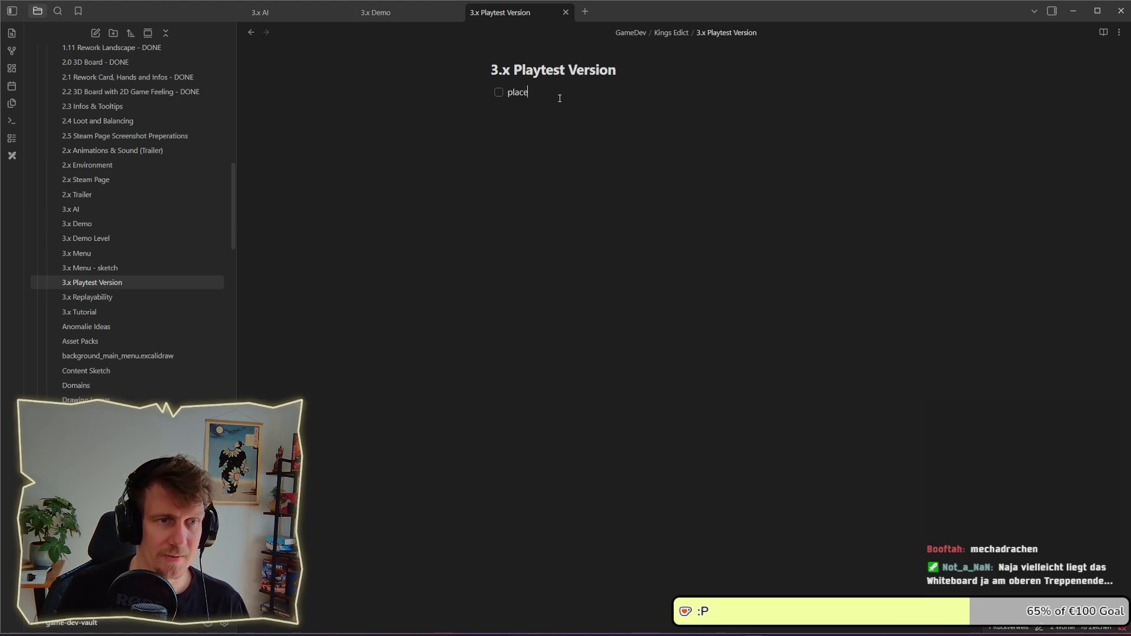
{"action": "key", "text": "BackSpace"}
{"action": "key", "text": "BackSpace"}
{"action": "type", "text": "ement of s"}
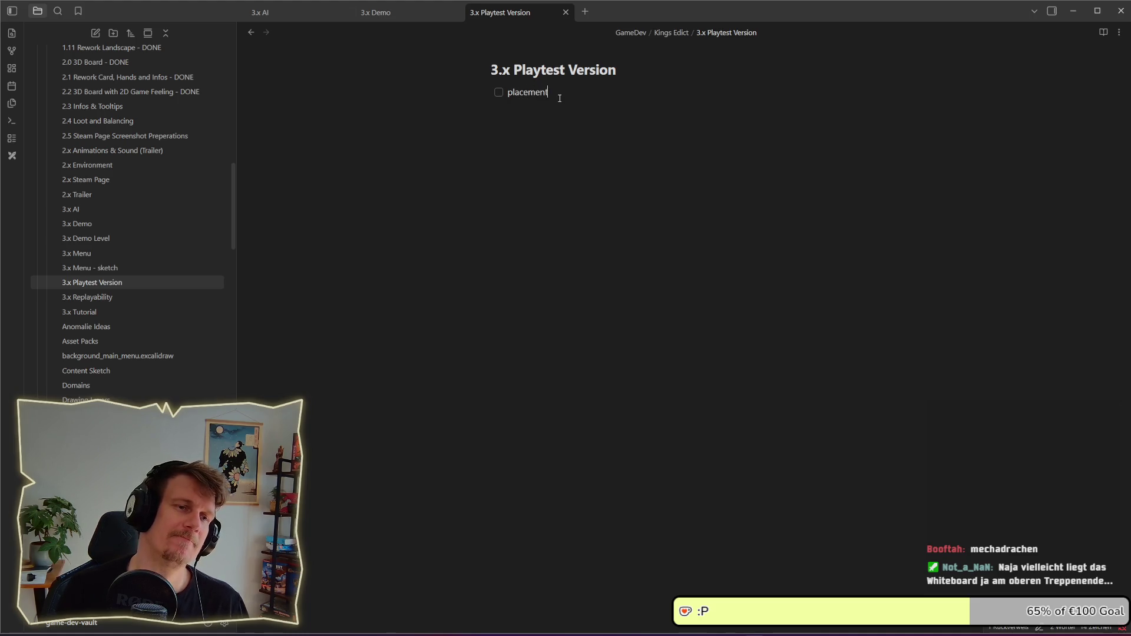
{"action": "key", "text": "BackSpace"}
{"action": "key", "text": "BackSpace"}
{"action": "key", "text": "BackSpace"}
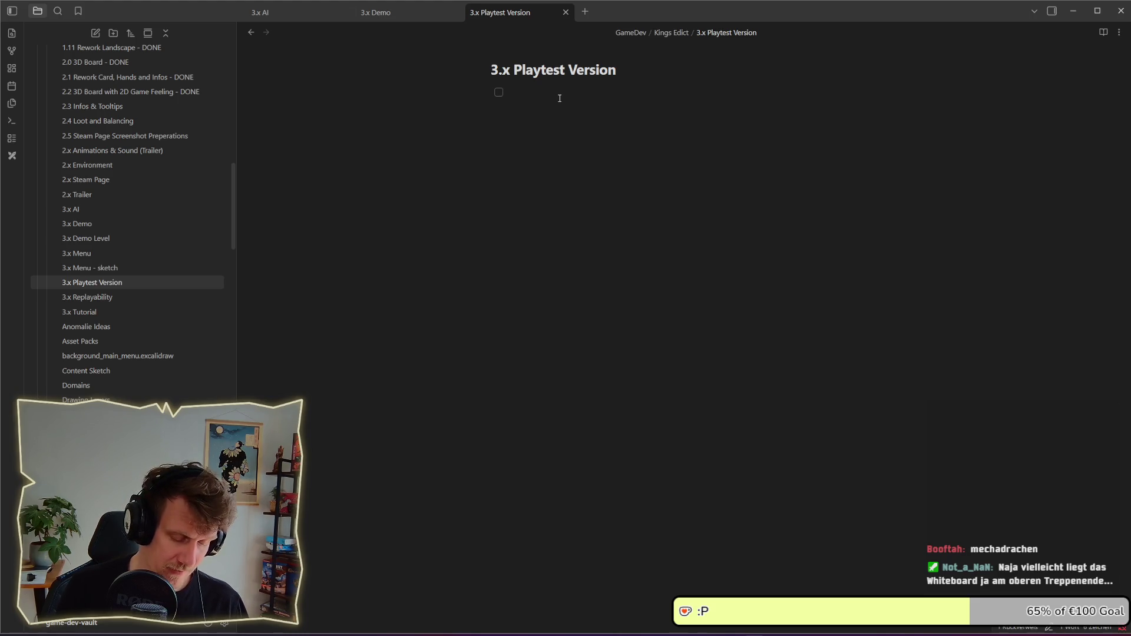
- Write the task 'villages block placement of servants on neutral tiles' and start a new line
{"action": "type", "text": "villages"}
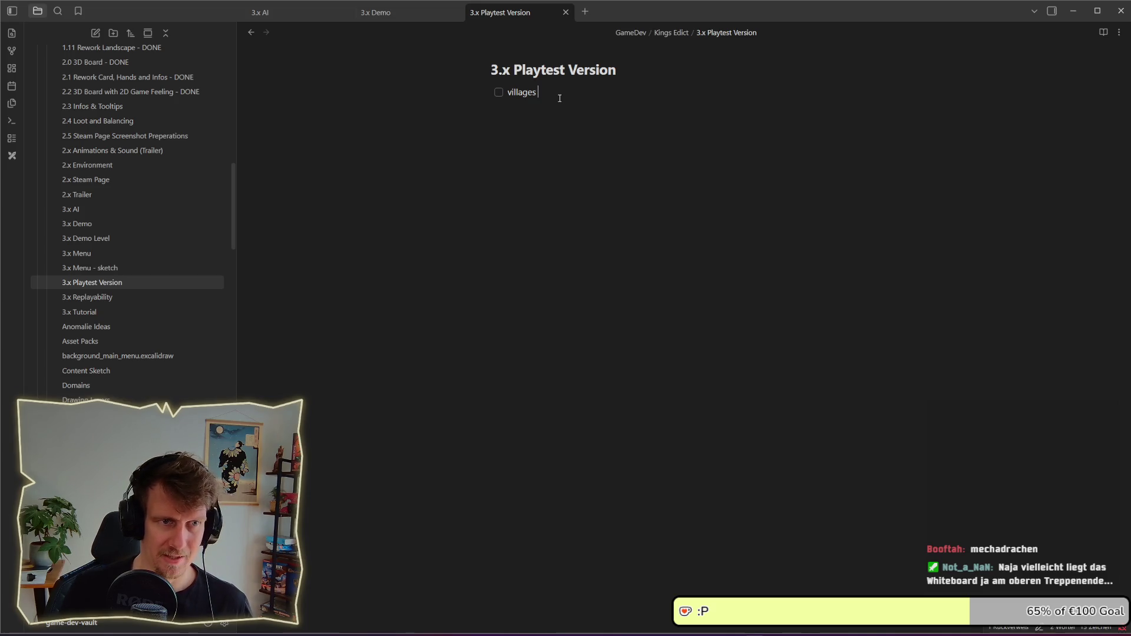
{"action": "type", "text": "block"}
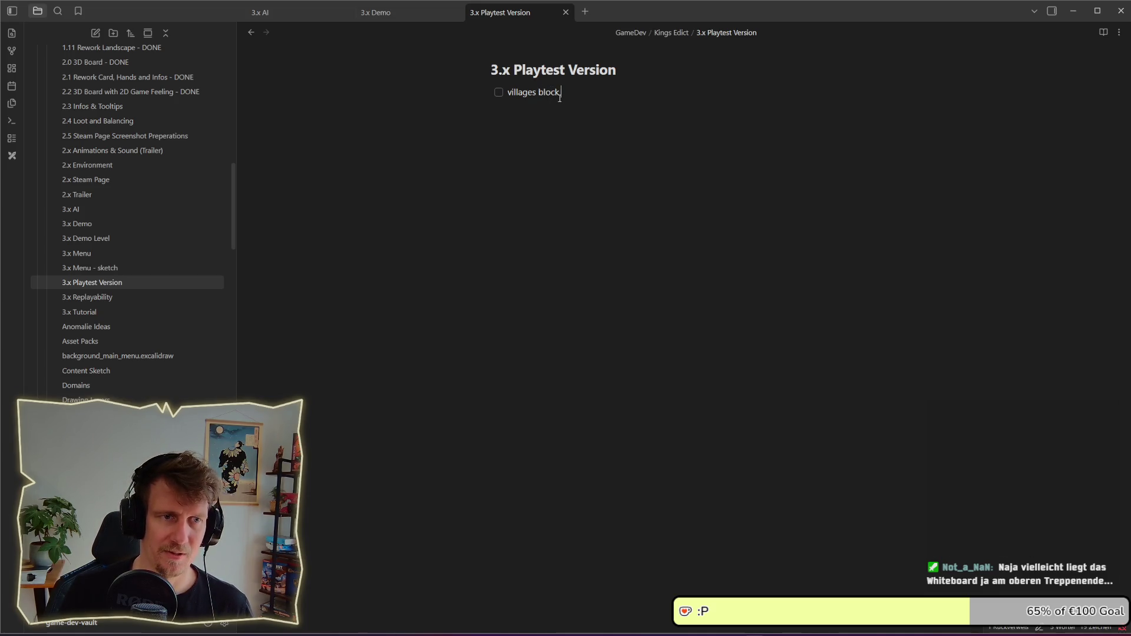
{"action": "type", "text": ".place"}
{"action": "key", "text": "BackSpace"}
{"action": "key", "text": "BackSpace"}
{"action": "key", "text": "BackSpace"}
{"action": "type", "text": "lacement "}
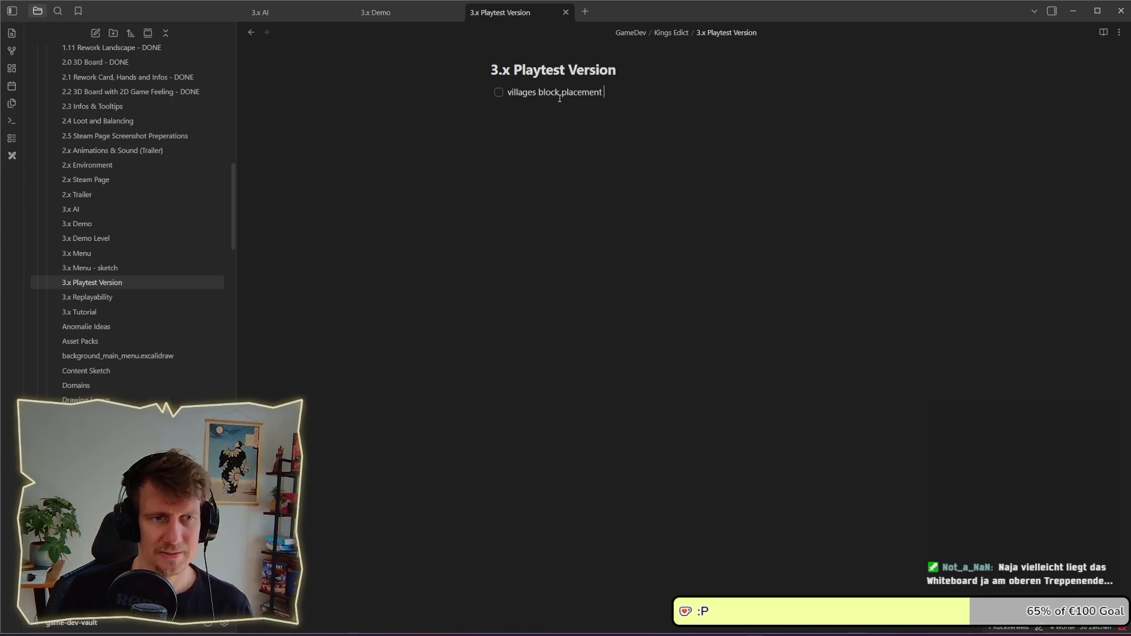
{"action": "type", "text": "of s"}
{"action": "type", "text": "erfem"}
{"action": "key", "text": "BackSpace"}
{"action": "key", "text": "BackSpace"}
{"action": "key", "text": "BackSpace"}
{"action": "type", "text": "vants i"}
{"action": "type", "text": "on ne"}
{"action": "type", "text": "i"}
{"action": "key", "text": "BackSpace"}
{"action": "key", "text": "BackSpace"}
{"action": "key", "text": "BackSpace"}
{"action": "type", "text": "on neutral tiles"}
{"action": "key", "text": "Return"}
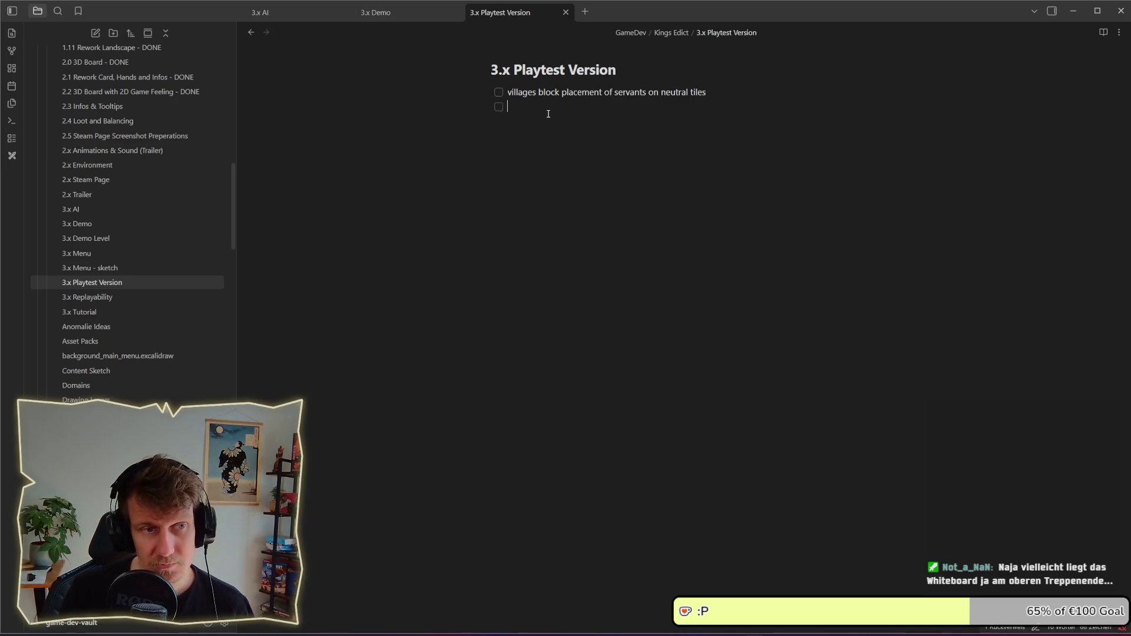
- Add the task 'place item on unit & building -> selection' with an empty task below
{"action": "type", "text": "place"}
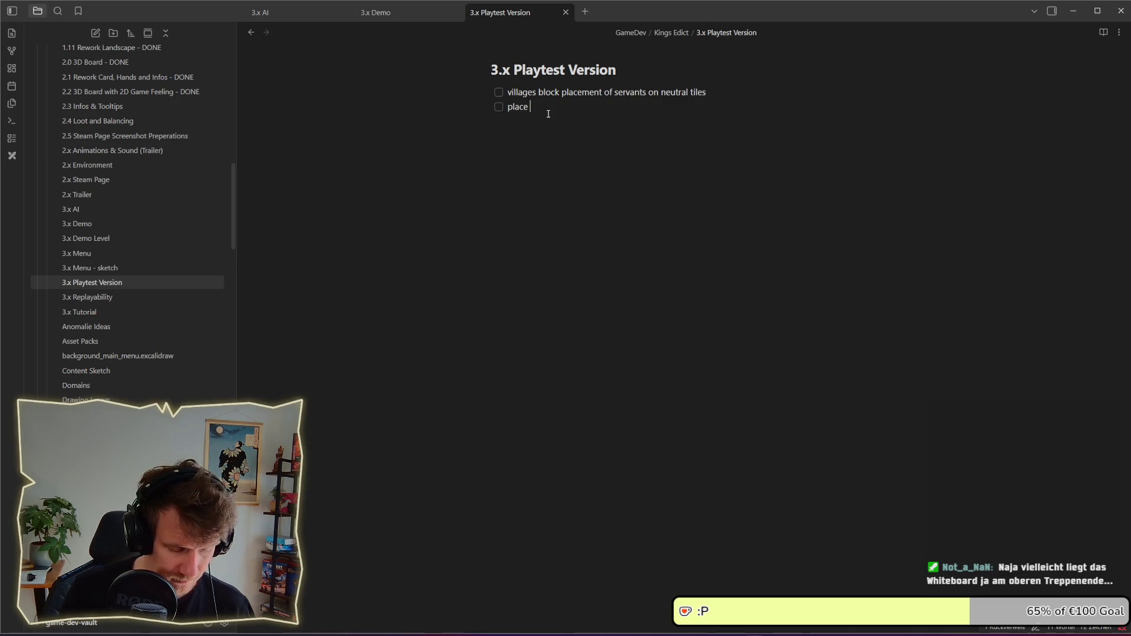
{"action": "type", "text": " ite"}
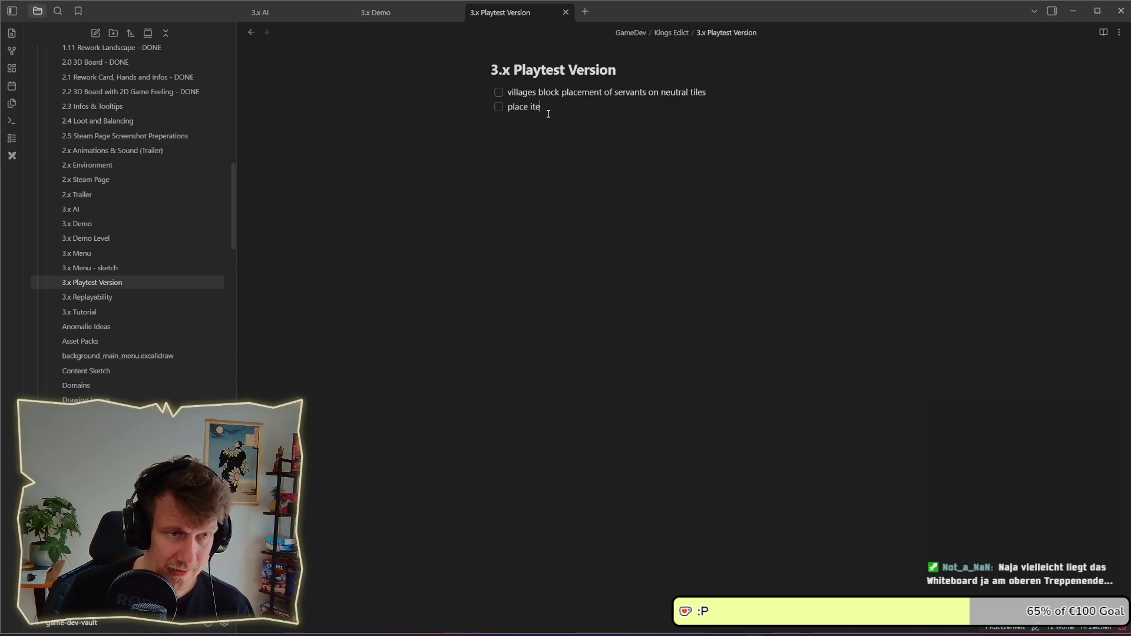
{"action": "type", "text": "m on un"}
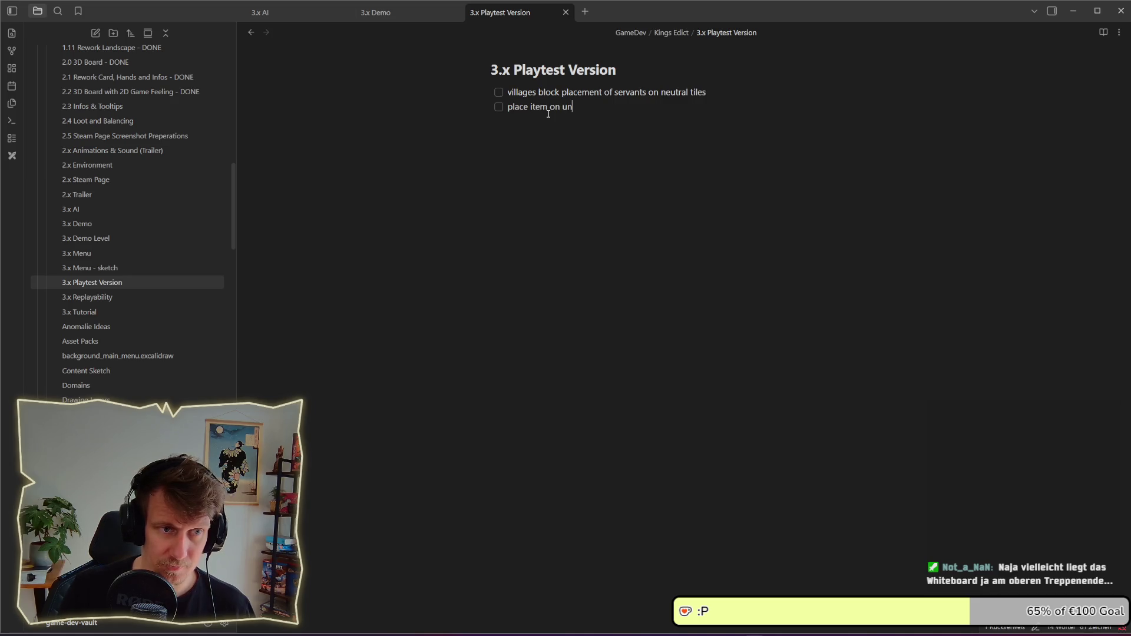
{"action": "type", "text": "it &"}
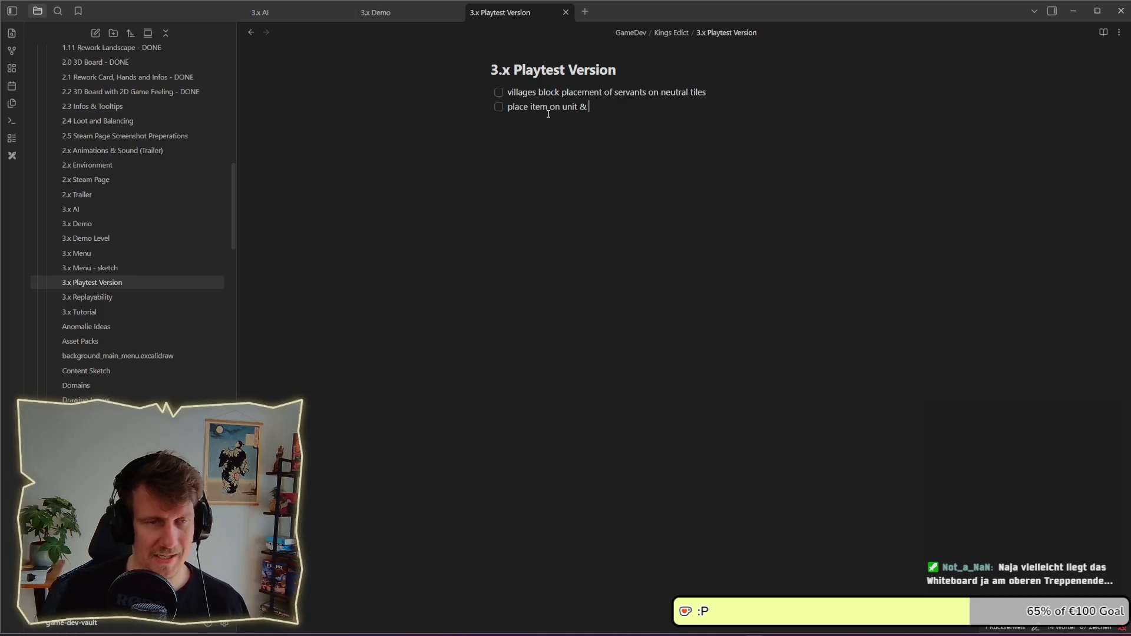
{"action": "type", "text": "bu"}
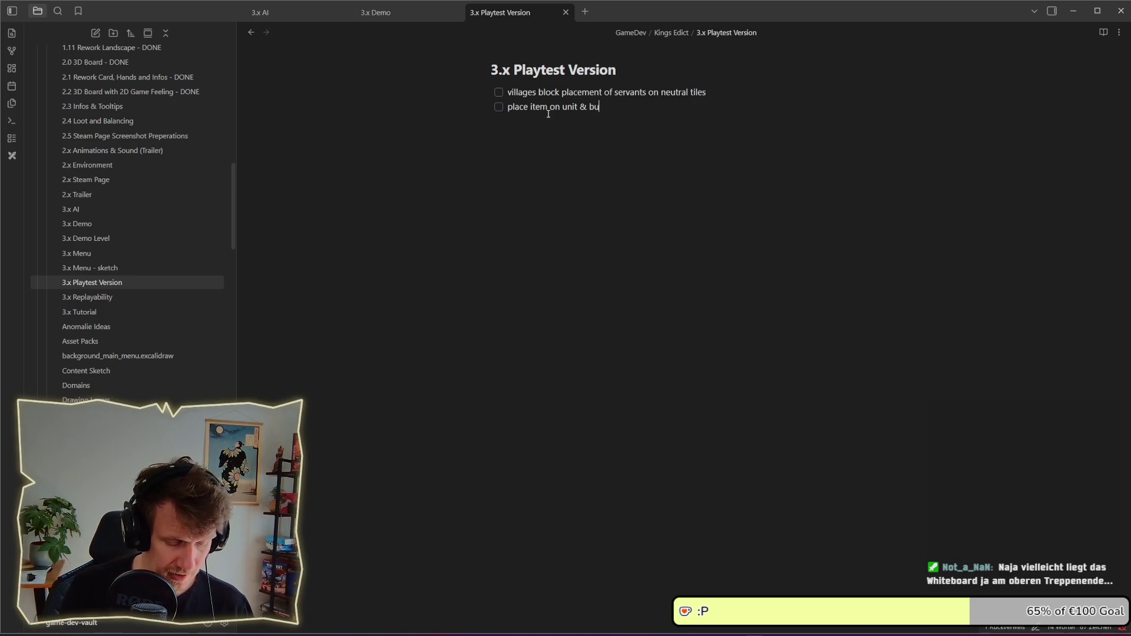
{"action": "type", "text": "ilding -> sel"}
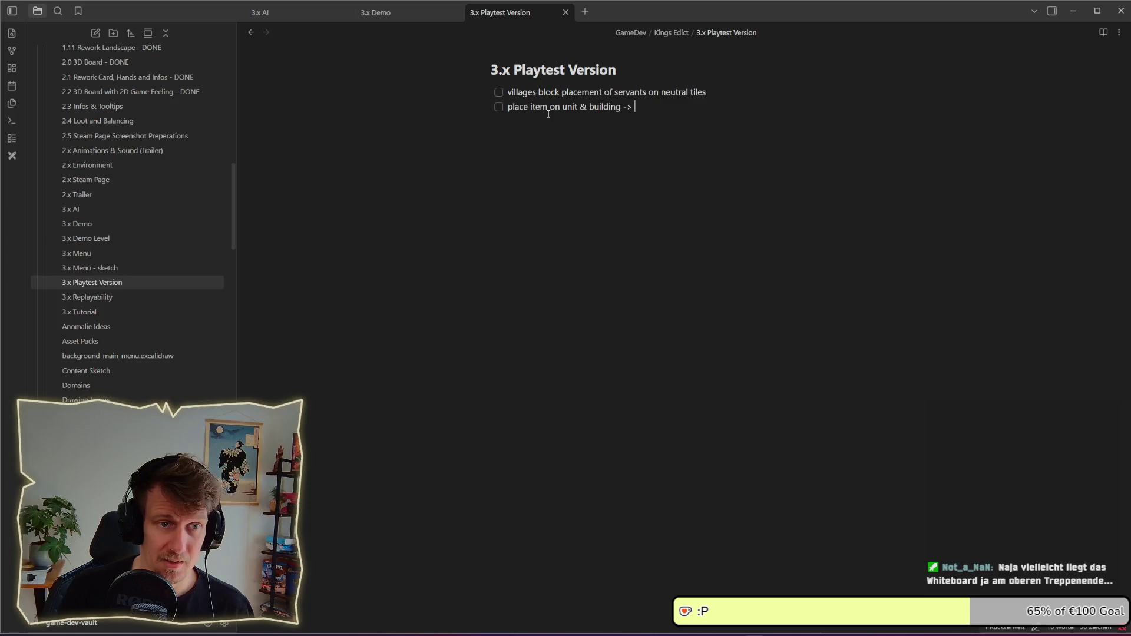
{"action": "type", "text": "ce"}
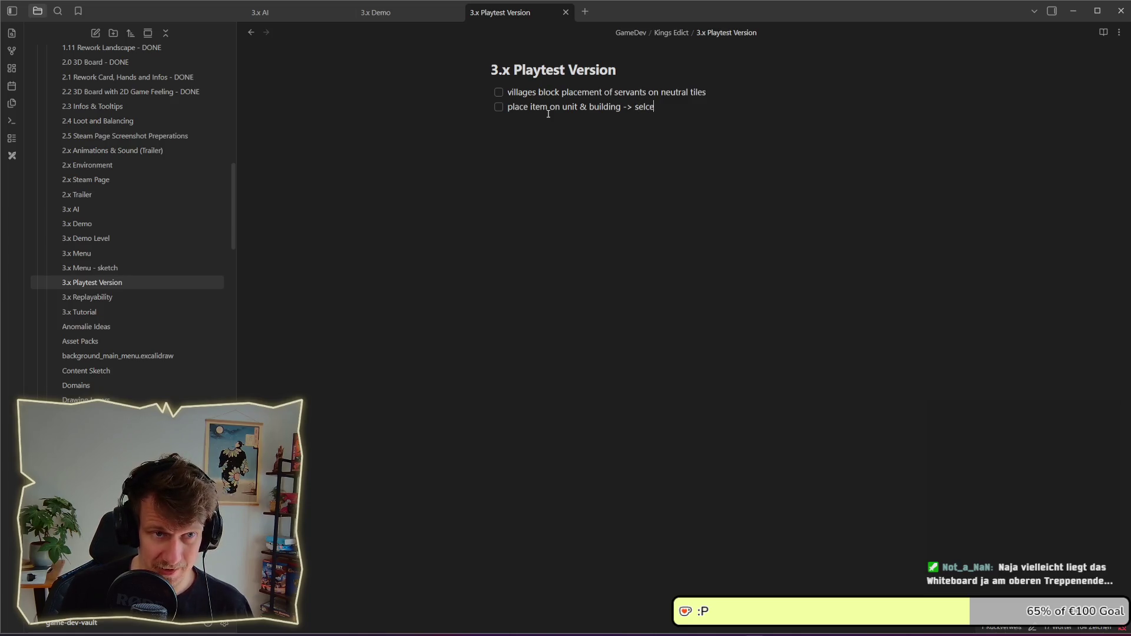
{"action": "type", "text": "ction"}
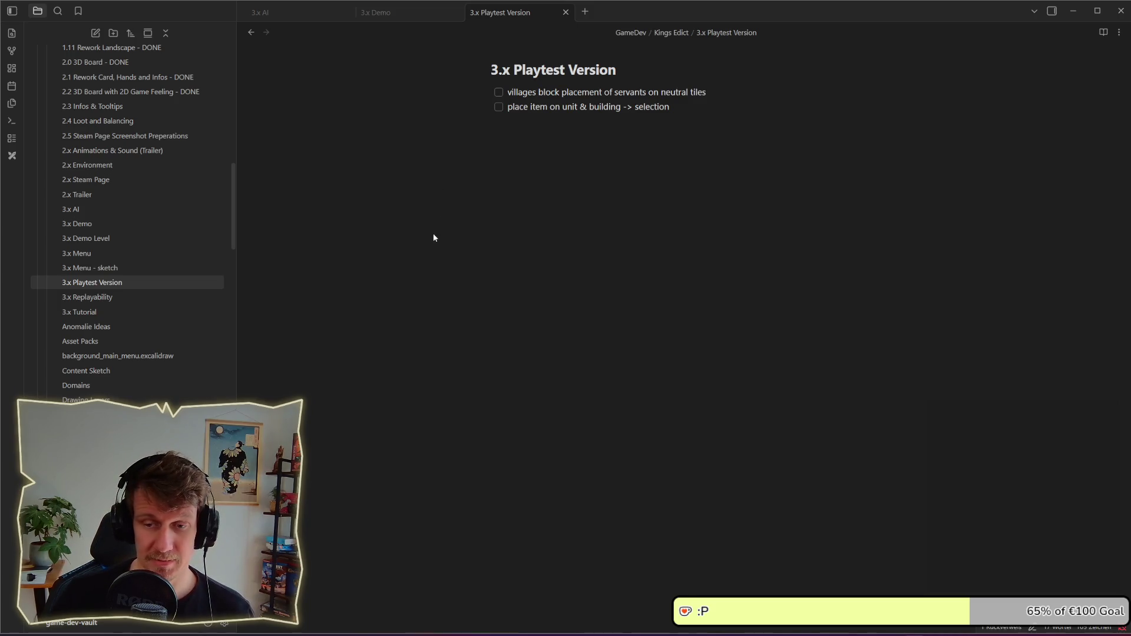
{"action": "left_click", "coordinate": [680, 108]}
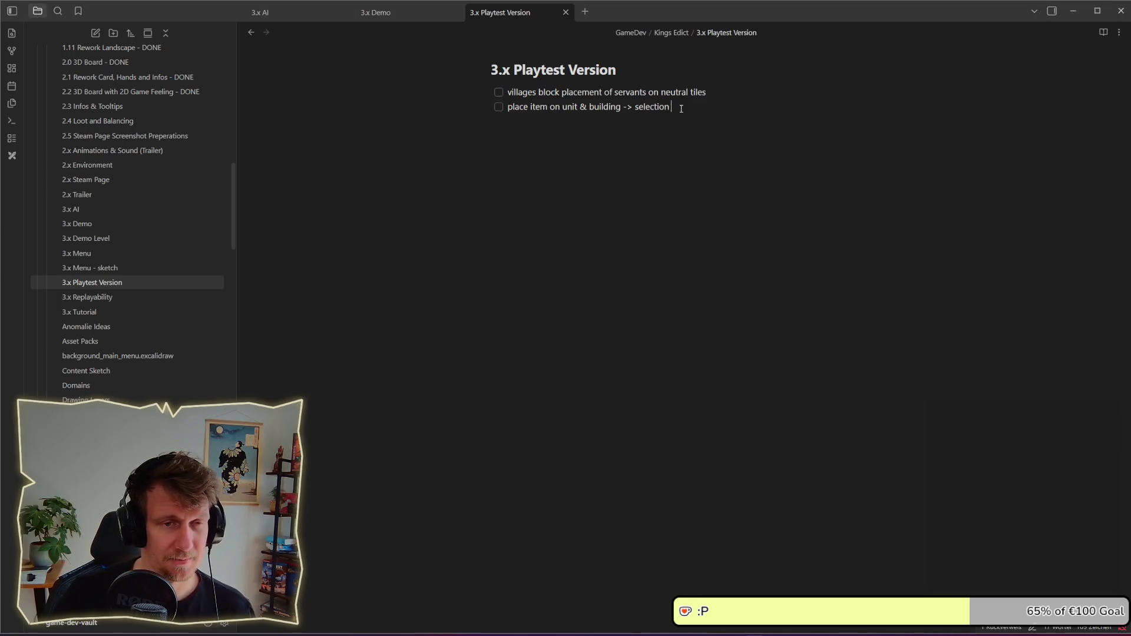
{"action": "key", "text": "Return"}
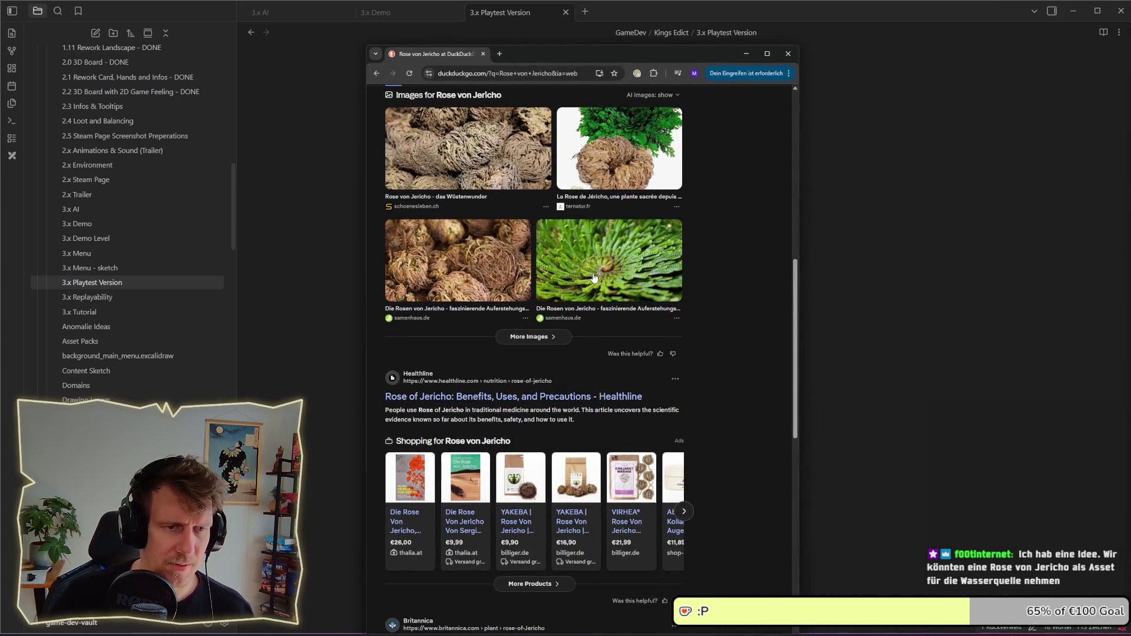
- Browse the Rose von Jericho image results, then close the browser
{"action": "left_click", "coordinate": [592, 272]}
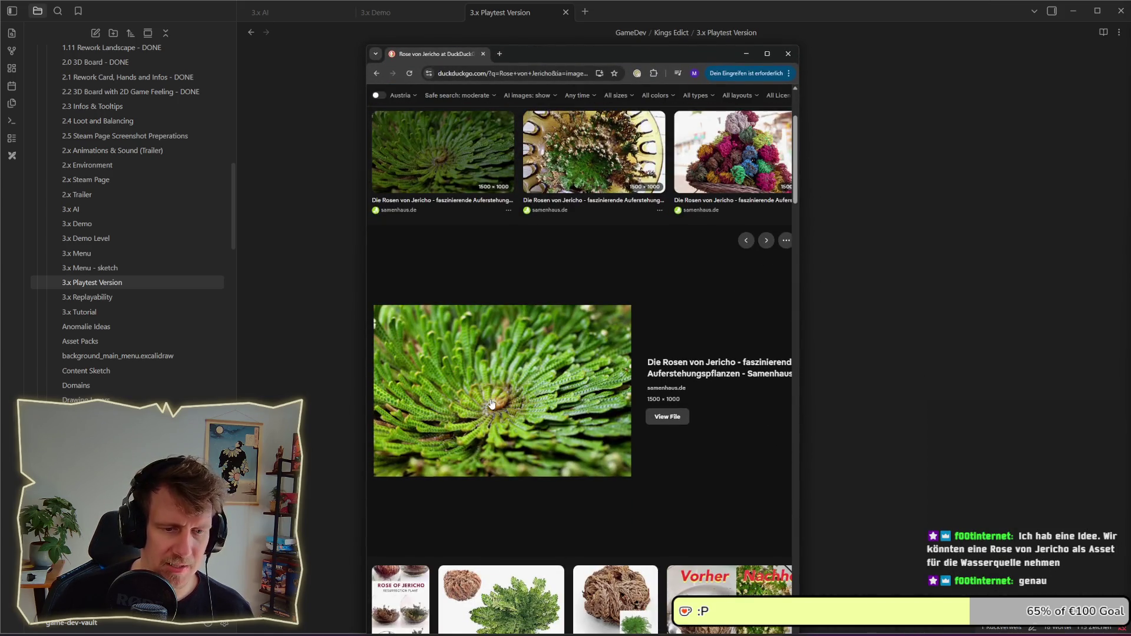
{"action": "scroll", "coordinate": [492, 403], "scroll_direction": "down", "scroll_amount": 1}
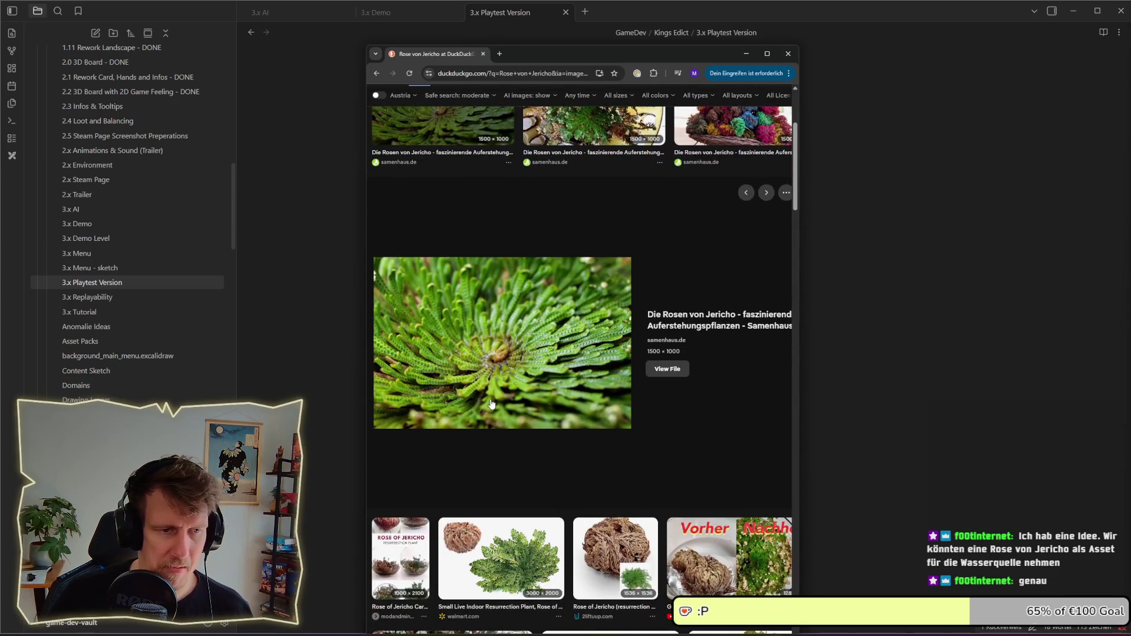
{"action": "scroll", "coordinate": [492, 404], "scroll_direction": "down", "scroll_amount": 3}
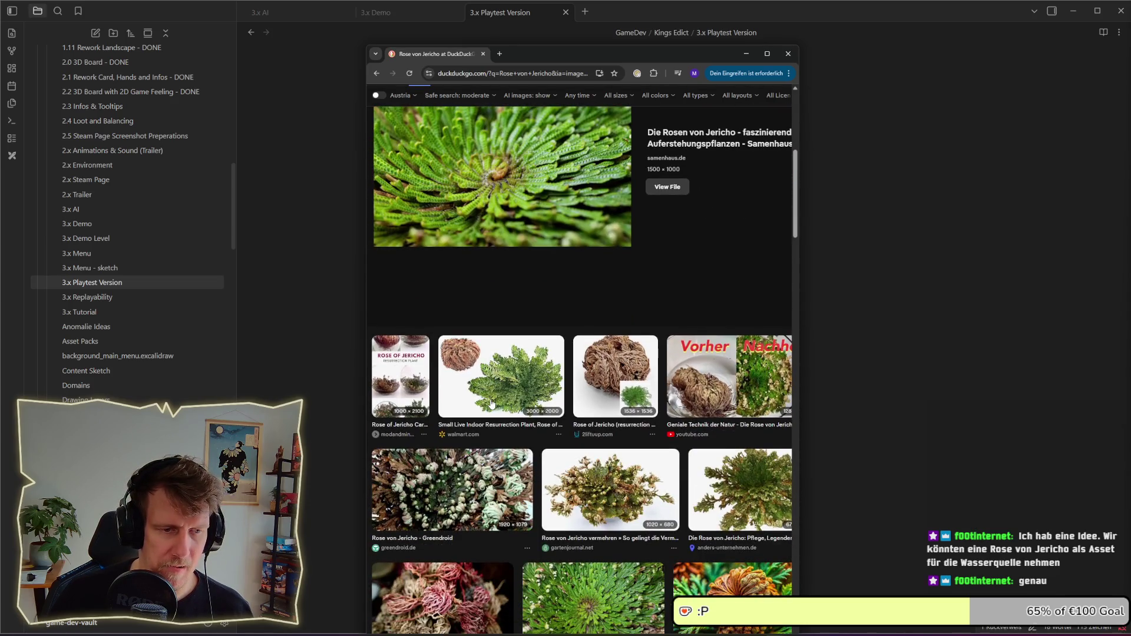
{"action": "scroll", "coordinate": [491, 403], "scroll_direction": "down", "scroll_amount": 4}
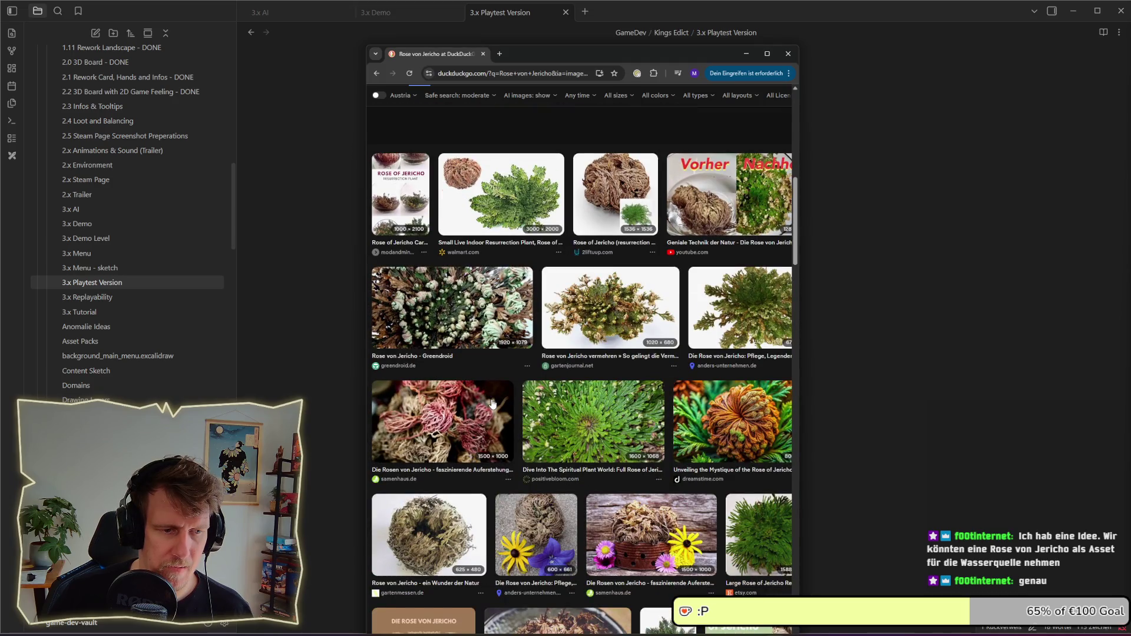
{"action": "scroll", "coordinate": [492, 403], "scroll_direction": "down", "scroll_amount": 5}
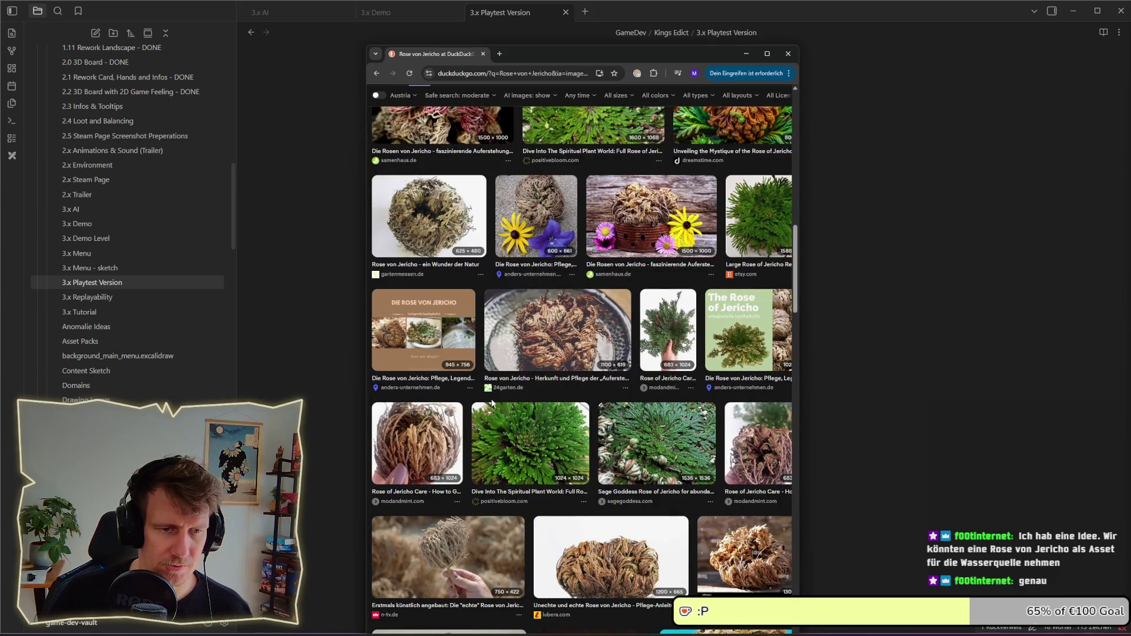
{"action": "scroll", "coordinate": [492, 403], "scroll_direction": "down", "scroll_amount": 3}
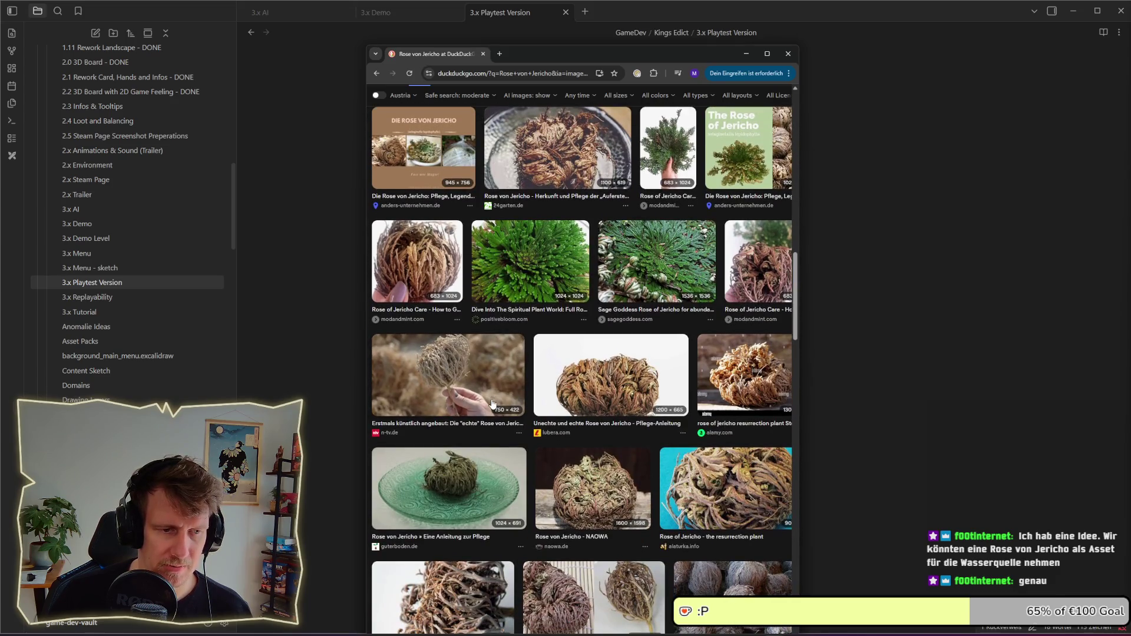
{"action": "scroll", "coordinate": [493, 403], "scroll_direction": "down", "scroll_amount": 6}
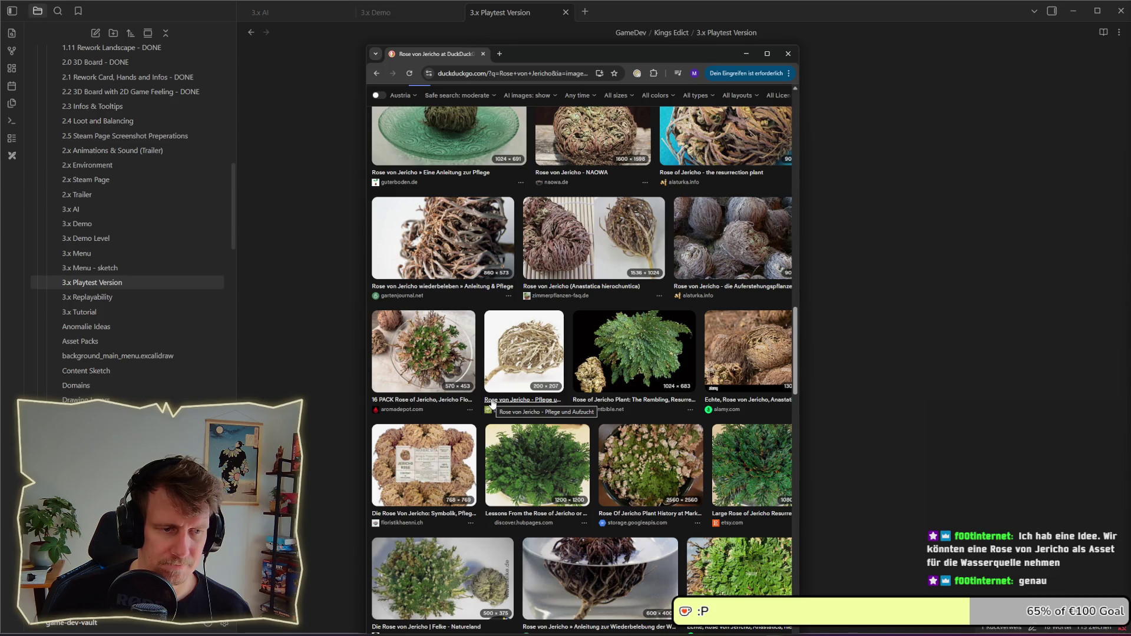
{"action": "scroll", "coordinate": [493, 404], "scroll_direction": "down", "scroll_amount": 10}
{"action": "scroll", "coordinate": [492, 403], "scroll_direction": "down", "scroll_amount": 4}
{"action": "scroll", "coordinate": [492, 404], "scroll_direction": "up", "scroll_amount": 5}
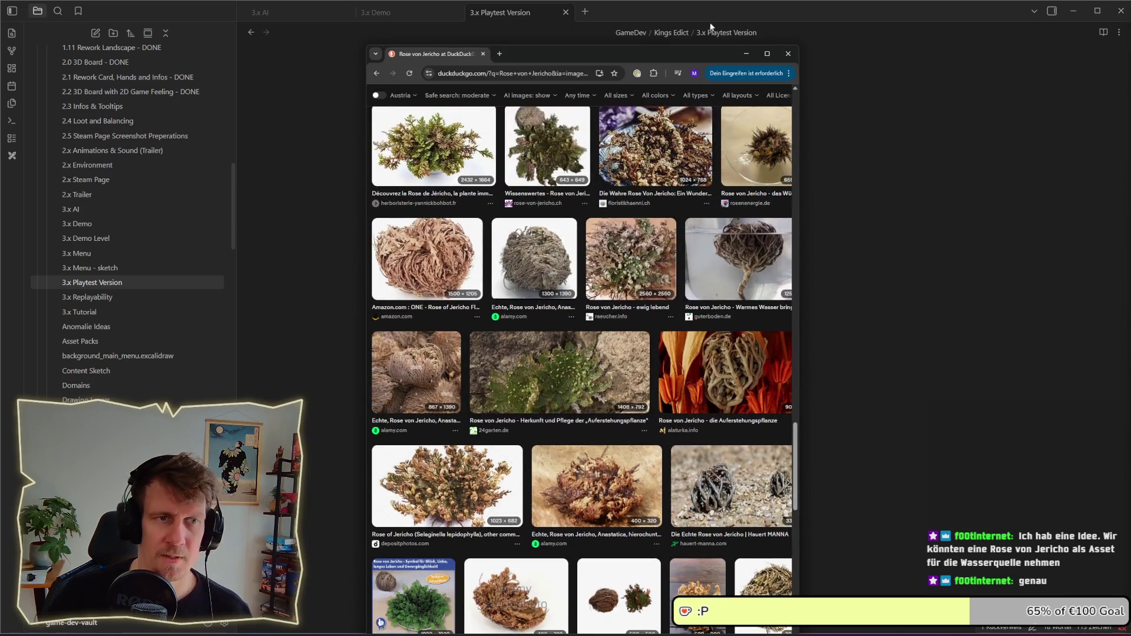
{"action": "left_click", "coordinate": [482, 53]}
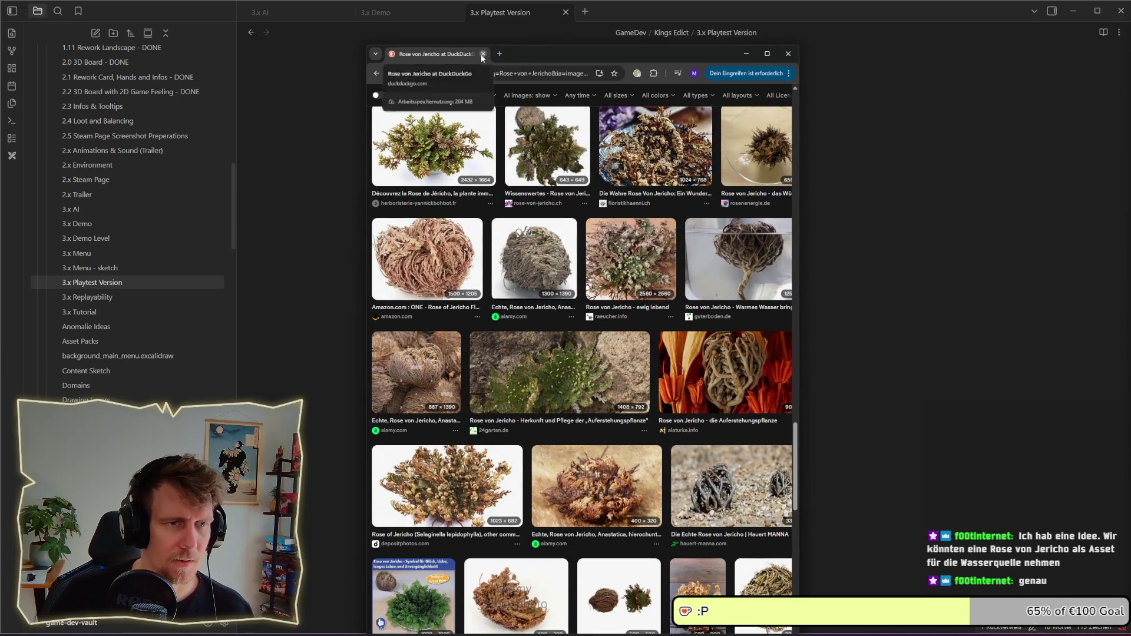
- Enter 'game crash on leaving game' as the third task and start a fresh checkbox
{"action": "left_click", "coordinate": [565, 151]}
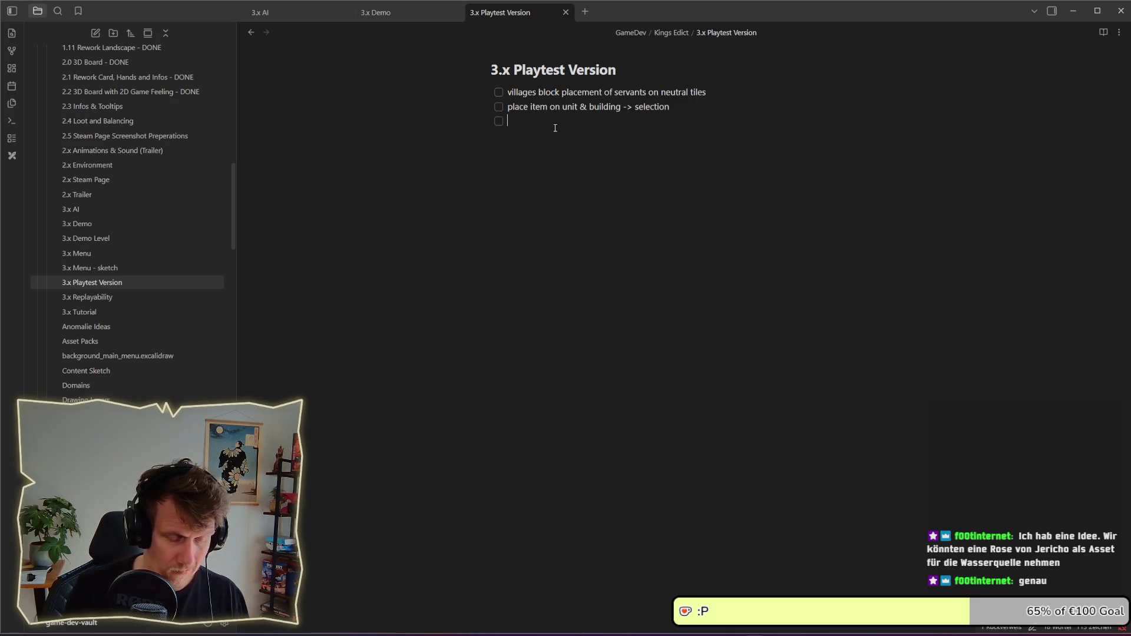
{"action": "type", "text": "c"}
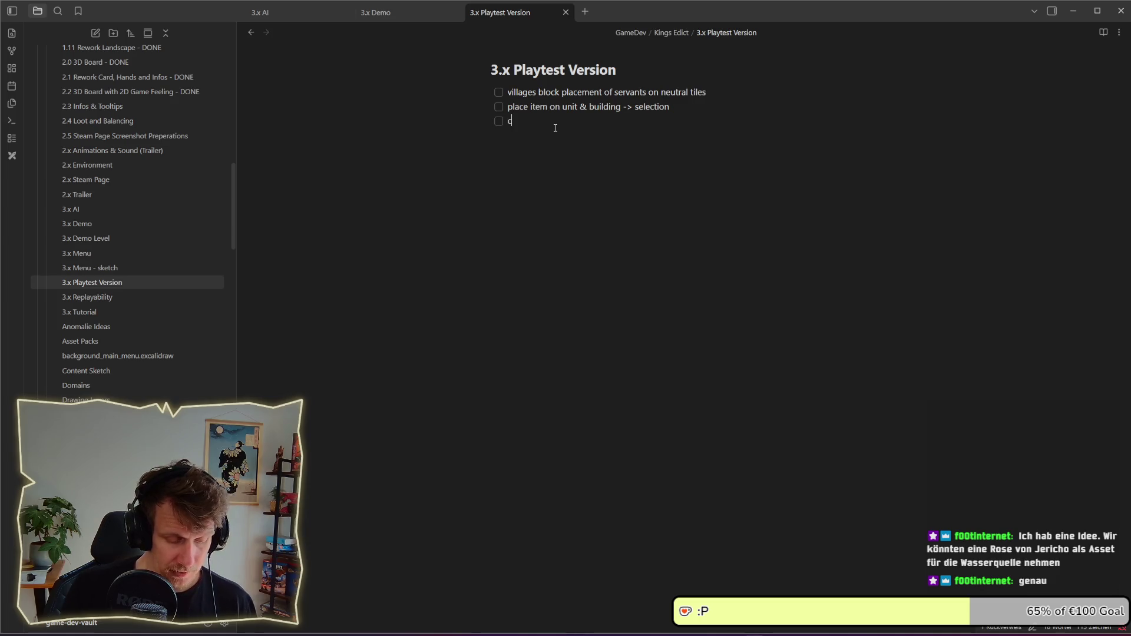
{"action": "key", "text": "BackSpace"}
{"action": "type", "text": "g"}
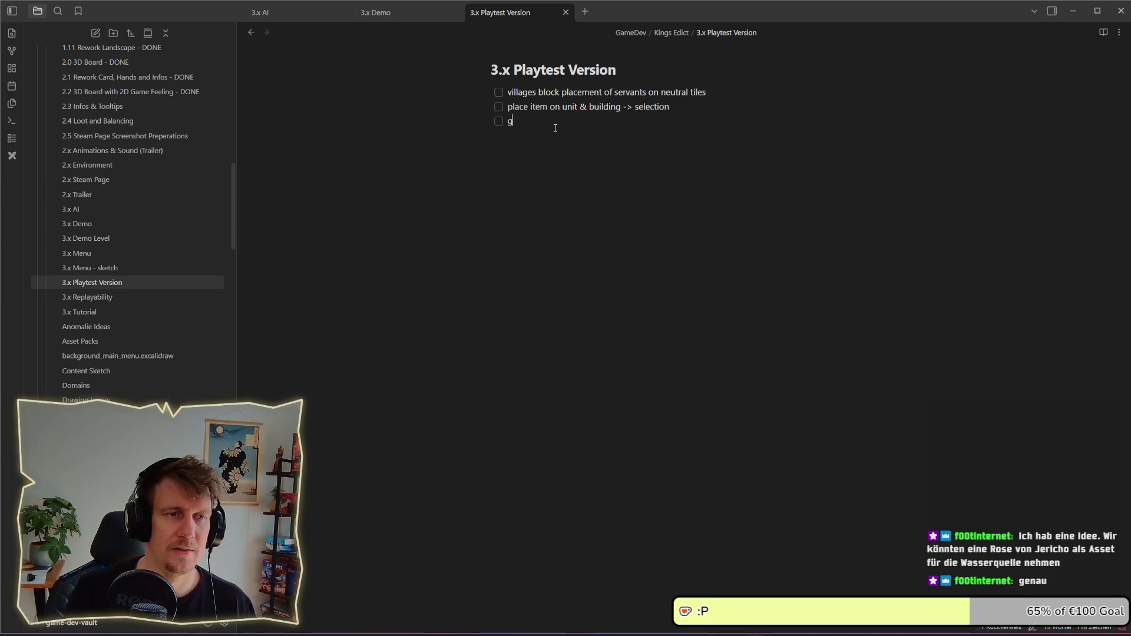
{"action": "type", "text": "ame crash "}
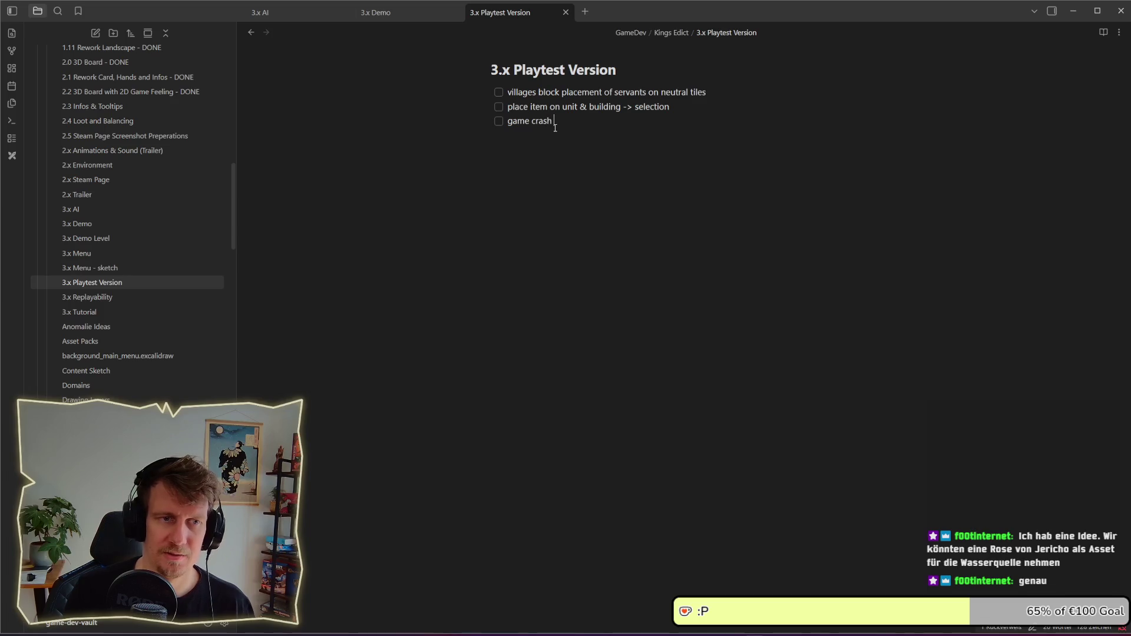
{"action": "type", "text": "on leaving game"}
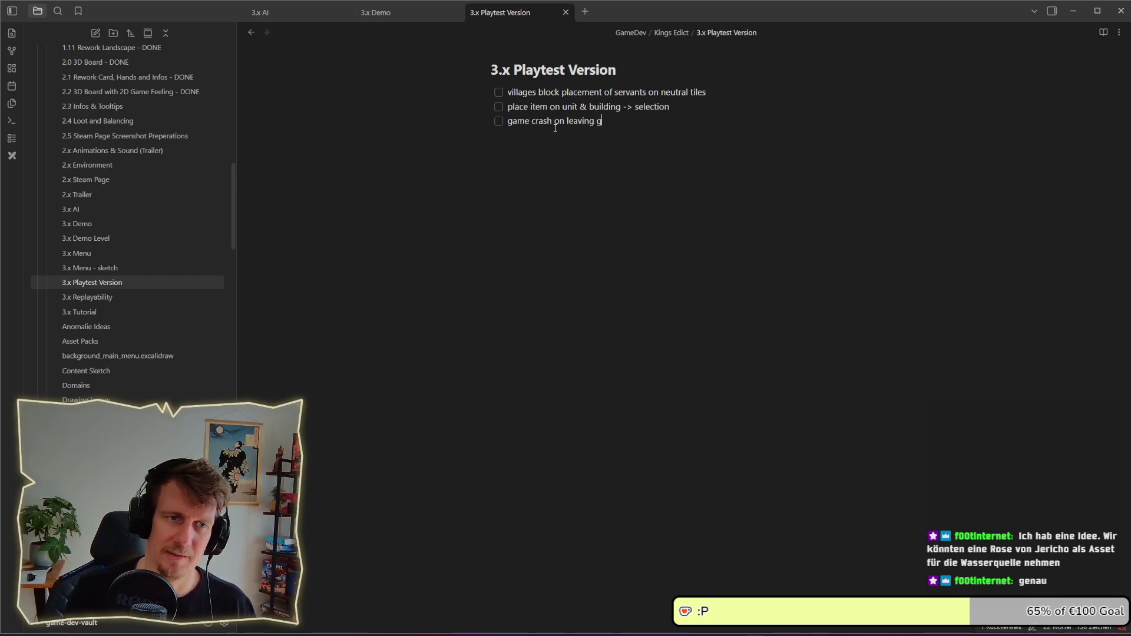
{"action": "key", "text": "Return"}
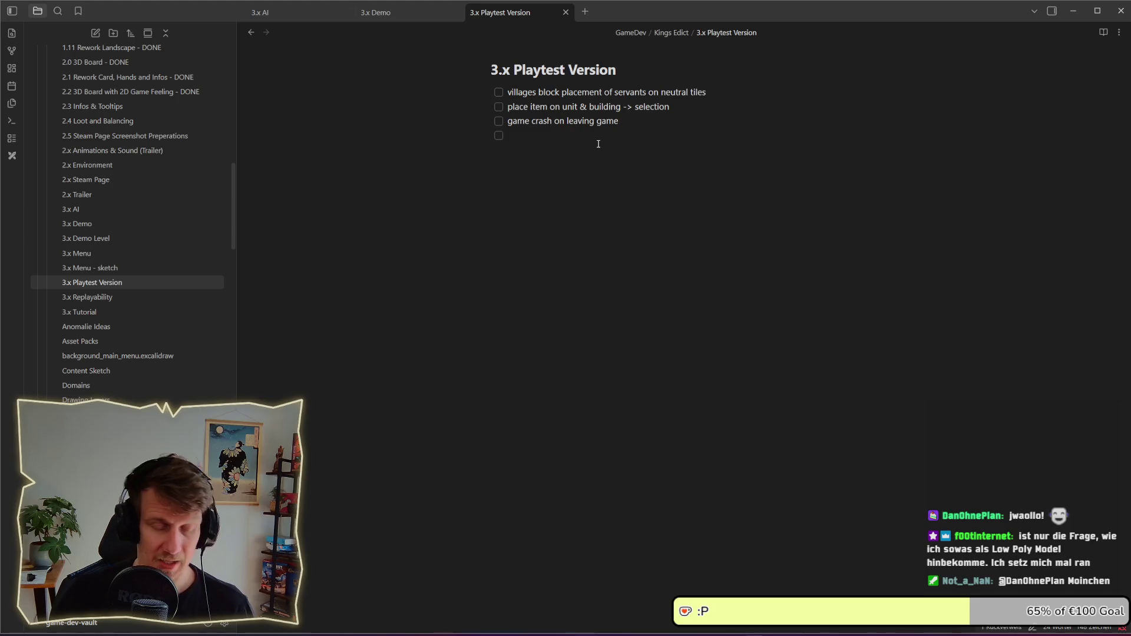
- Type 'disable scrolling on intro' as the fourth task
{"action": "type", "text": "Intro"}
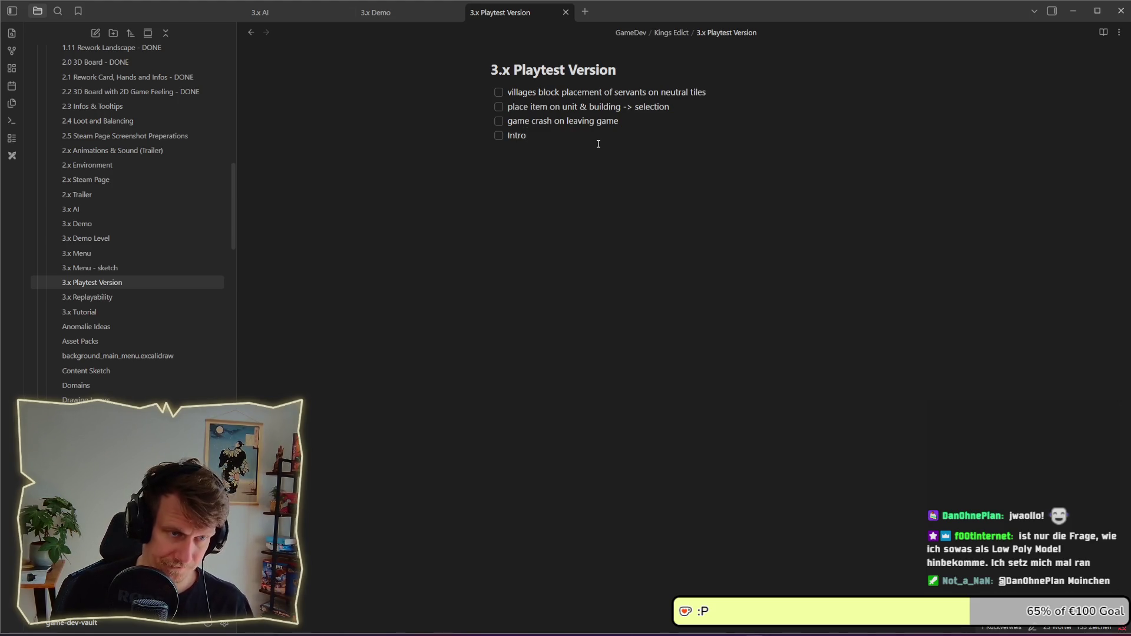
{"action": "type", "text": " scorll"}
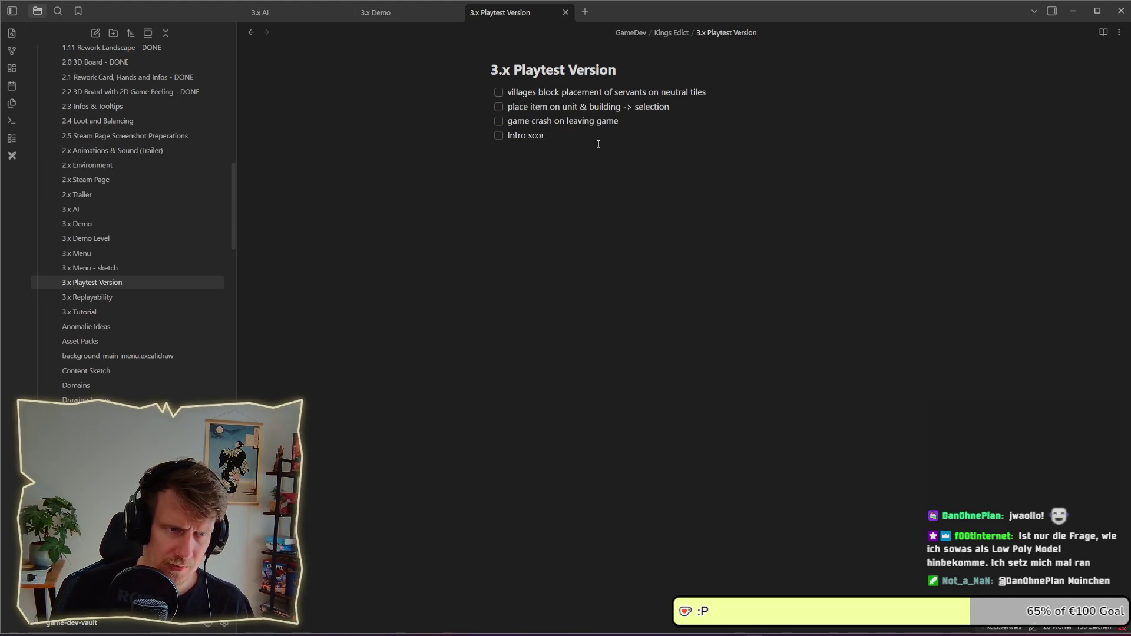
{"action": "key", "text": "BackSpace"}
{"action": "key", "text": "BackSpace"}
{"action": "key", "text": "BackSpace"}
{"action": "type", "text": "rolling b"}
{"action": "key", "text": "ctrl+BackSpace"}
{"action": "key", "text": "ctrl+BackSpace"}
{"action": "key", "text": "ctrl+BackSpace"}
{"action": "key", "text": "BackSpace"}
{"action": "key", "text": "BackSpace"}
{"action": "key", "text": "BackSpace"}
{"action": "type", "text": "disable"}
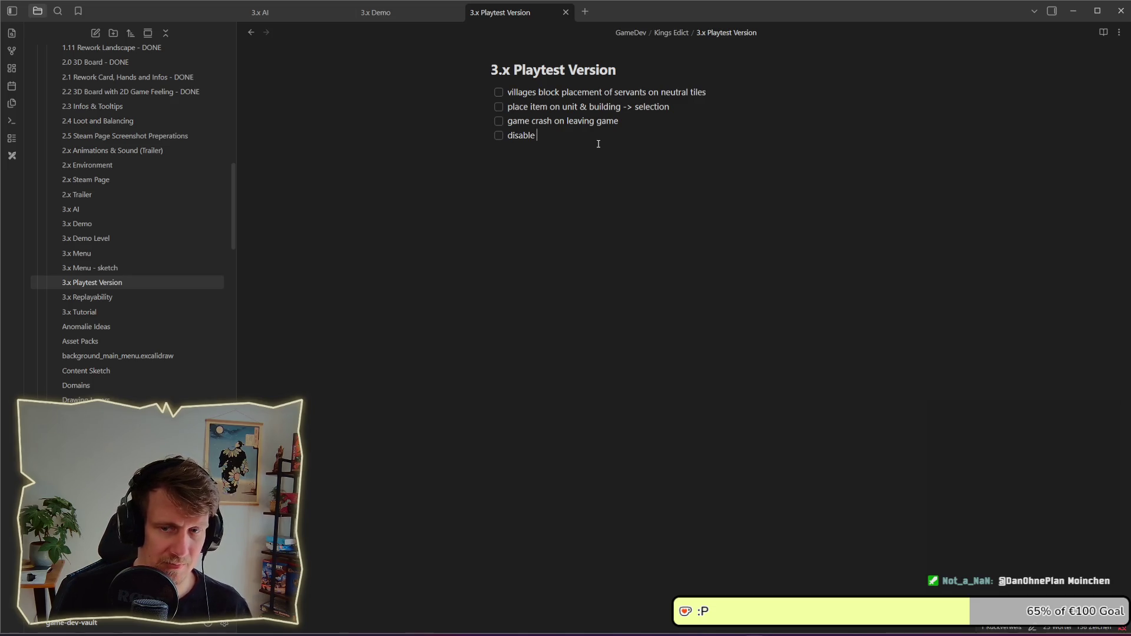
{"action": "type", "text": "i"}
{"action": "type", "text": "nde"}
{"action": "key", "text": "ctrl+BackSpace"}
{"action": "type", "text": "i"}
{"action": "key", "text": "BackSpace"}
{"action": "type", "text": "scrolling on intro"}
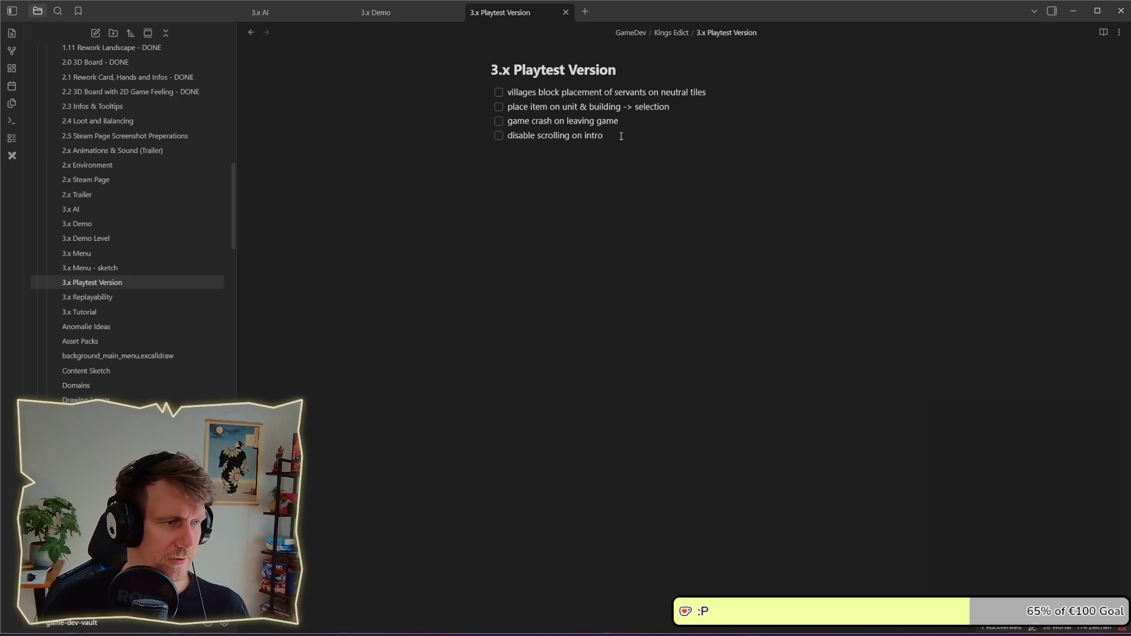
- Restore the accidentally checked and split fourth task to an unchecked '- [ ]' item
{"action": "left_click", "coordinate": [560, 92]}
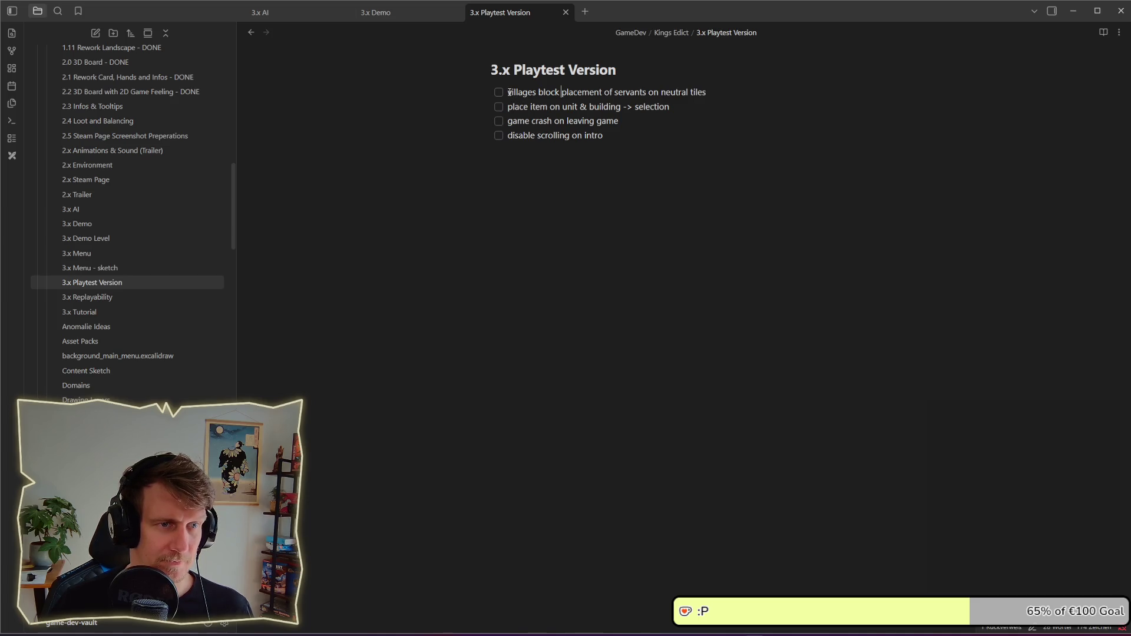
{"action": "left_click_drag", "start_coordinate": [508, 93], "coordinate": [705, 93]}
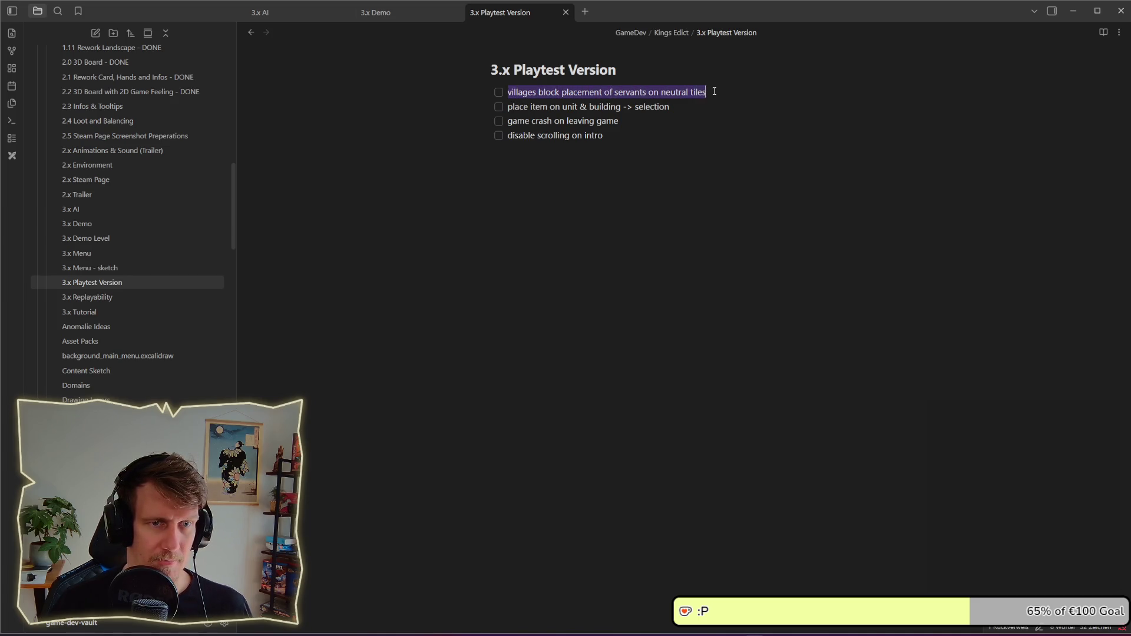
{"action": "left_click", "coordinate": [697, 107]}
{"action": "left_click_drag", "start_coordinate": [603, 136], "coordinate": [500, 139]}
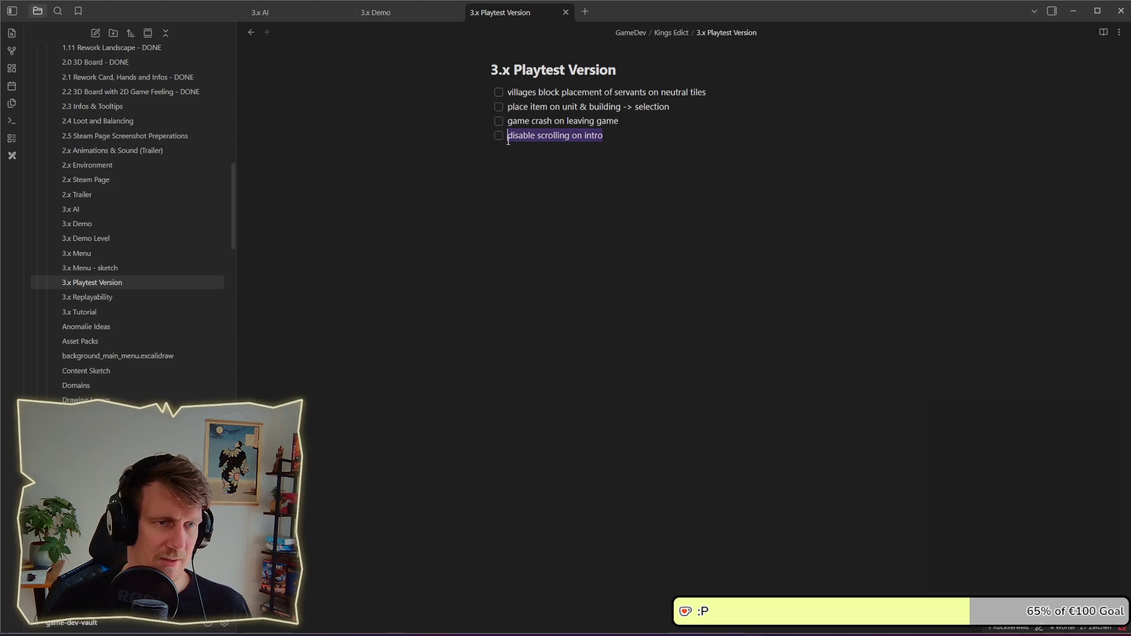
{"action": "left_click", "coordinate": [518, 155]}
{"action": "left_click", "coordinate": [498, 136]}
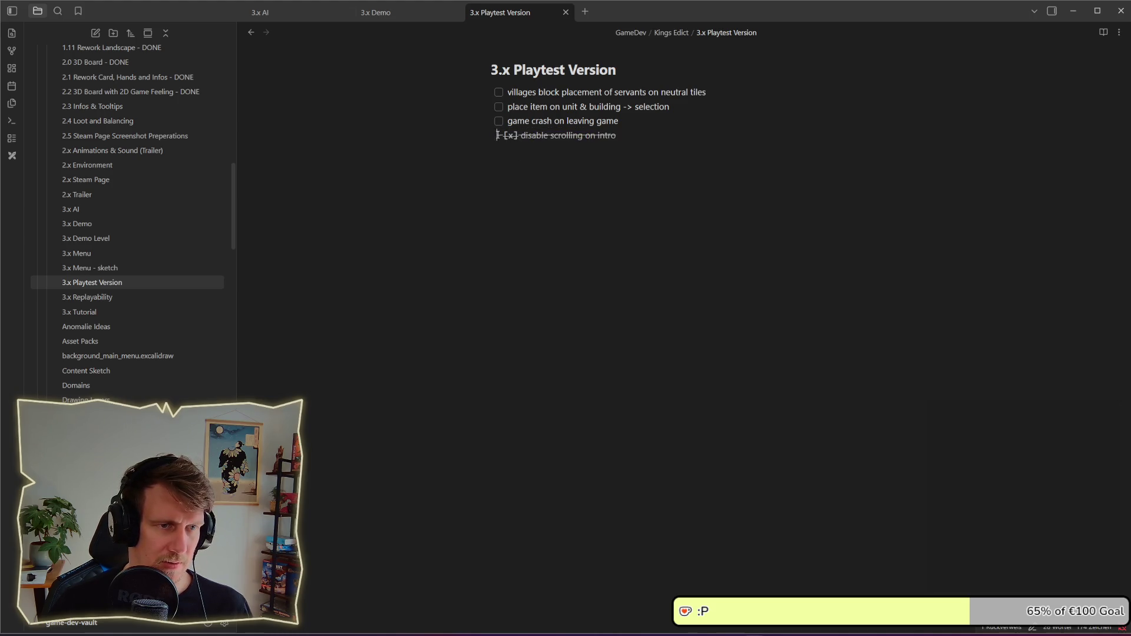
{"action": "double_click", "coordinate": [510, 136]}
{"action": "key", "text": "BackSpace"}
{"action": "key", "text": "Return"}
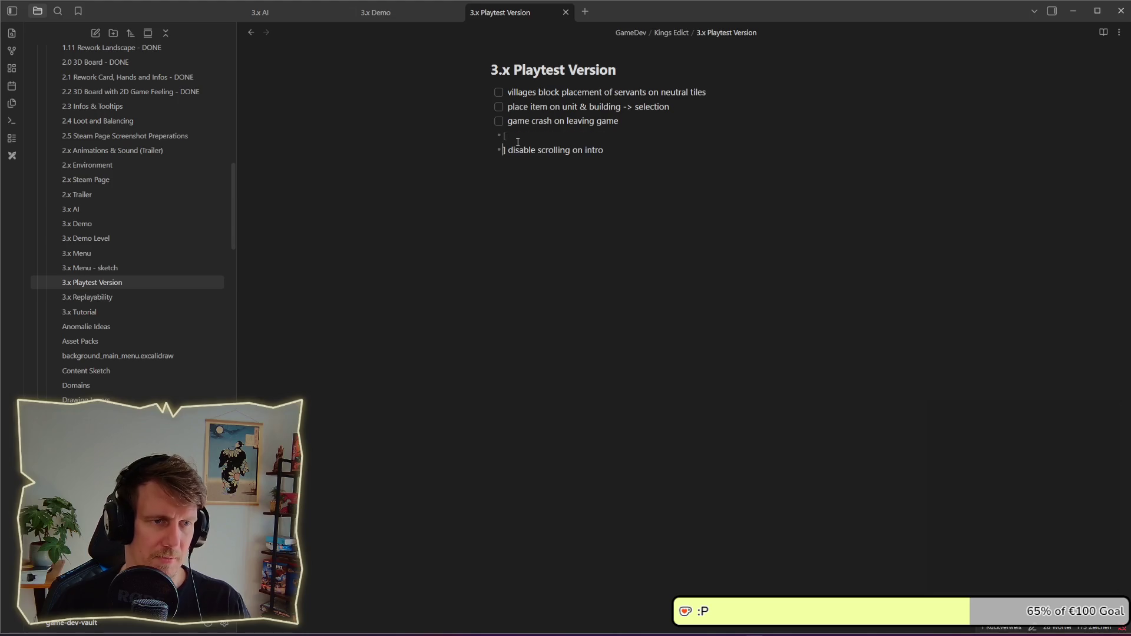
{"action": "key", "text": "BackSpace"}
{"action": "key", "text": "BackSpace"}
{"action": "key", "text": "BackSpace"}
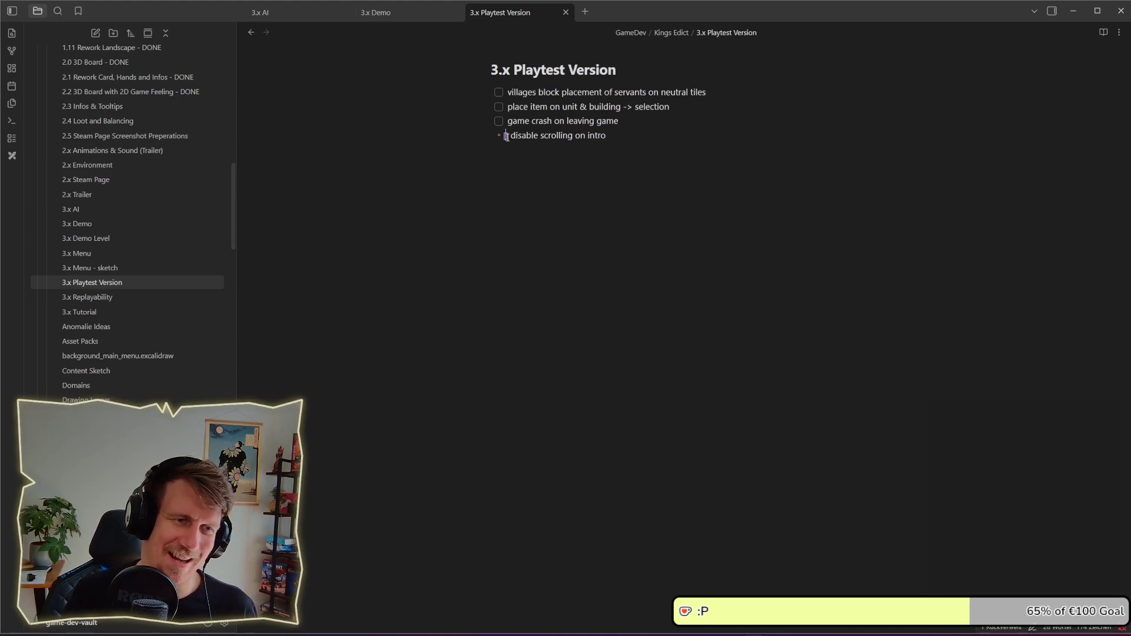
{"action": "type", "text": "["}
{"action": "left_click", "coordinate": [541, 154]}
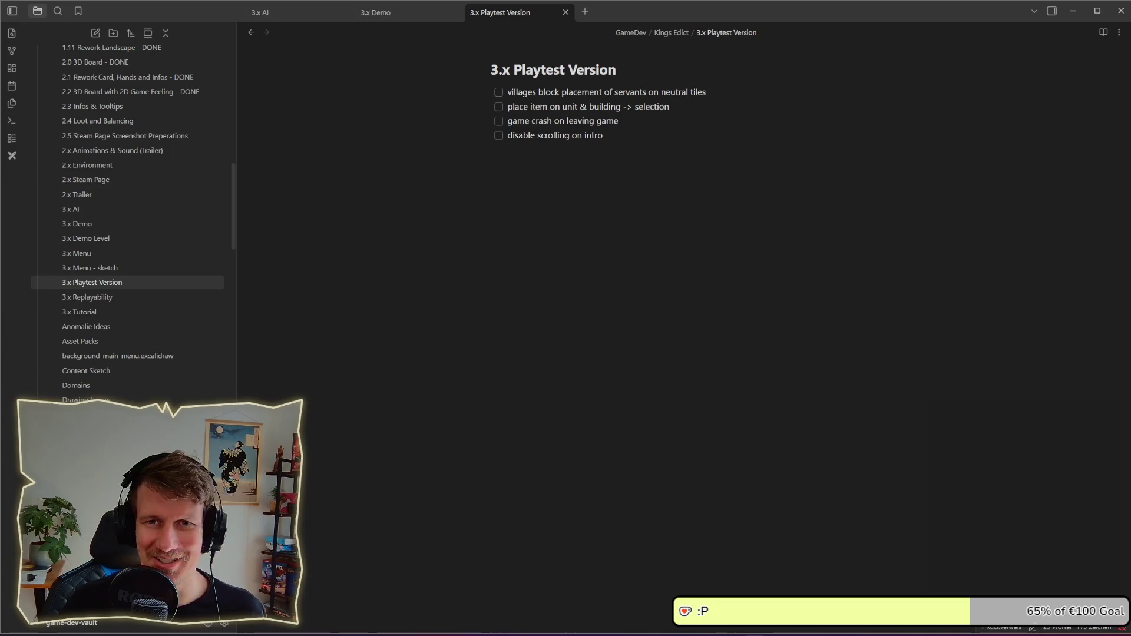
- Switch back to the Godot editor showing the anomaly_preloader scene
{"action": "key", "text": "alt+Tab"}
{"action": "key", "text": "alt+Tab"}
{"action": "key", "text": "alt+Tab"}
{"action": "key", "text": "alt+Tab"}
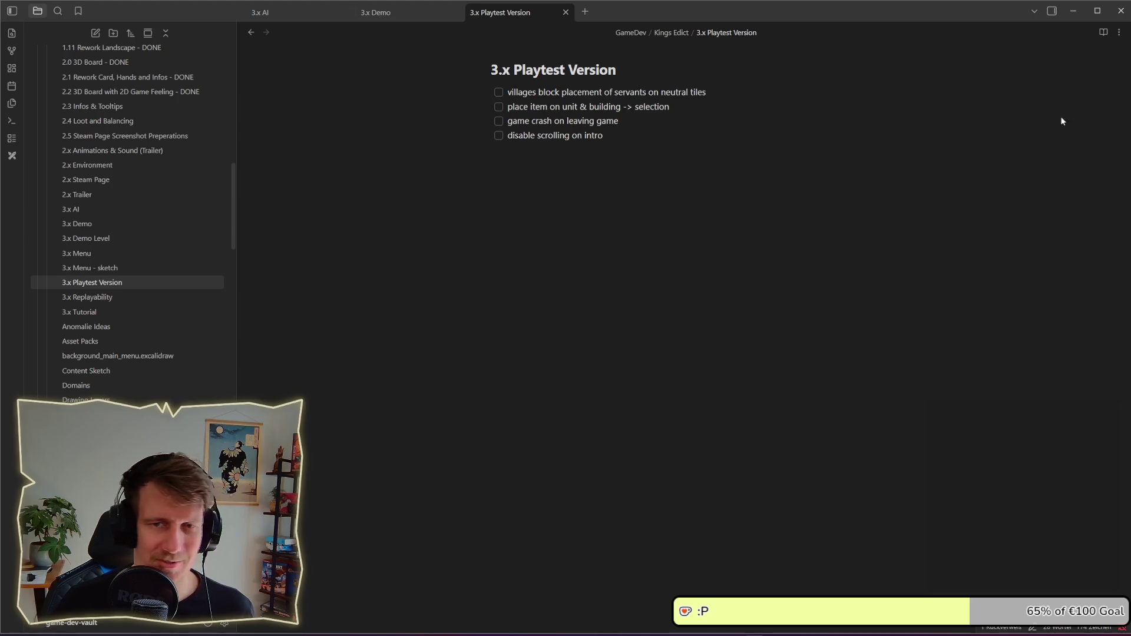
{"action": "key", "text": "alt+Tab"}
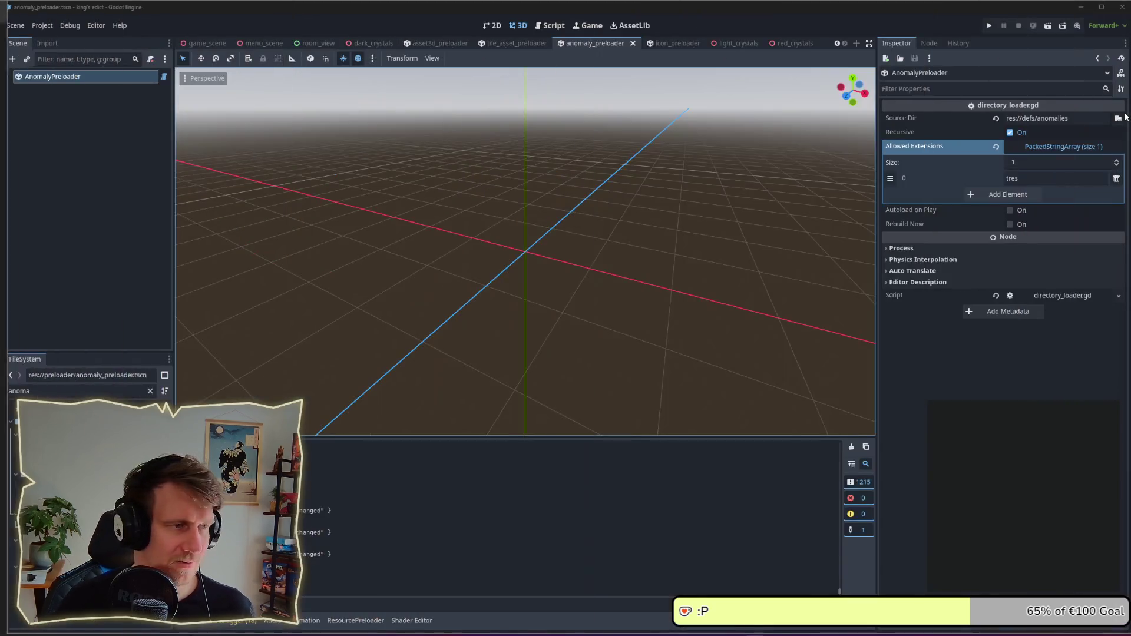
{"action": "key", "text": "alt+Tab"}
{"action": "key", "text": "alt+Tab"}
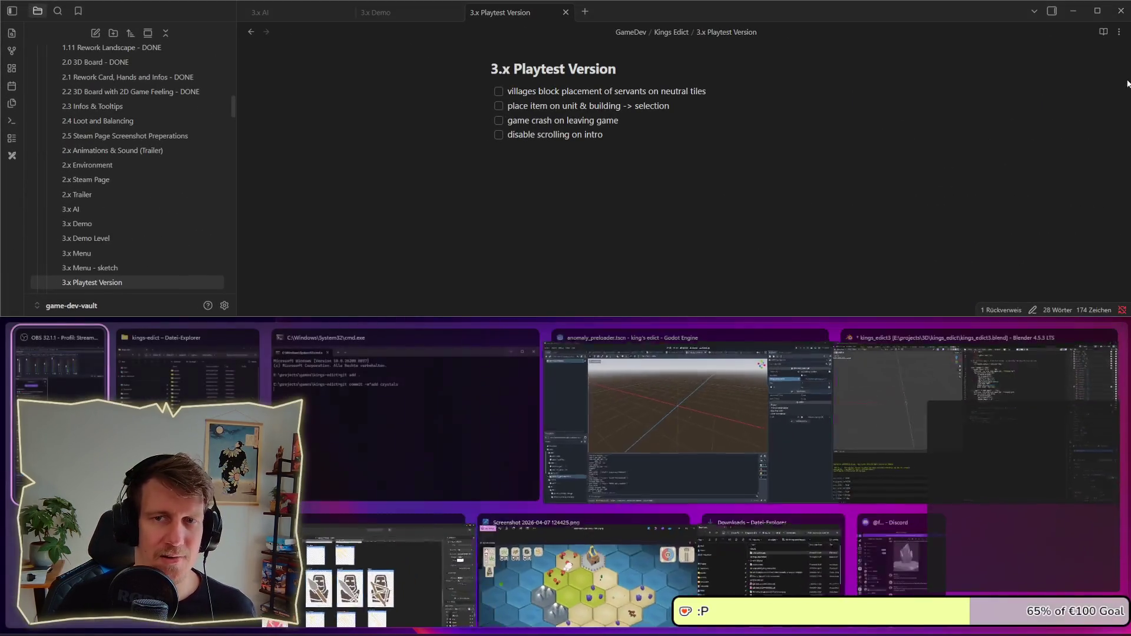
- Shrink the Obsidian window to a narrow left panel with the file list hidden
{"action": "mouse_move", "coordinate": [987, 16]}
{"action": "left_mouse_down"}
{"action": "mouse_move", "coordinate": [985, 26]}
{"action": "mouse_move", "coordinate": [165, 19]}
{"action": "left_mouse_up"}
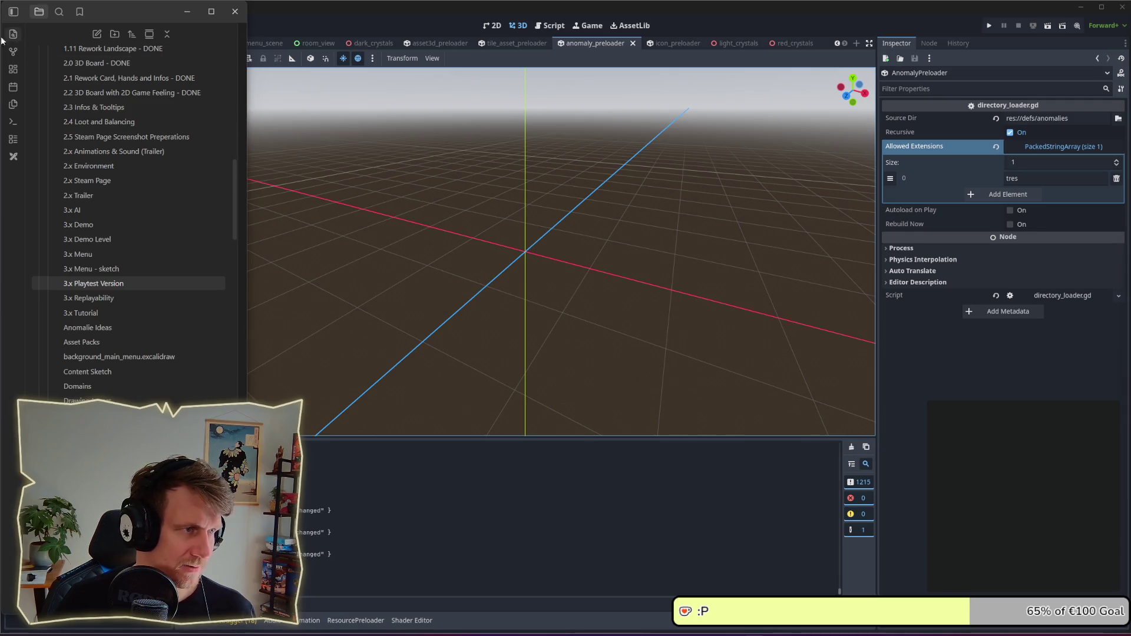
{"action": "left_click", "coordinate": [37, 17]}
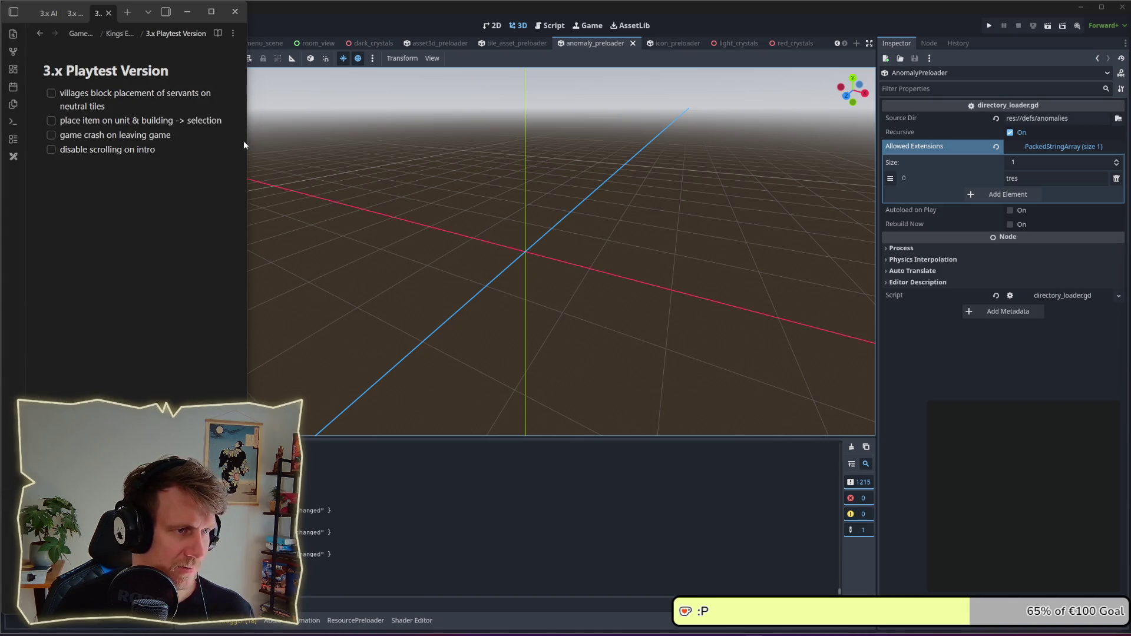
{"action": "left_click_drag", "start_coordinate": [246, 142], "coordinate": [236, 142]}
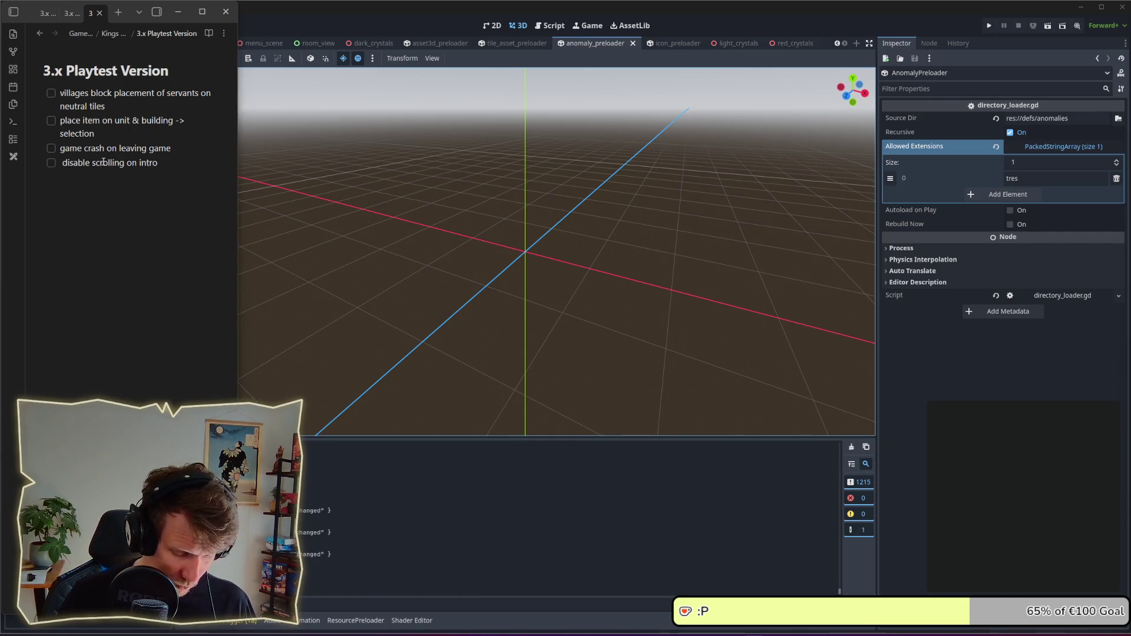
- Mark 'disable scrolling on intro' with an arrow emoji and run the project
{"action": "key", "text": "super+period"}
{"action": "key", "text": "Return"}
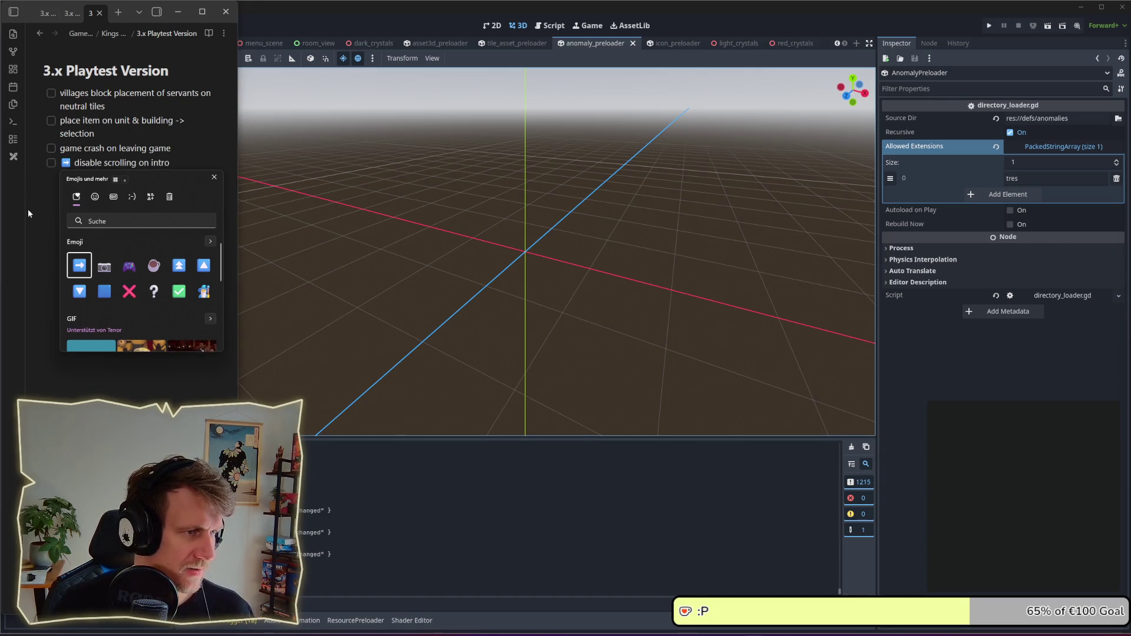
{"action": "key", "text": "Escape"}
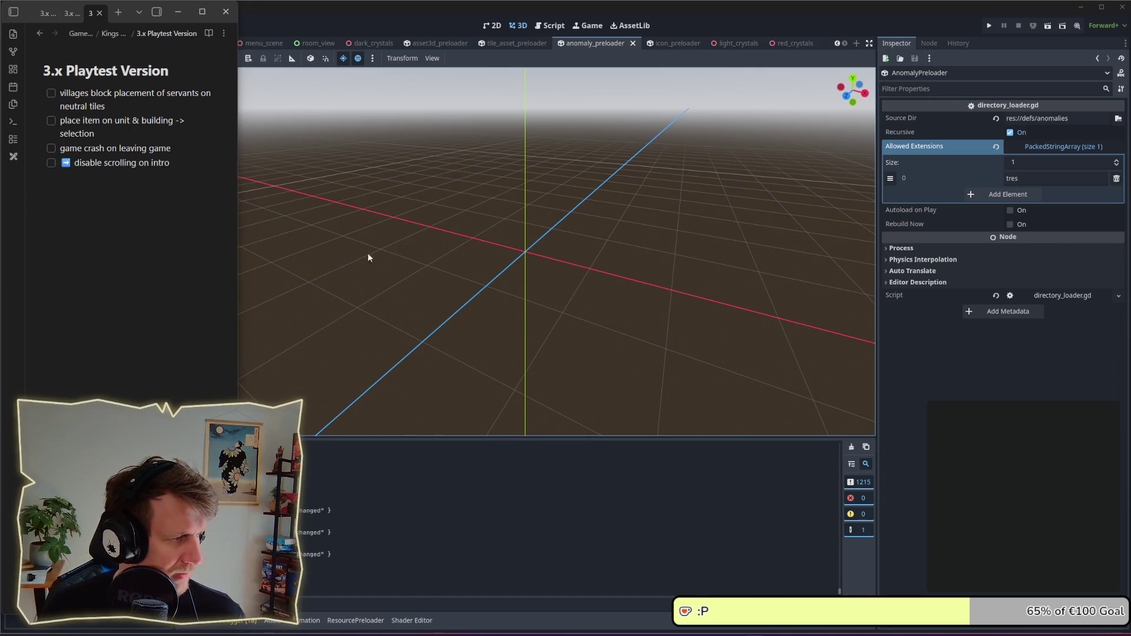
{"action": "left_click", "coordinate": [988, 26]}
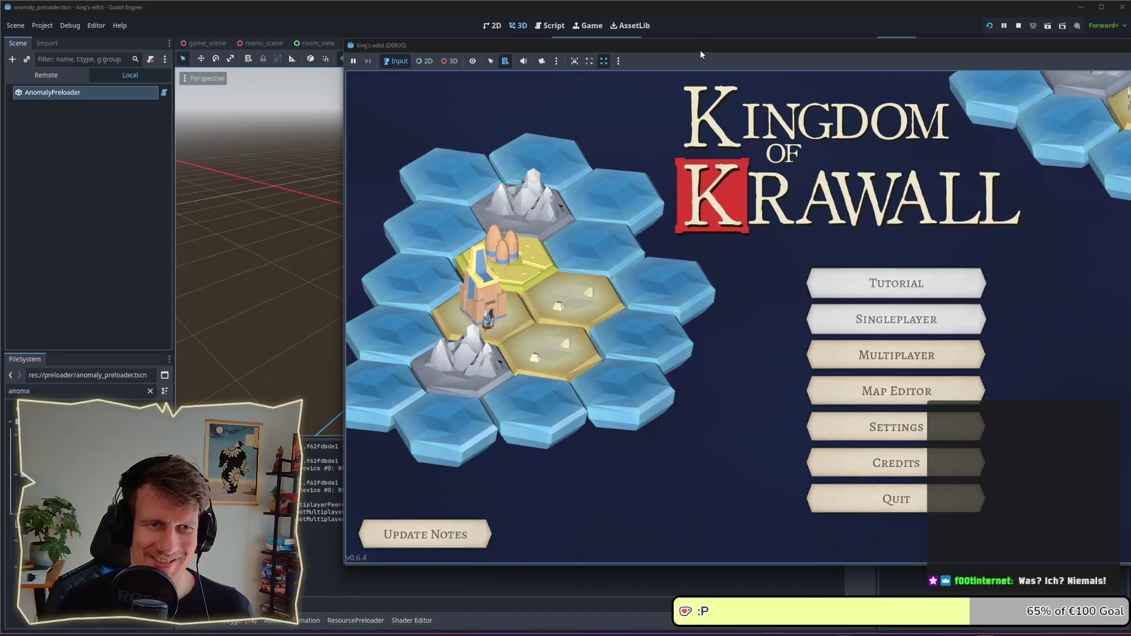
- Enlarge the game window and start a new multiplayer game on the island map
{"action": "left_click_drag", "start_coordinate": [627, 55], "coordinate": [511, 54]}
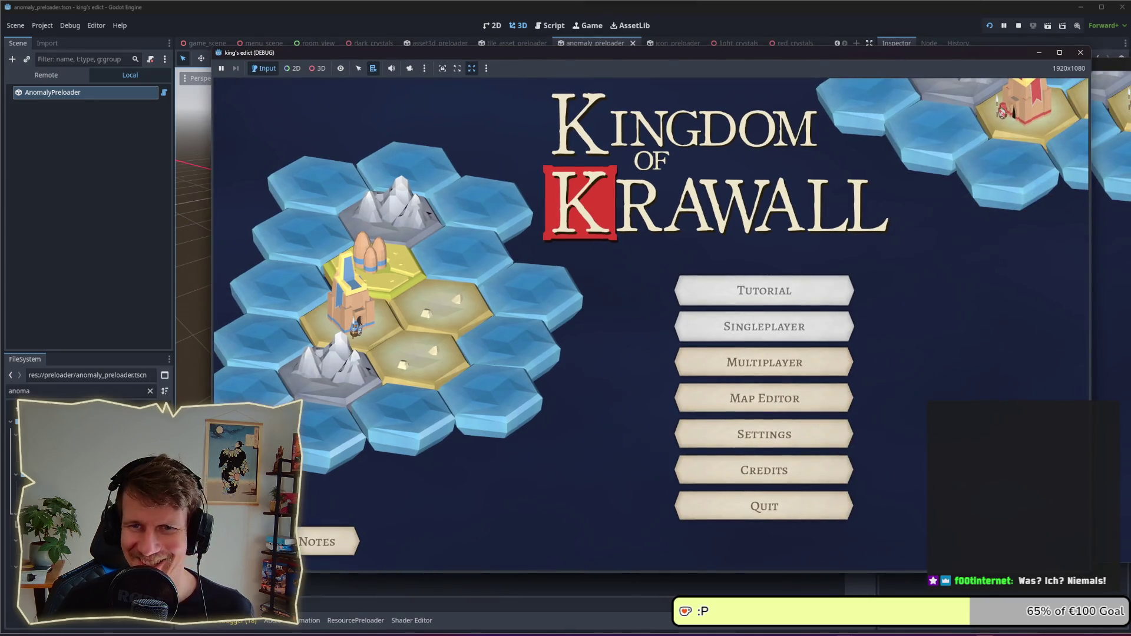
{"action": "left_click", "coordinate": [760, 362]}
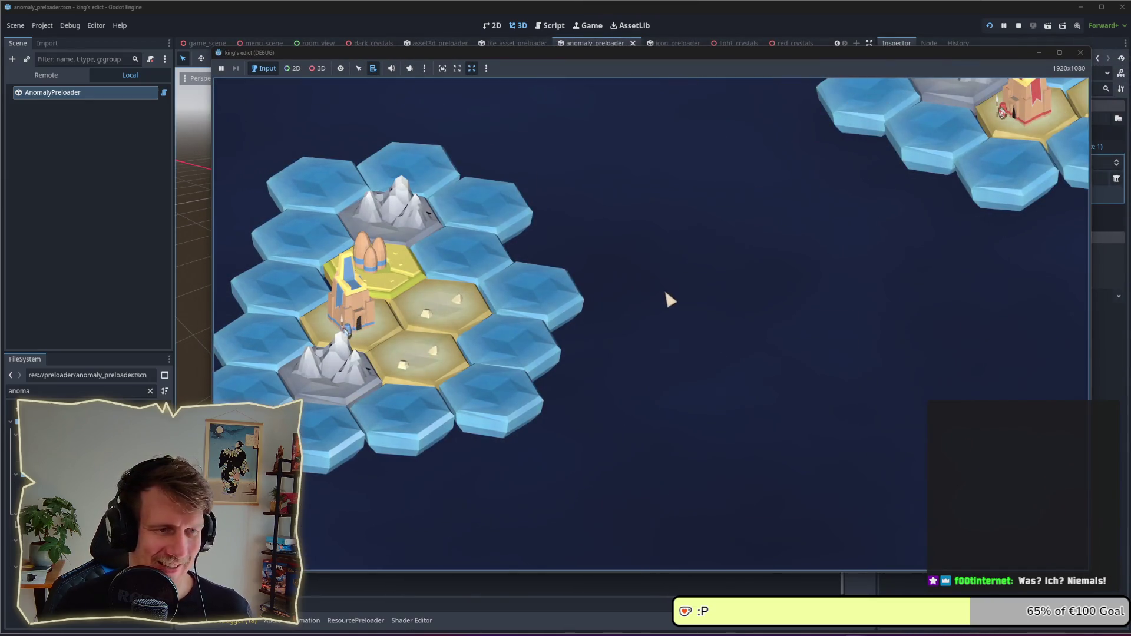
{"action": "left_click", "coordinate": [965, 539]}
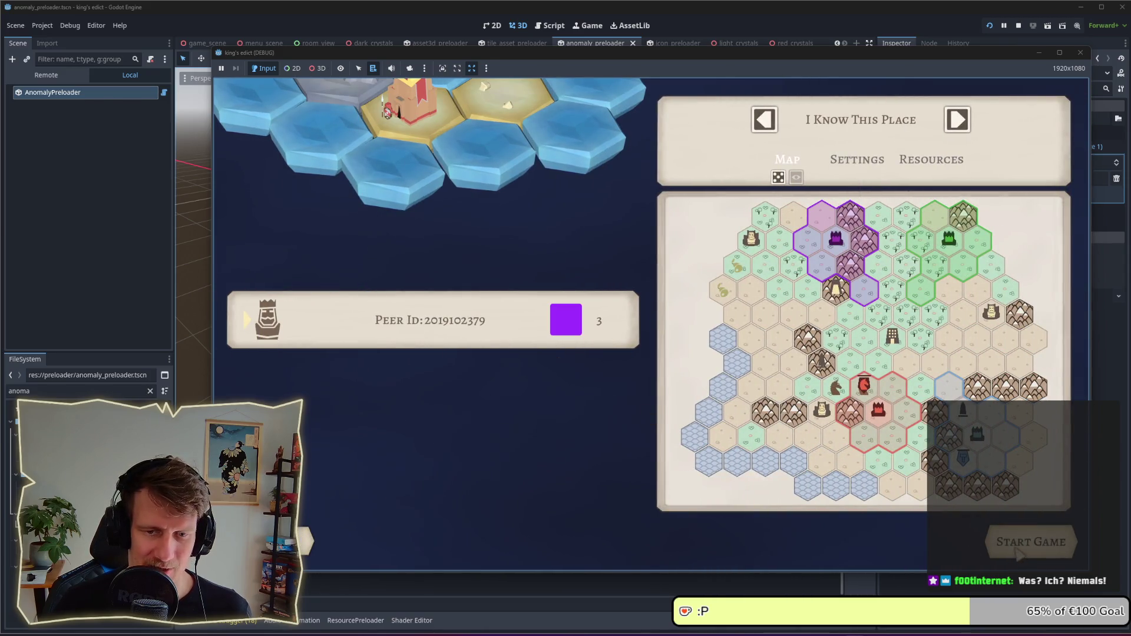
{"action": "left_click", "coordinate": [1028, 540]}
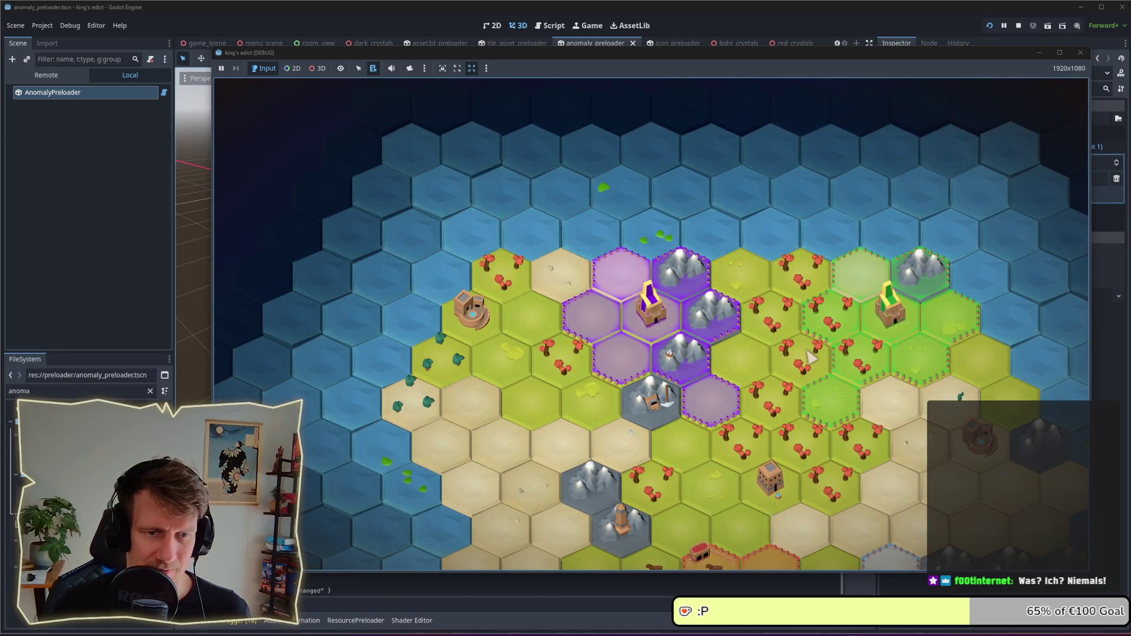
- Zoom around the hex world map, then stop the game and save the scene
{"action": "scroll", "coordinate": [811, 356], "scroll_direction": "up", "scroll_amount": 1}
{"action": "scroll", "coordinate": [812, 356], "scroll_direction": "down", "scroll_amount": 2}
{"action": "scroll", "coordinate": [812, 356], "scroll_direction": "up", "scroll_amount": 2}
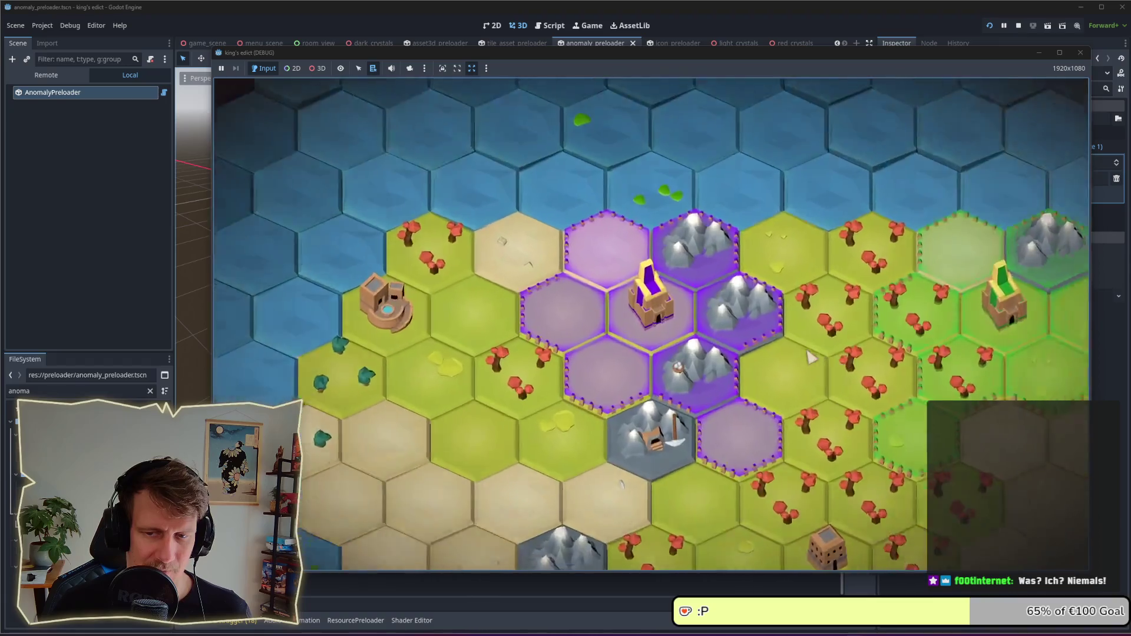
{"action": "scroll", "coordinate": [811, 356], "scroll_direction": "up", "scroll_amount": 1}
{"action": "scroll", "coordinate": [812, 356], "scroll_direction": "down", "scroll_amount": 2}
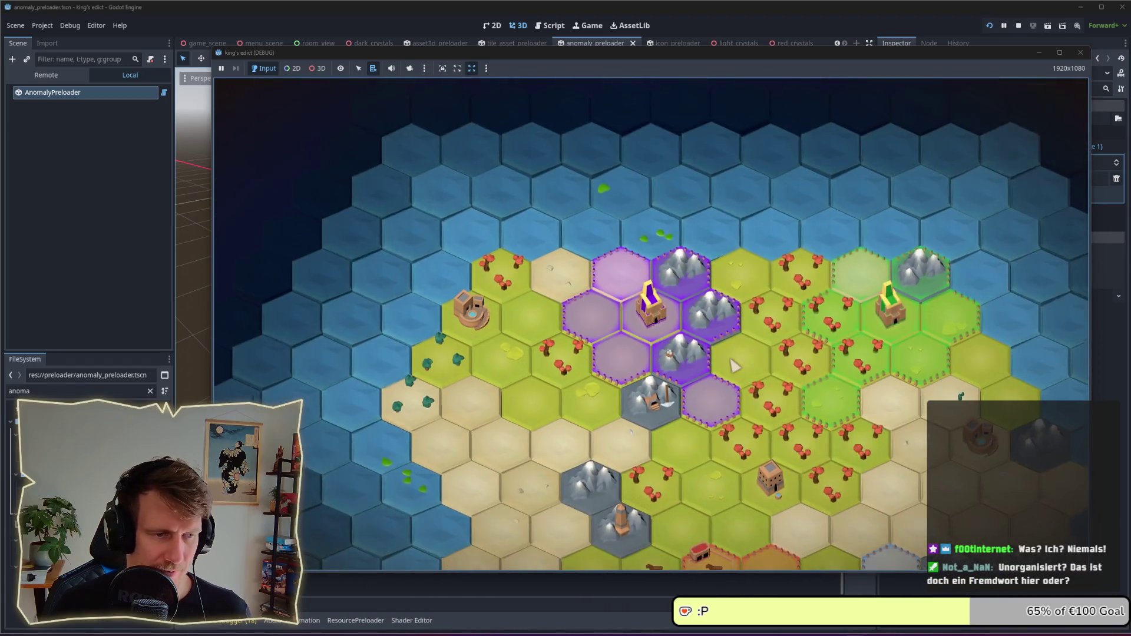
{"action": "scroll", "coordinate": [698, 377], "scroll_direction": "up", "scroll_amount": 3}
{"action": "scroll", "coordinate": [699, 377], "scroll_direction": "down", "scroll_amount": 3}
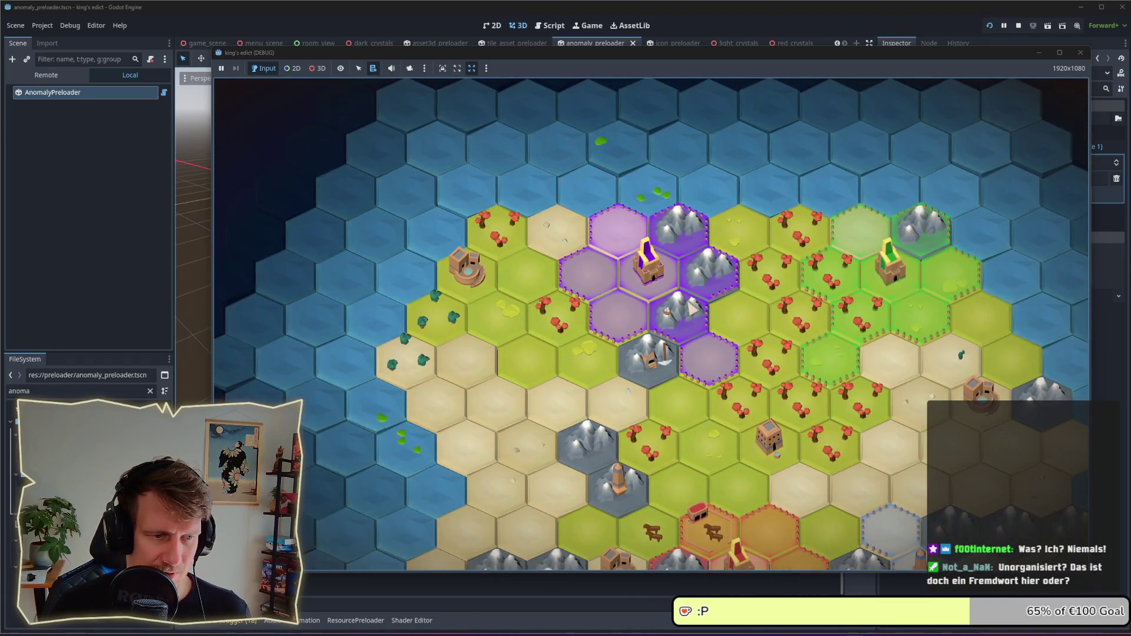
{"action": "scroll", "coordinate": [690, 306], "scroll_direction": "down", "scroll_amount": 4}
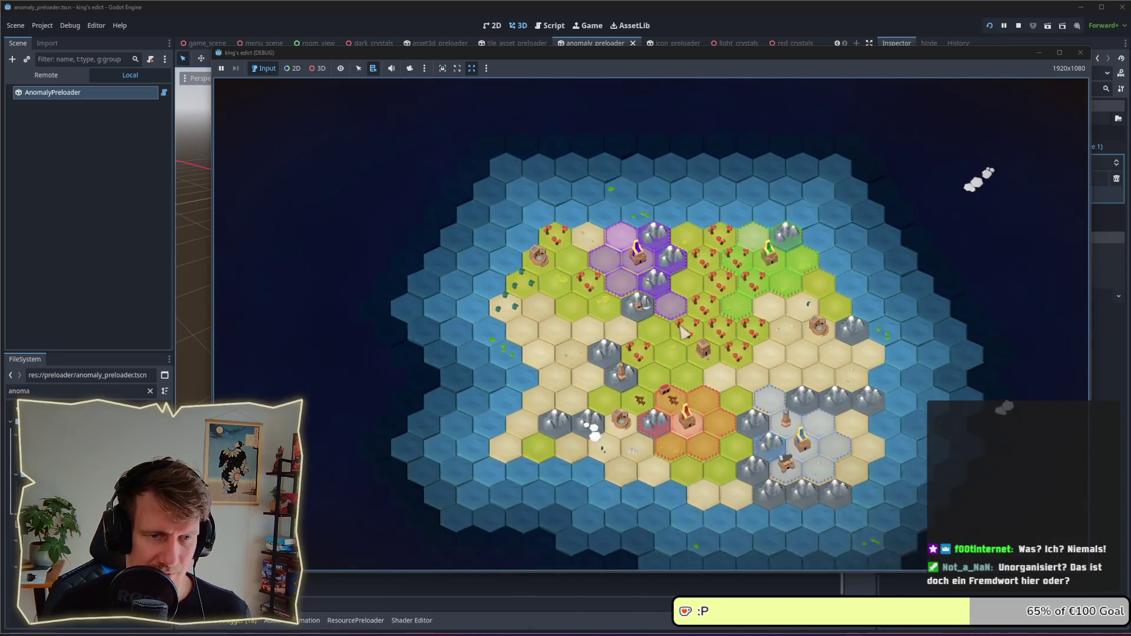
{"action": "scroll", "coordinate": [675, 306], "scroll_direction": "up", "scroll_amount": 1}
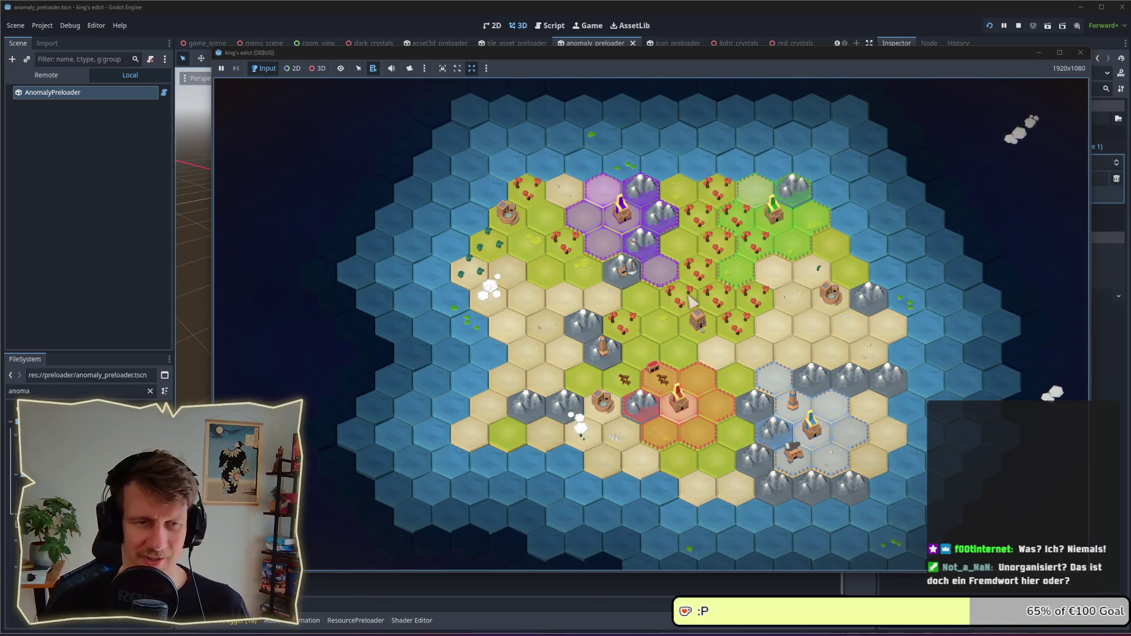
{"action": "left_click", "coordinate": [1079, 52]}
{"action": "key", "text": "ctrl+s"}
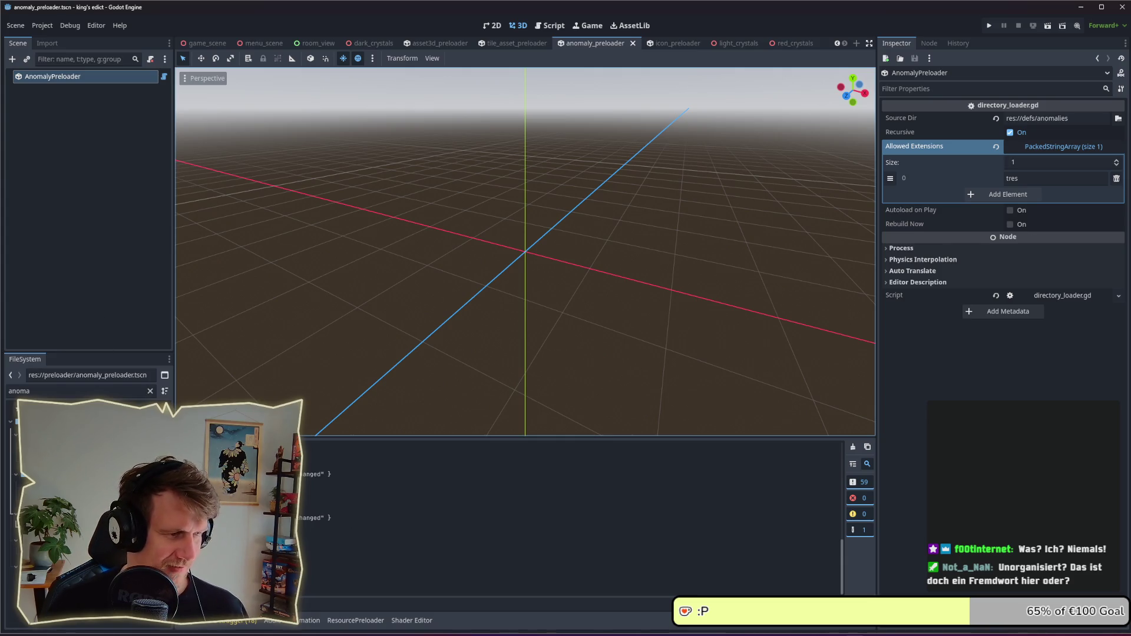
- Filter the FileSystem dock for 'camera', open camera_move_effect.gd, then jump to camera_rig.gd via CameraRig
{"action": "left_click", "coordinate": [71, 436]}
{"action": "left_click", "coordinate": [71, 493]}
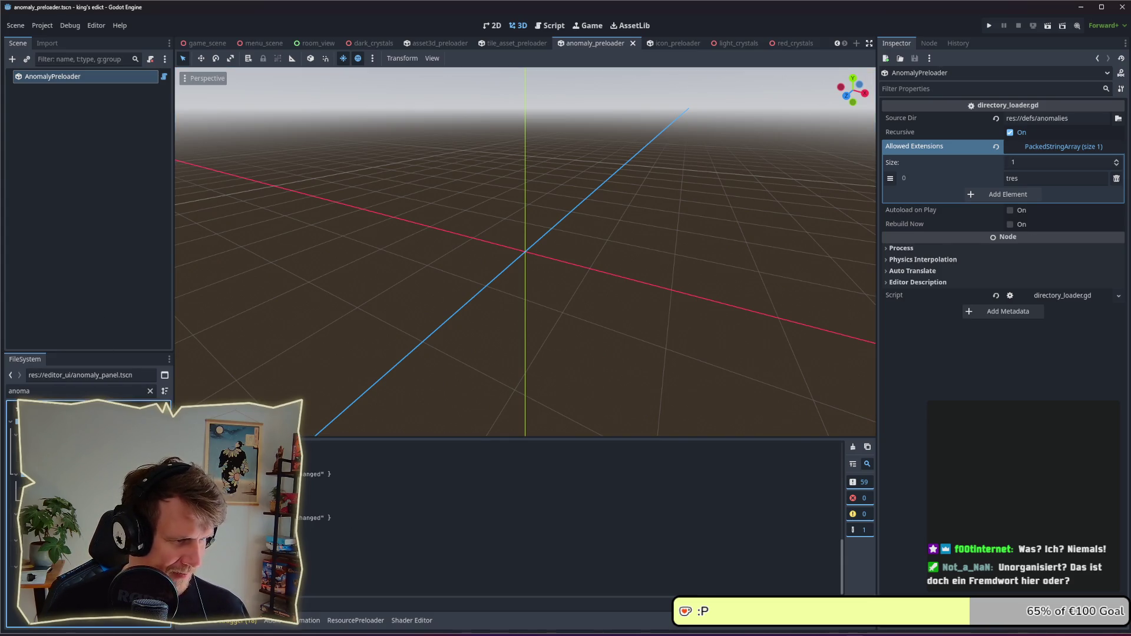
{"action": "double_click", "coordinate": [17, 391]}
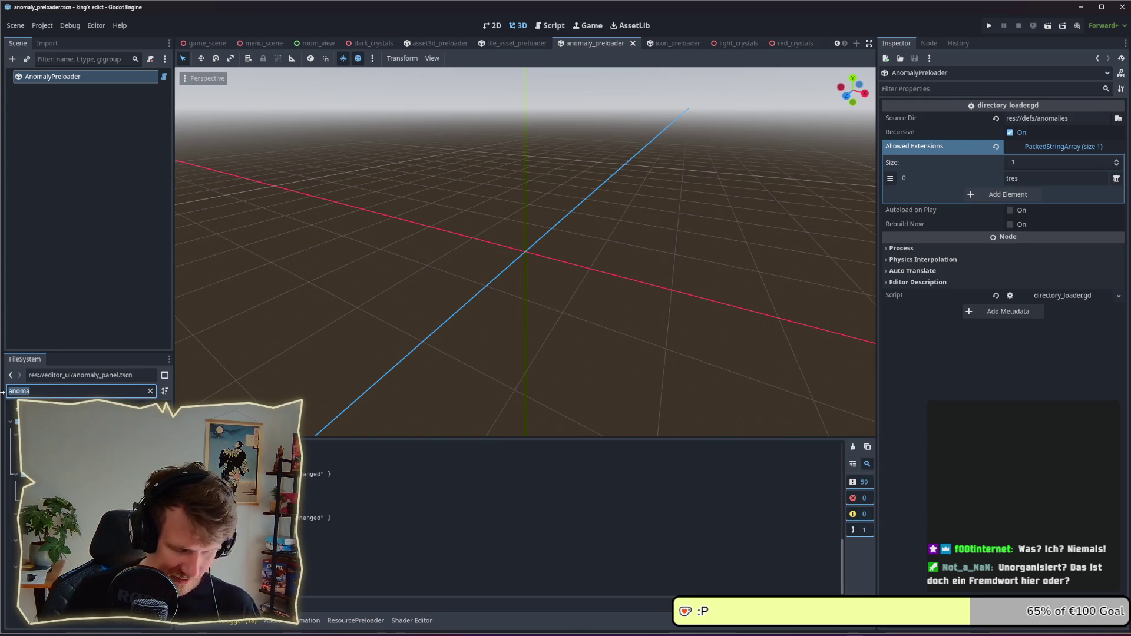
{"action": "type", "text": "camera"}
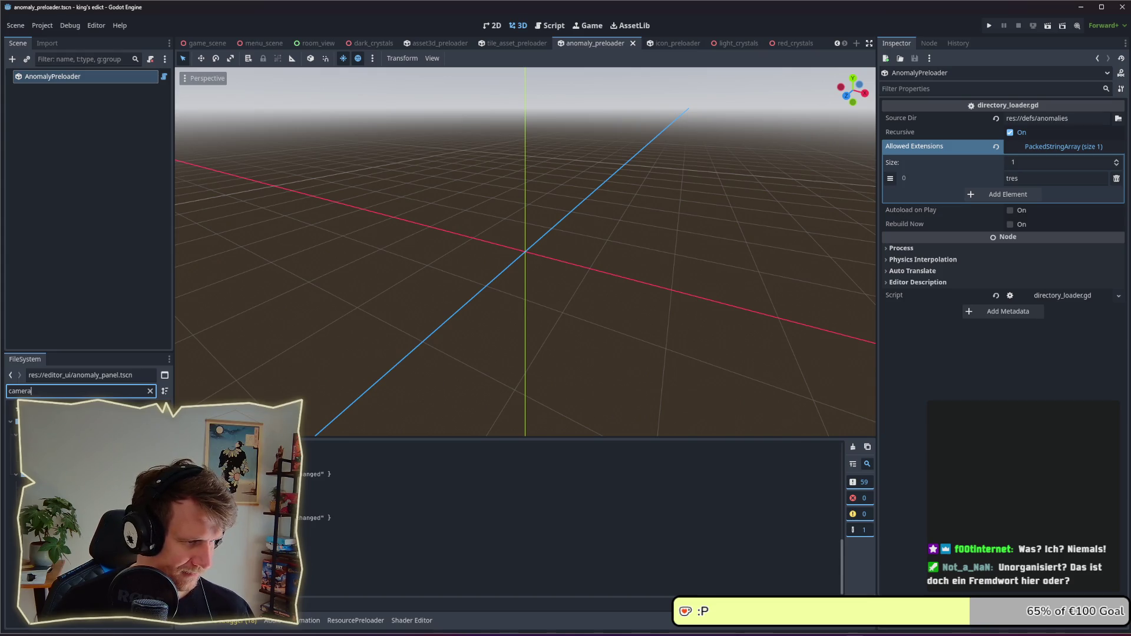
{"action": "double_click", "coordinate": [59, 448]}
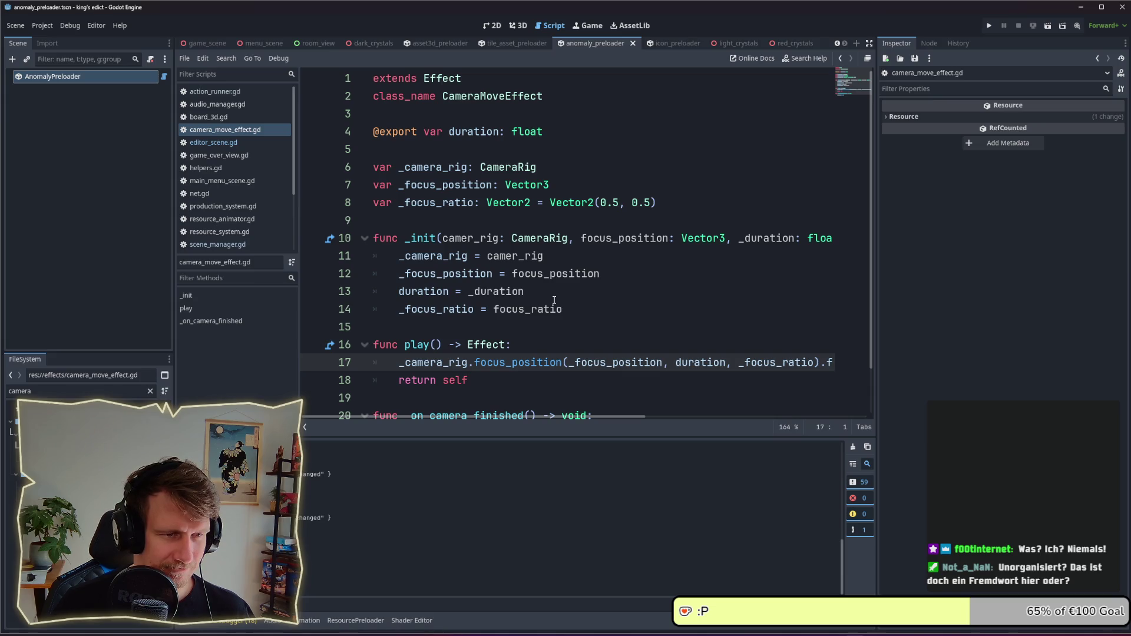
{"action": "scroll", "coordinate": [554, 300], "scroll_direction": "down", "scroll_amount": 1}
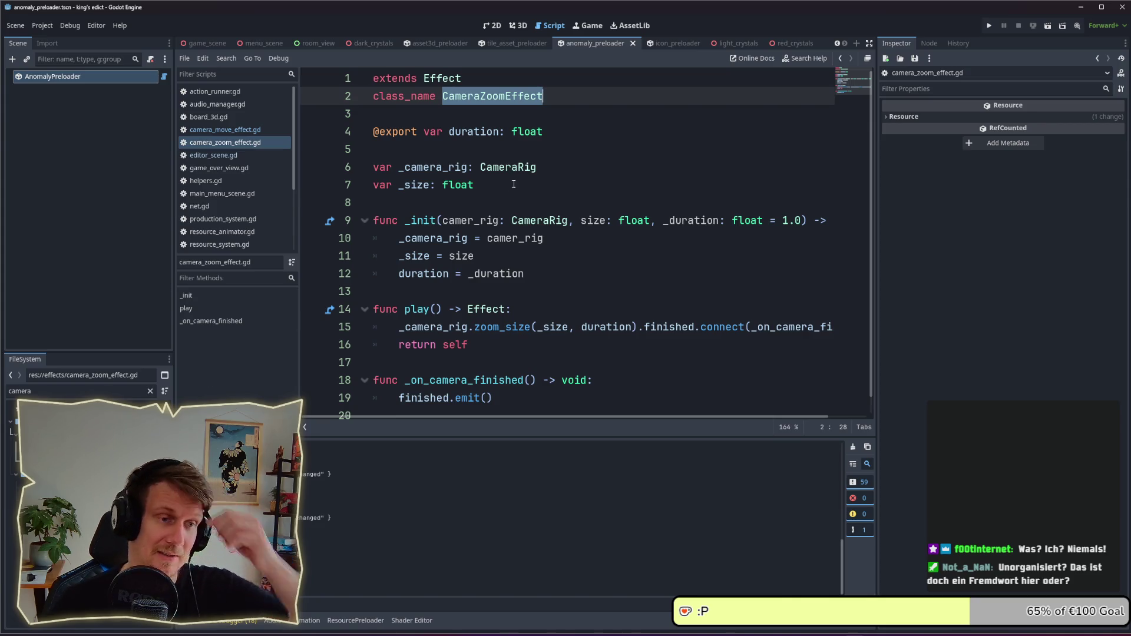
{"action": "left_click", "coordinate": [507, 167], "text": "ctrl"}
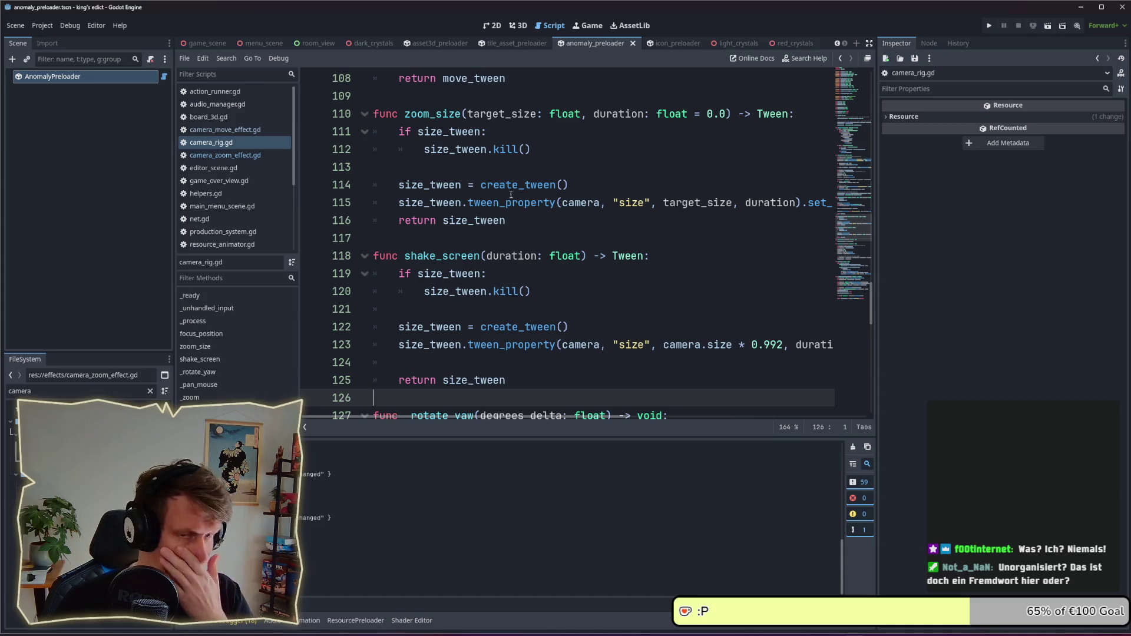
{"action": "left_click_drag", "start_coordinate": [870, 316], "coordinate": [874, 139]}
- Declare 'var is_animating: bool = false' below the is_panning flag in camera_rig.gd
{"action": "left_click", "coordinate": [626, 317]}
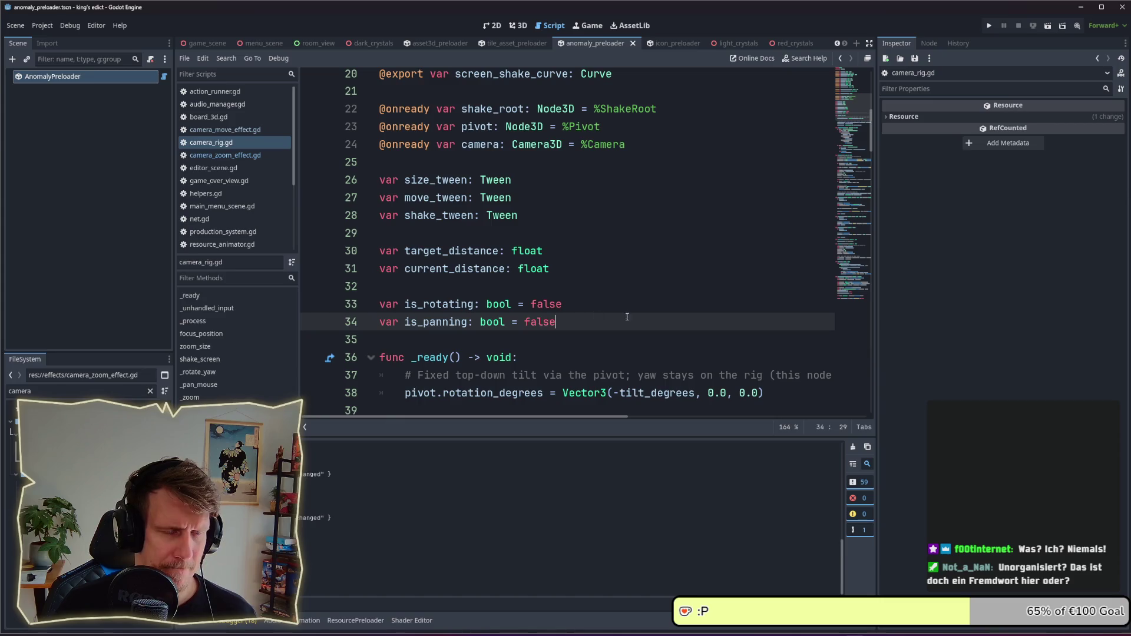
{"action": "key", "text": "Return"}
{"action": "key", "text": "Return"}
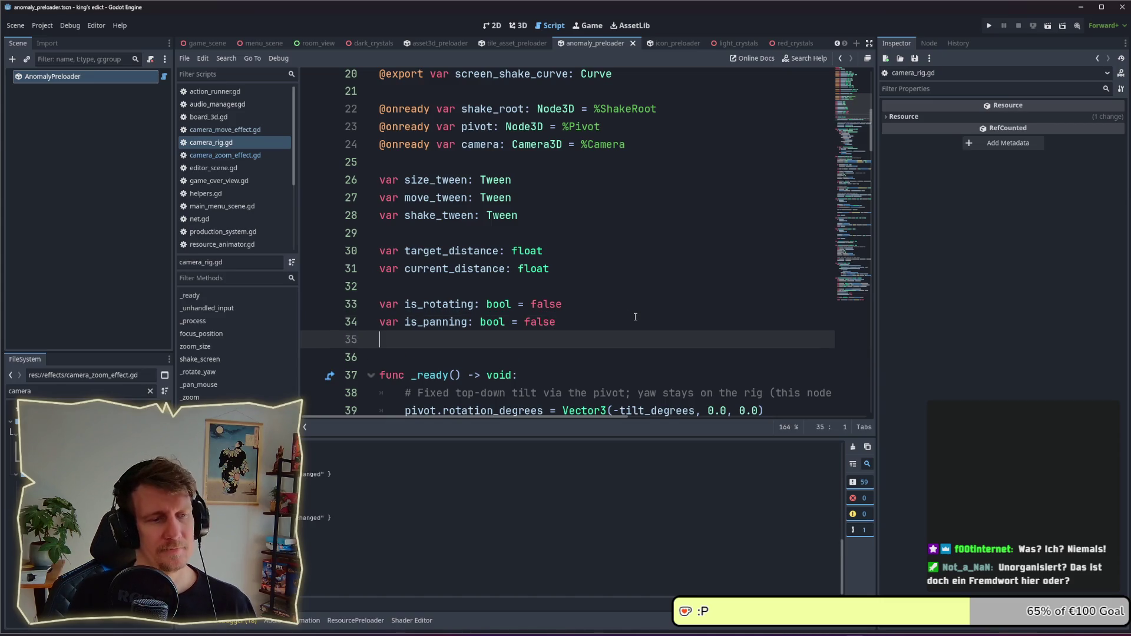
{"action": "type", "text": "var is_"}
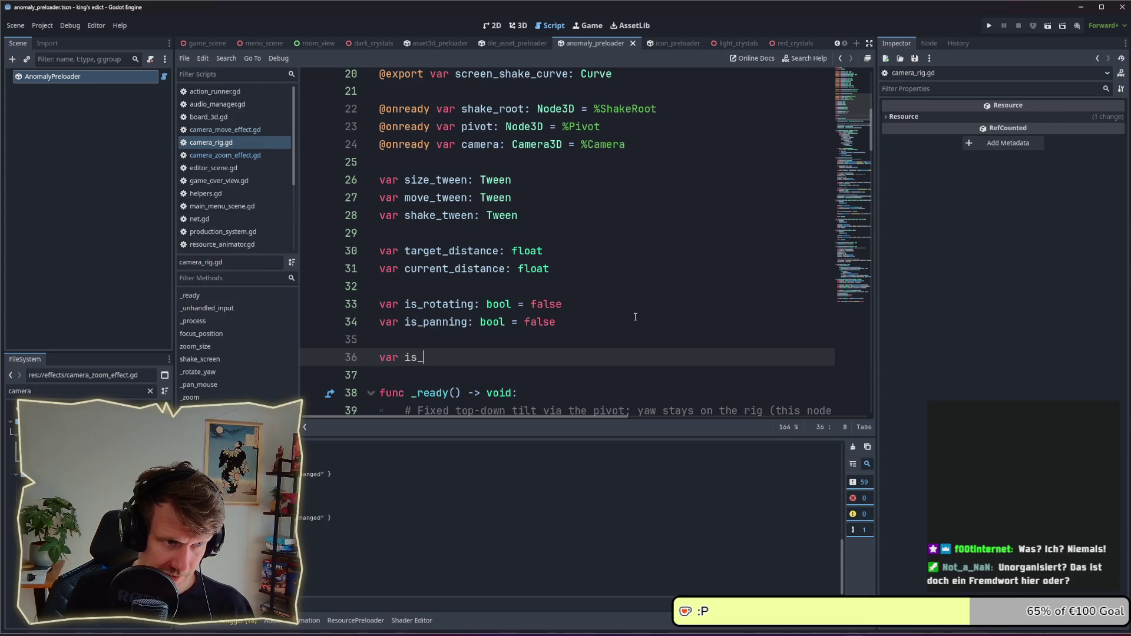
{"action": "type", "text": "ano"}
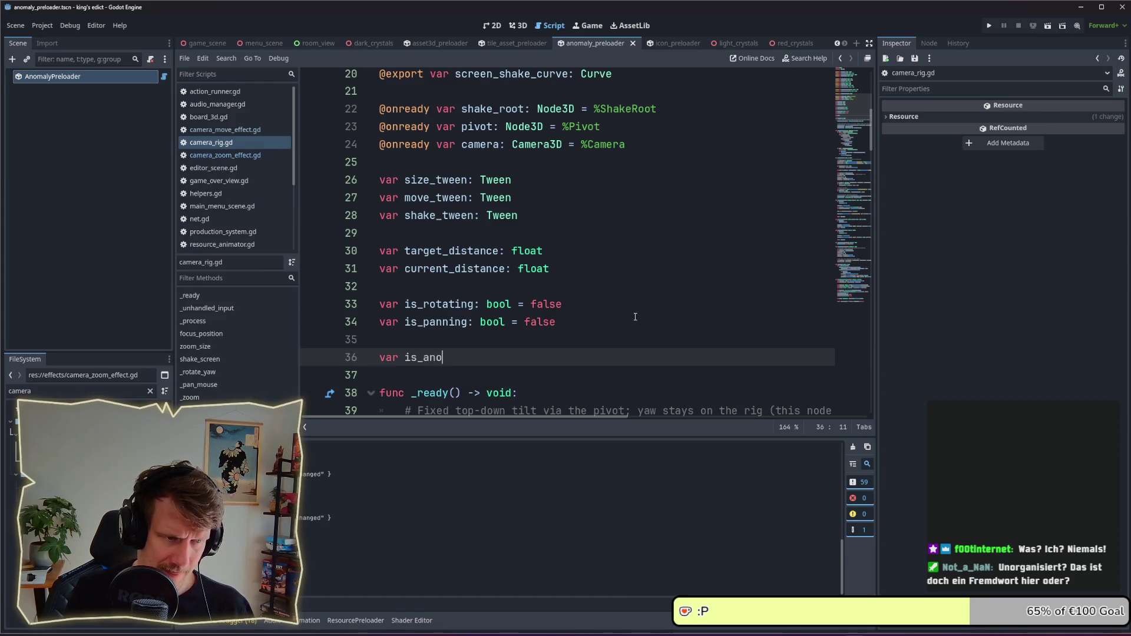
{"action": "key", "text": "BackSpace"}
{"action": "type", "text": "imating "}
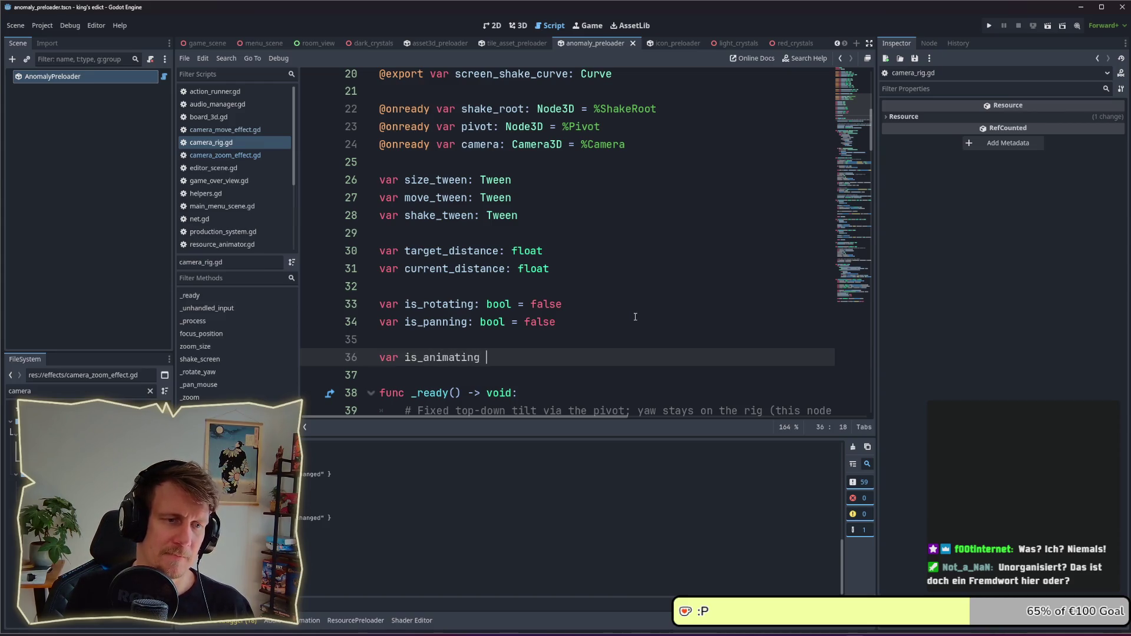
{"action": "type", "text": ": v"}
{"action": "key", "text": "BackSpace"}
{"action": "type", "text": "b"}
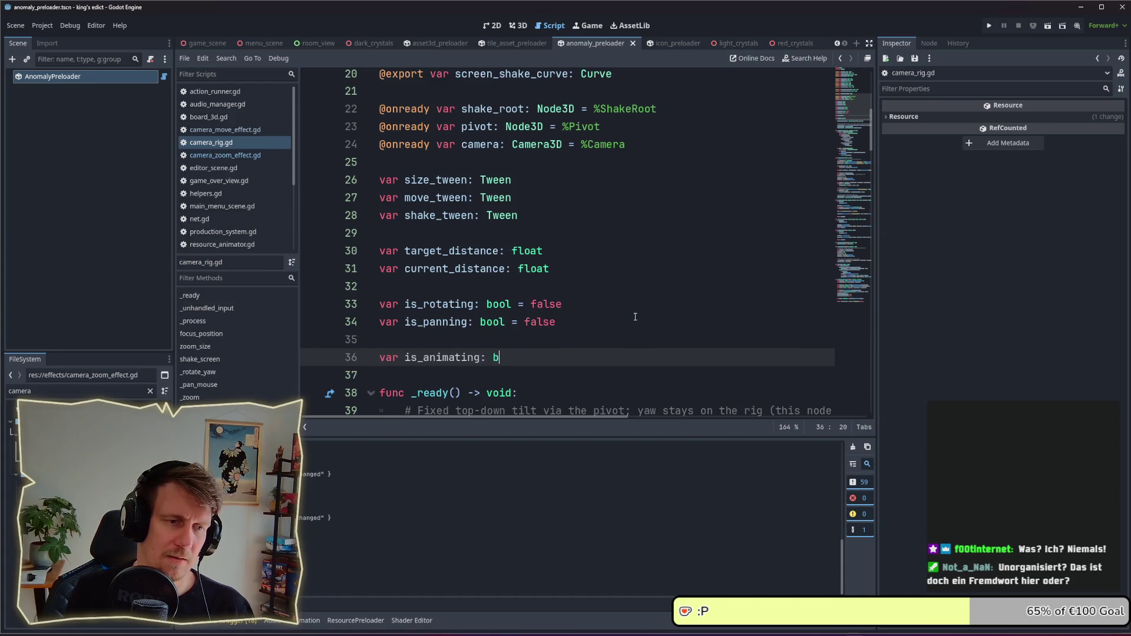
{"action": "type", "text": "ool = "}
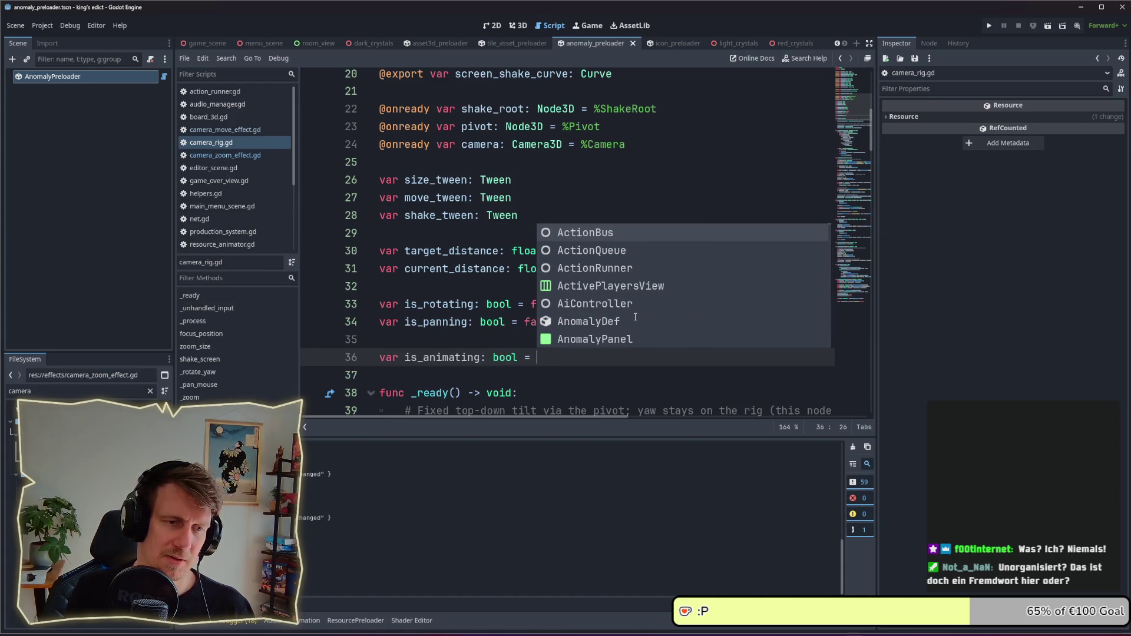
{"action": "type", "text": "false"}
{"action": "scroll", "coordinate": [636, 315], "scroll_direction": "down", "scroll_amount": 4}
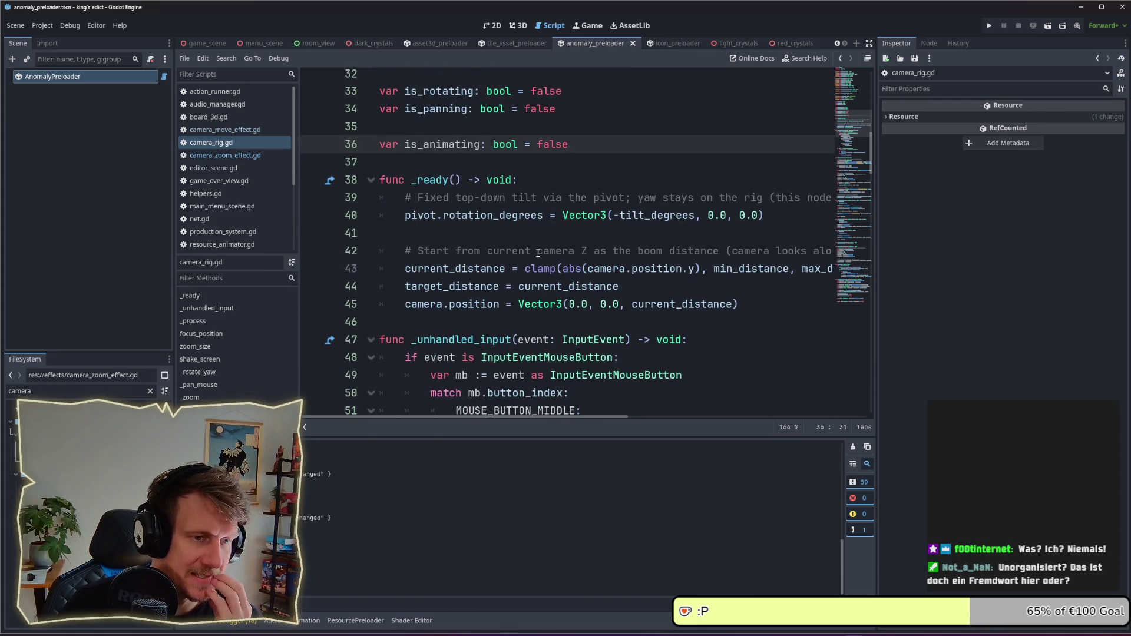
{"action": "scroll", "coordinate": [538, 253], "scroll_direction": "down", "scroll_amount": 1}
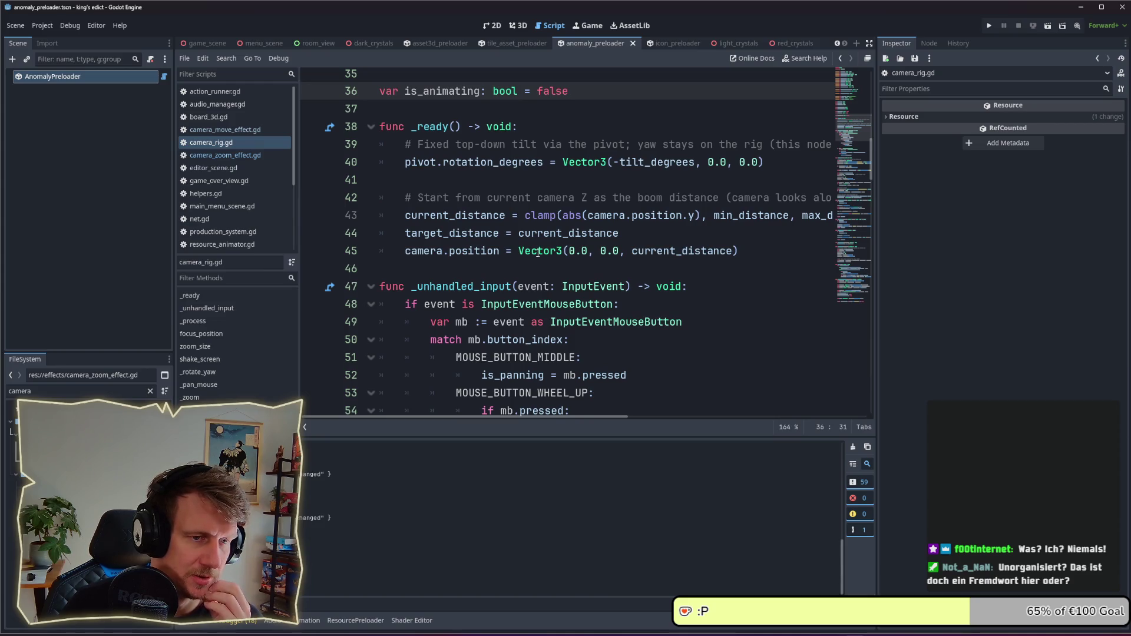
{"action": "scroll", "coordinate": [538, 253], "scroll_direction": "down", "scroll_amount": 3}
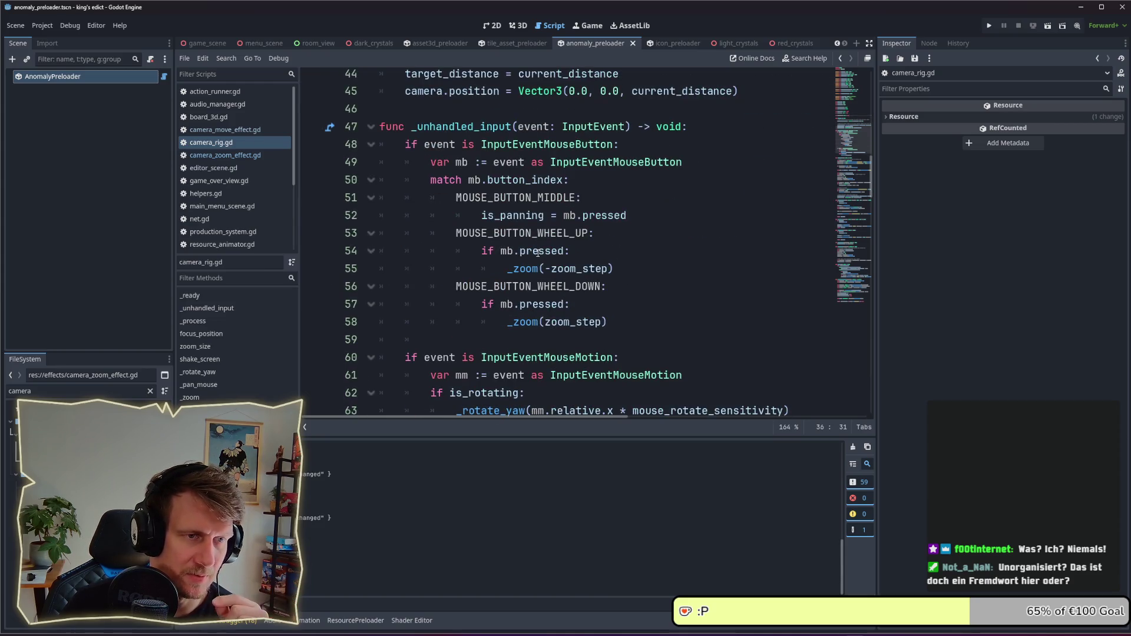
{"action": "scroll", "coordinate": [538, 253], "scroll_direction": "up", "scroll_amount": 3}
{"action": "scroll", "coordinate": [492, 316], "scroll_direction": "down", "scroll_amount": 4}
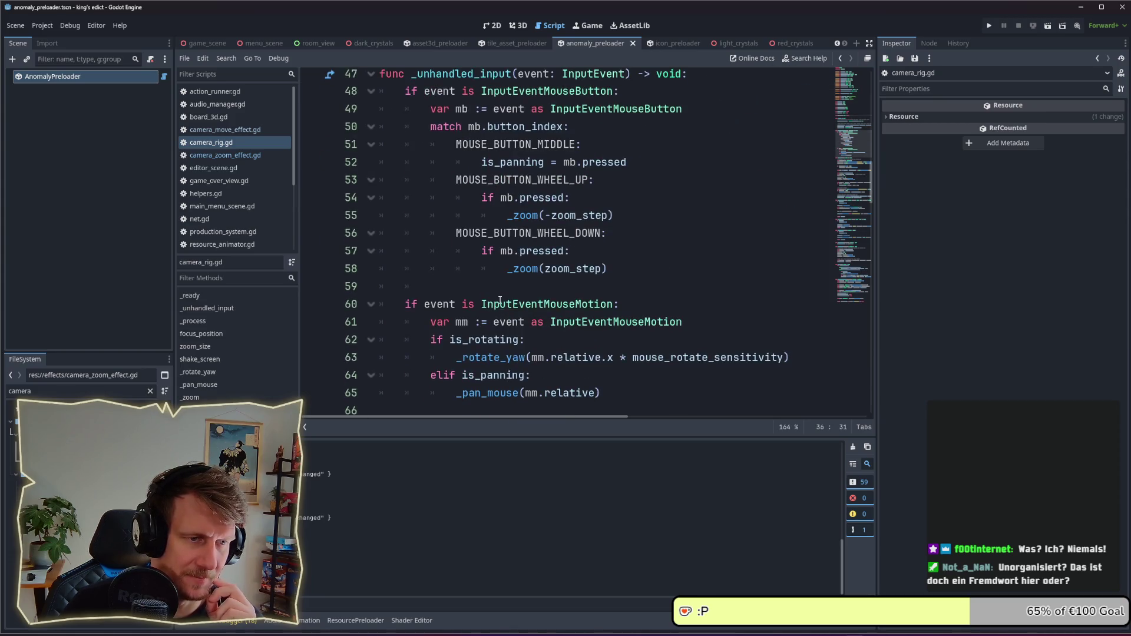
- Add 'if is_animating: return' at the top of _unhandled_input and review the function
{"action": "left_click", "coordinate": [706, 80]}
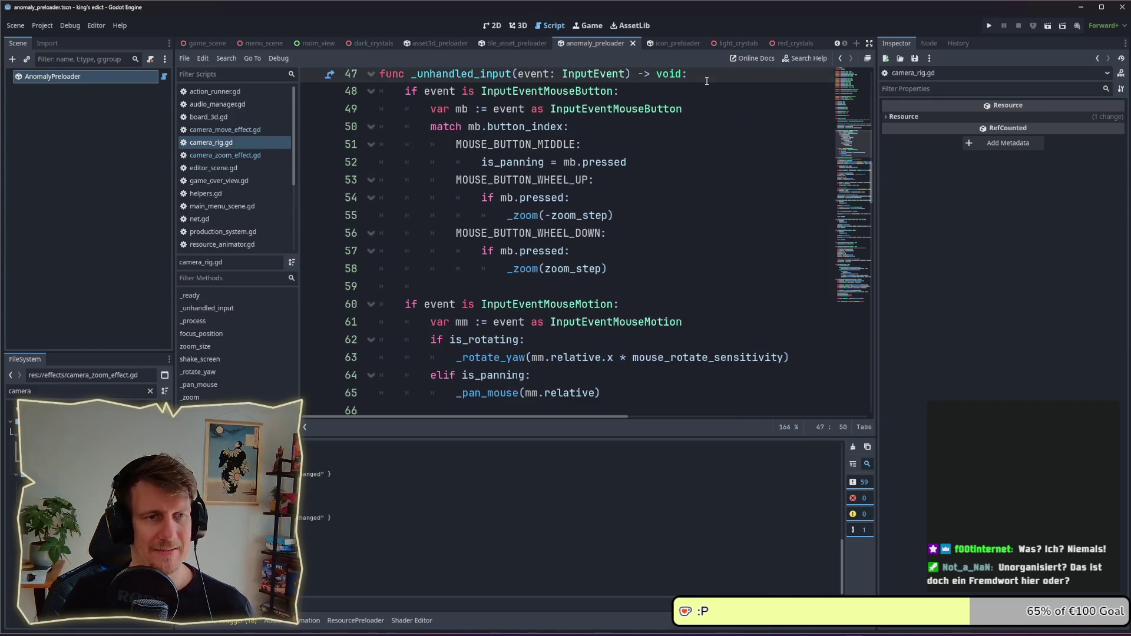
{"action": "key", "text": "Return"}
{"action": "key", "text": "Return"}
{"action": "key", "text": "Up"}
{"action": "type", "text": "if"}
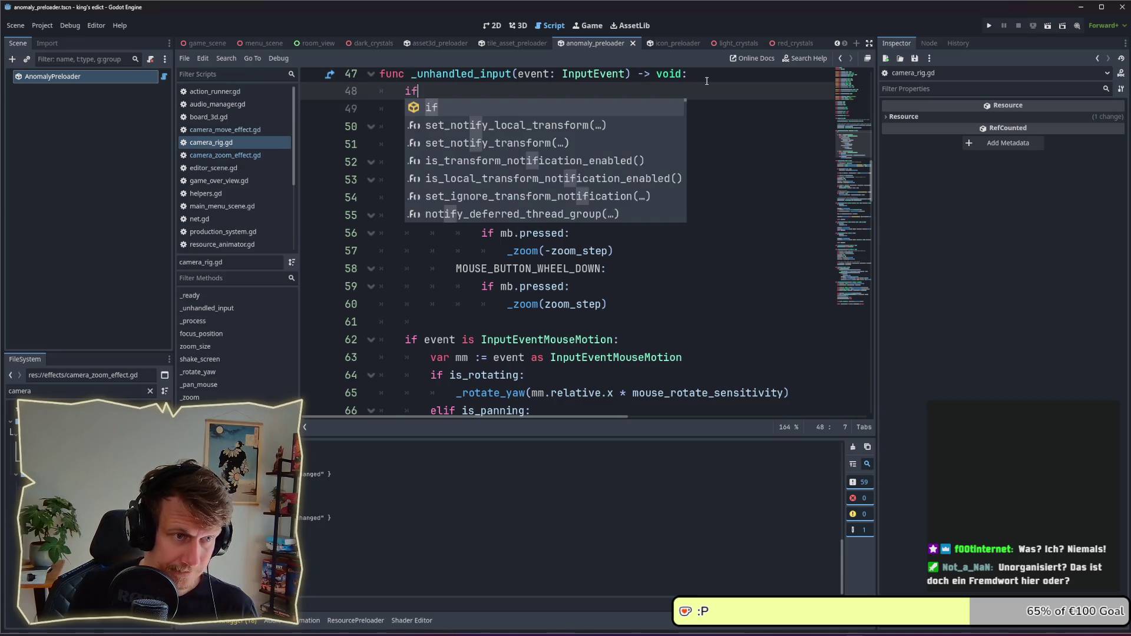
{"action": "type", "text": " is_"}
{"action": "key", "text": "Return"}
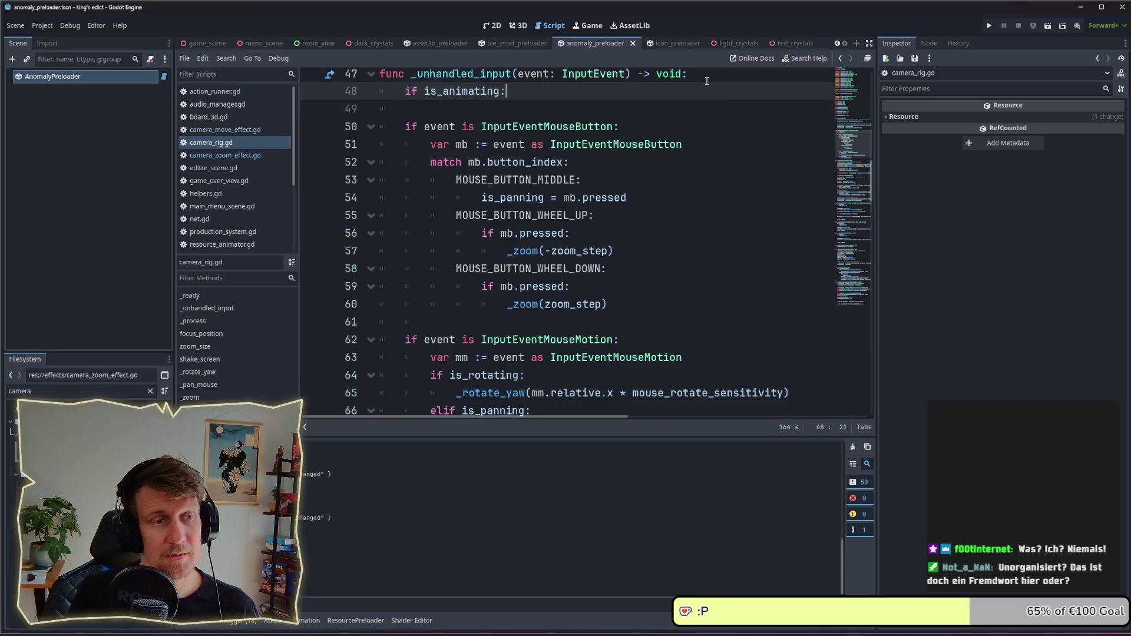
{"action": "key", "text": "Return"}
{"action": "type", "text": "return"}
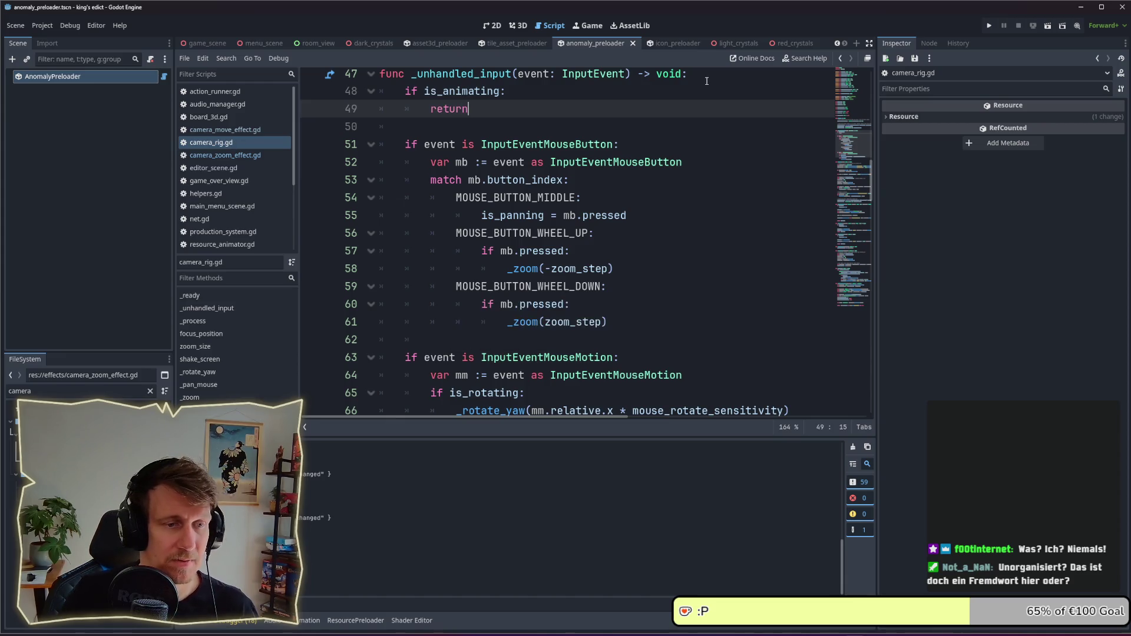
{"action": "scroll", "coordinate": [568, 263], "scroll_direction": "down", "scroll_amount": 5}
{"action": "scroll", "coordinate": [568, 263], "scroll_direction": "up", "scroll_amount": 4}
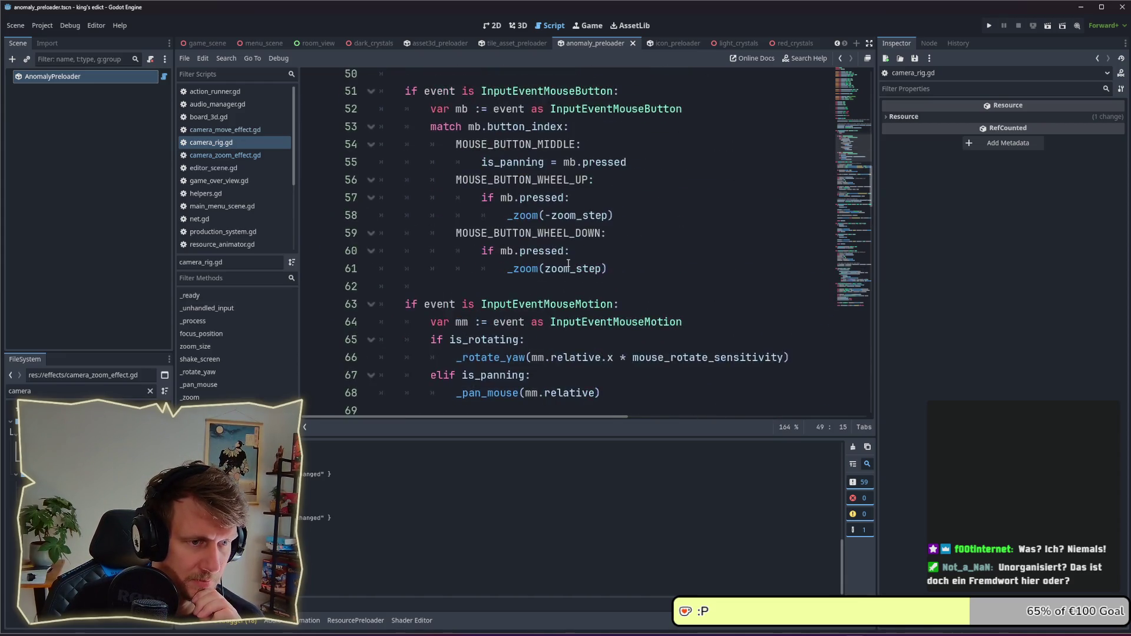
{"action": "scroll", "coordinate": [568, 263], "scroll_direction": "down", "scroll_amount": 3}
{"action": "scroll", "coordinate": [568, 264], "scroll_direction": "up", "scroll_amount": 4}
{"action": "scroll", "coordinate": [568, 264], "scroll_direction": "down", "scroll_amount": 4}
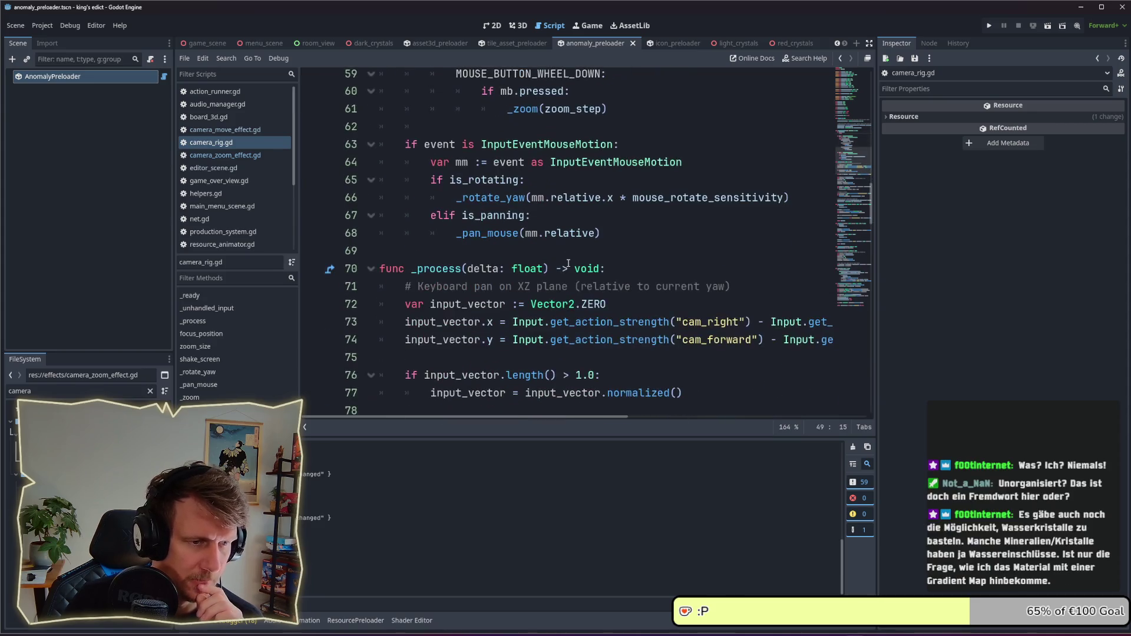
{"action": "scroll", "coordinate": [568, 264], "scroll_direction": "down", "scroll_amount": 3}
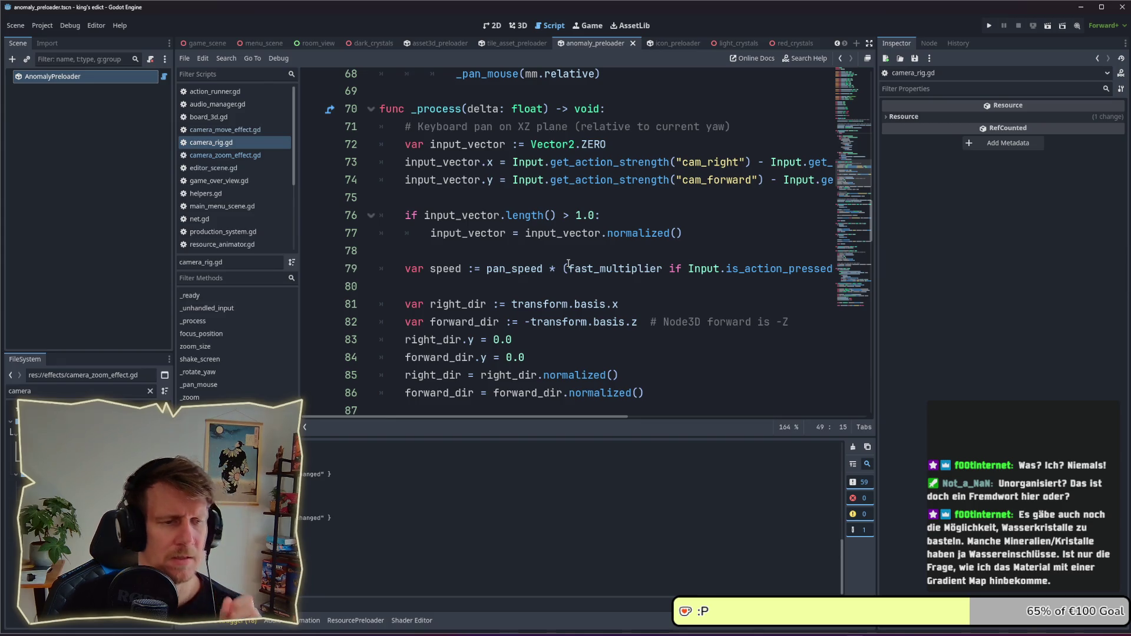
{"action": "scroll", "coordinate": [568, 263], "scroll_direction": "down", "scroll_amount": 2}
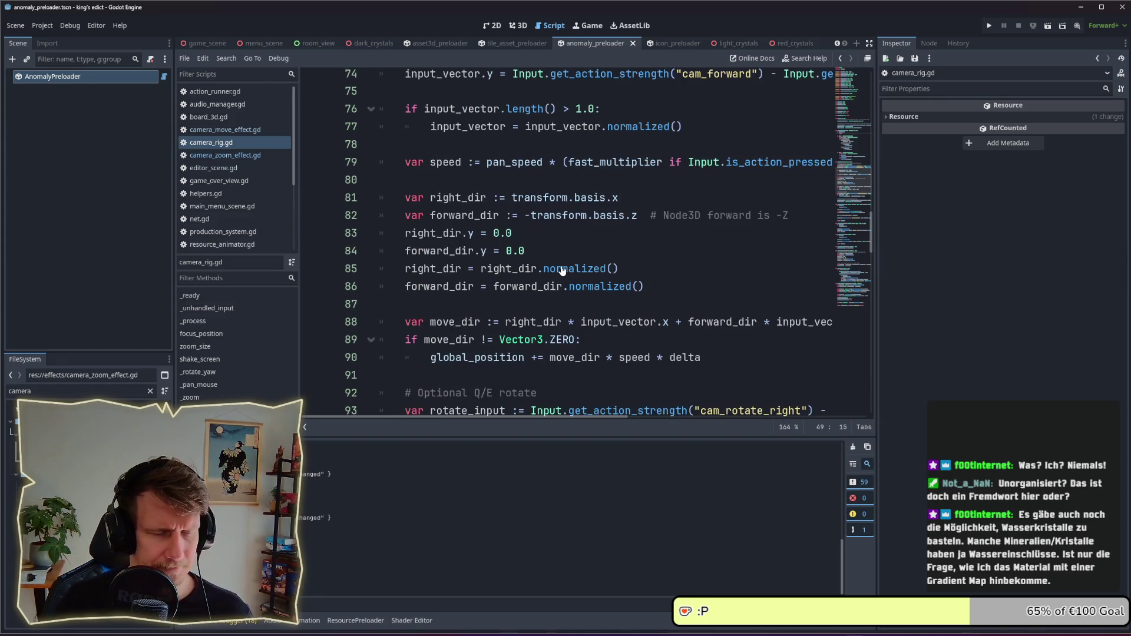
{"action": "scroll", "coordinate": [563, 270], "scroll_direction": "up", "scroll_amount": 8}
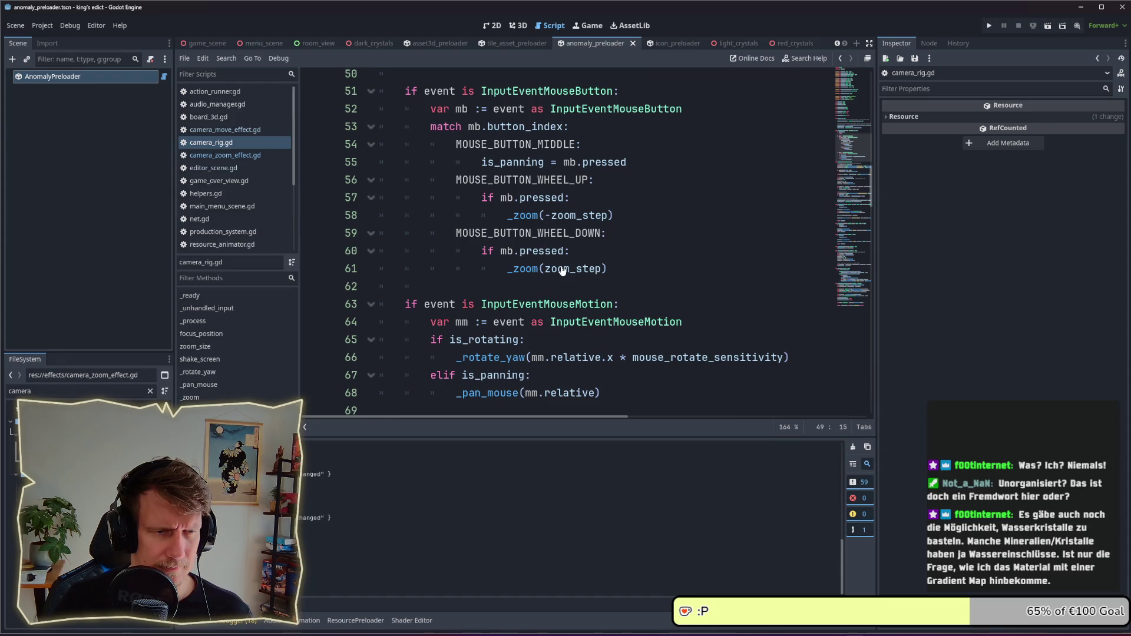
{"action": "scroll", "coordinate": [562, 270], "scroll_direction": "up", "scroll_amount": 3}
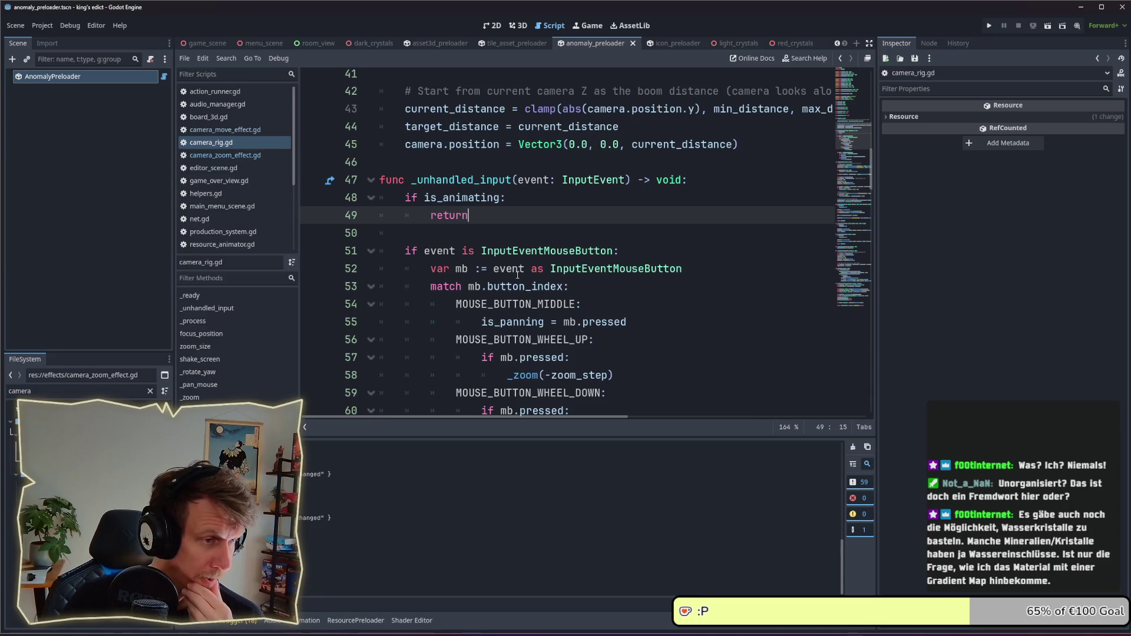
- In camera_move_effect.gd's play(), add '_camera_rig.is_animating = true'
{"action": "left_click", "coordinate": [239, 129]}
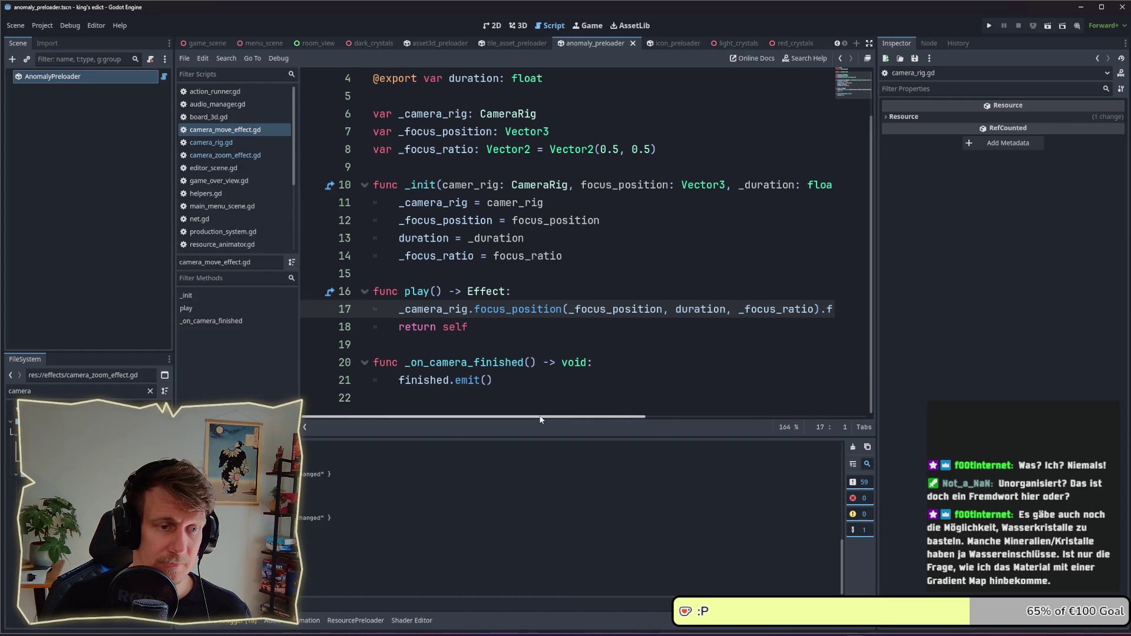
{"action": "mouse_move", "coordinate": [541, 419]}
{"action": "left_mouse_down"}
{"action": "mouse_move", "coordinate": [697, 419]}
{"action": "mouse_move", "coordinate": [539, 418]}
{"action": "left_mouse_up"}
{"action": "left_click", "coordinate": [513, 291]}
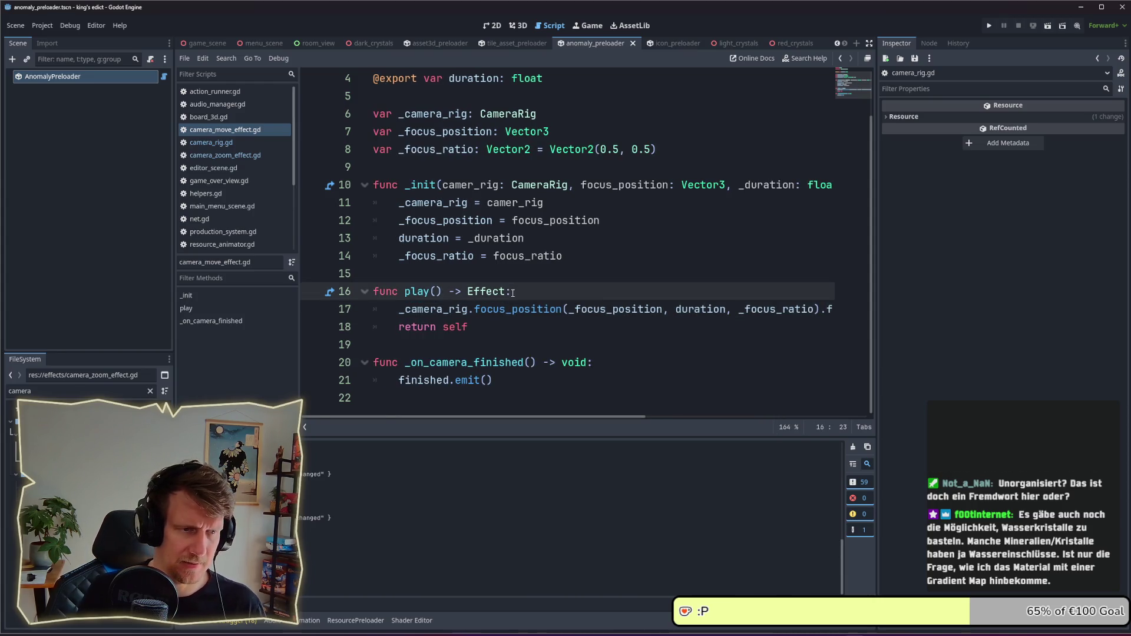
{"action": "key", "text": "Return"}
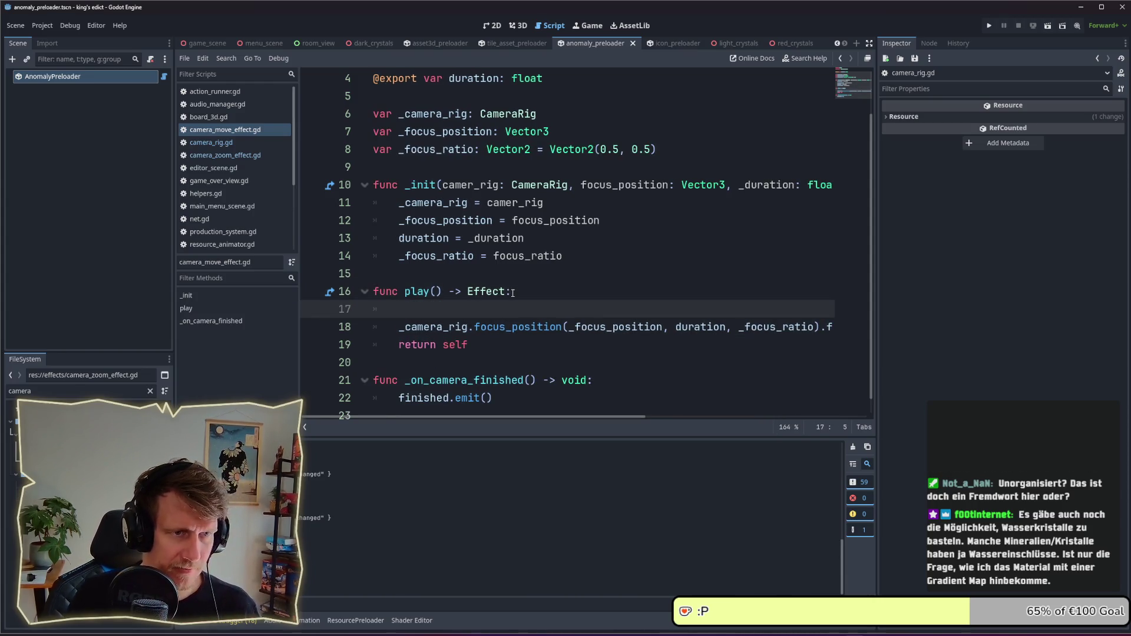
{"action": "type", "text": "Camer"}
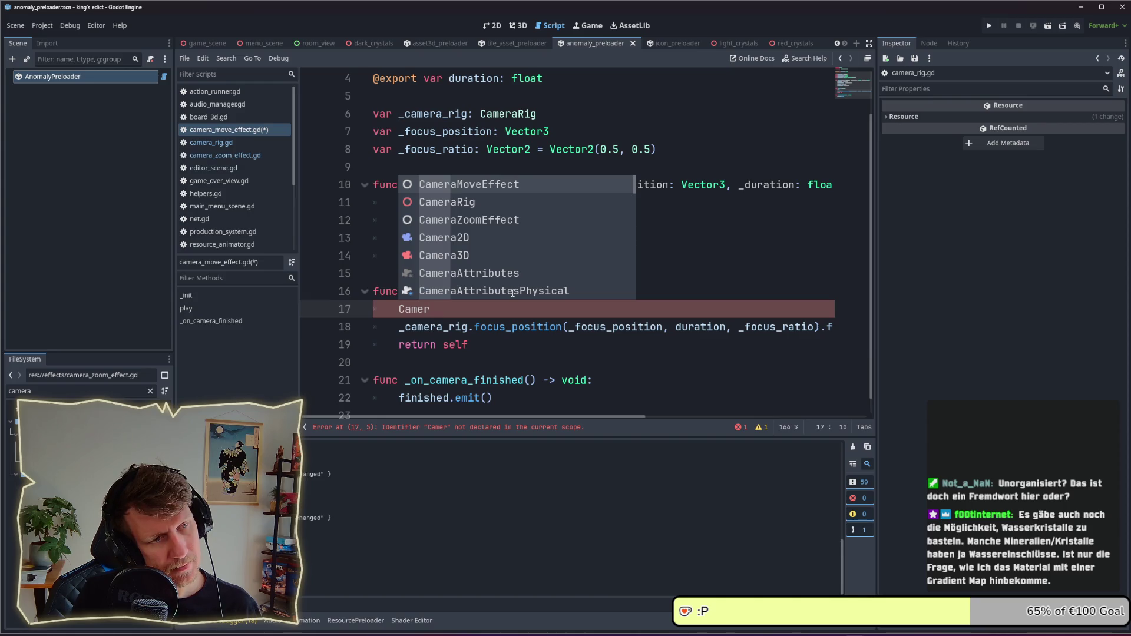
{"action": "key", "text": "Down"}
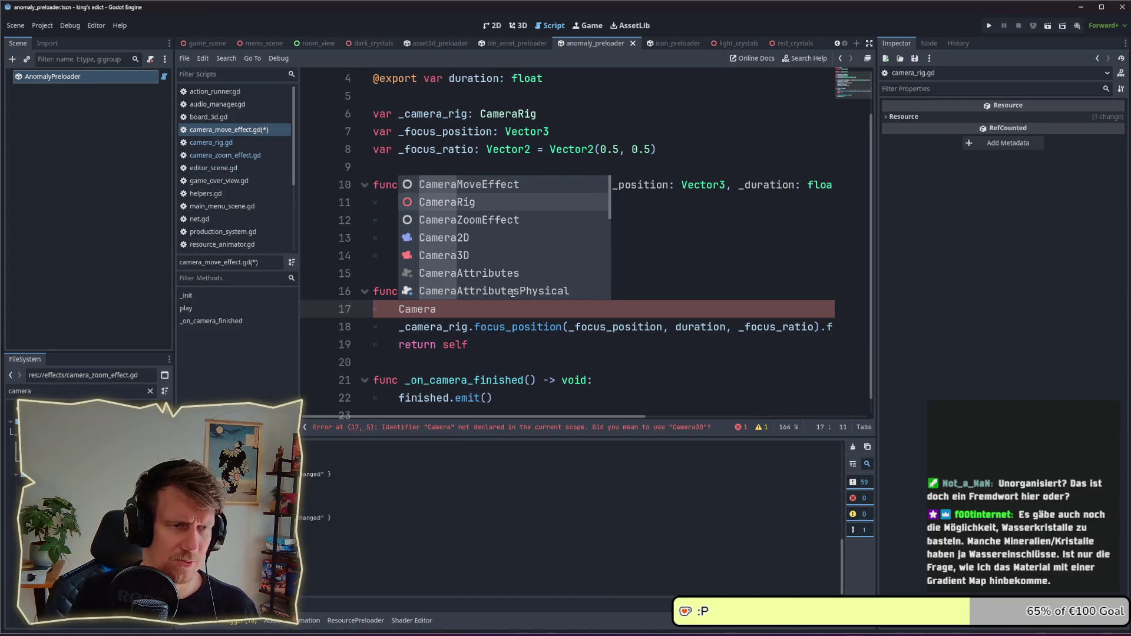
{"action": "key", "text": "Return"}
{"action": "key", "text": "ctrl+BackSpace"}
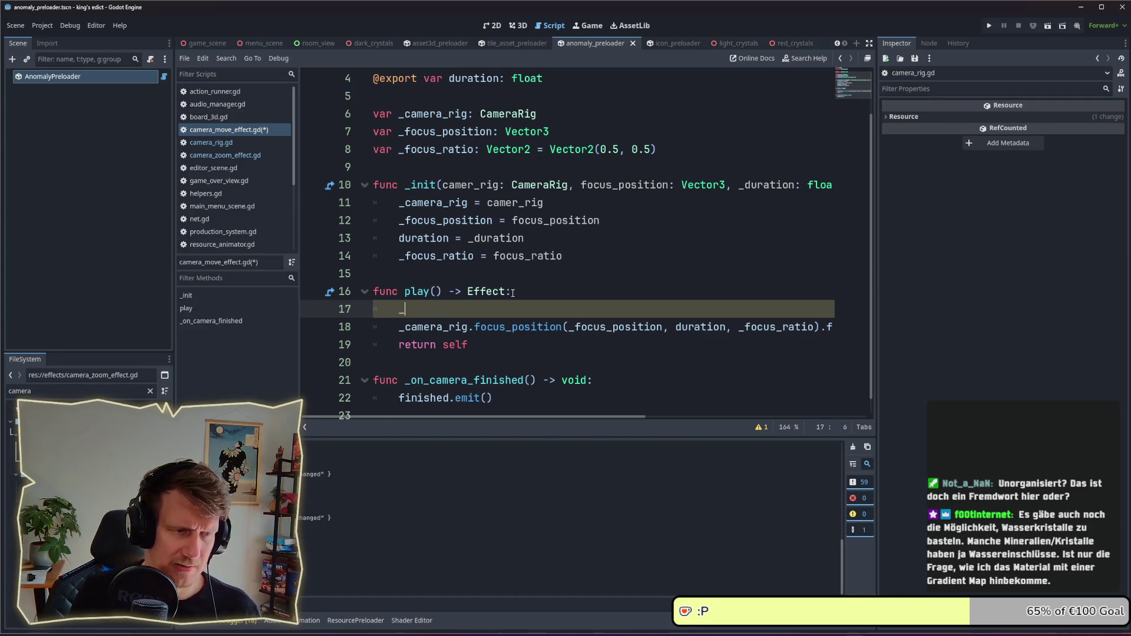
{"action": "type", "text": "camera_rig.is_"}
{"action": "key", "text": "Return"}
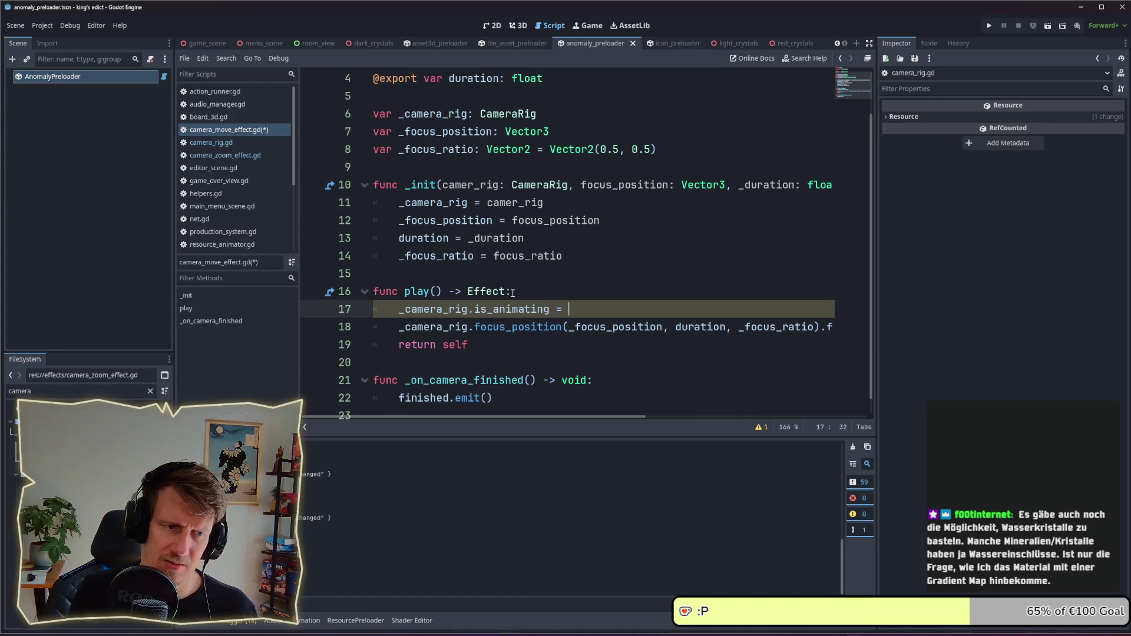
{"action": "type", "text": "true"}
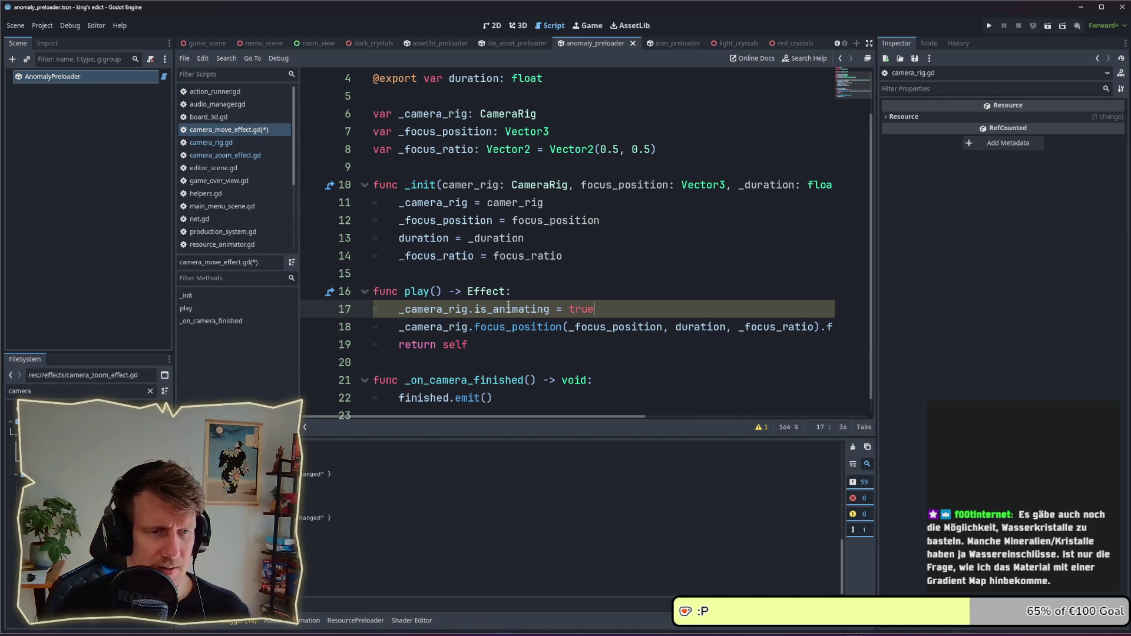
- Delete the is_animating line again and put the caret on the focus_position call
{"action": "key", "text": "shift+Home"}
{"action": "key", "text": "shift+Home"}
{"action": "key", "text": "BackSpace"}
{"action": "key", "text": "BackSpace"}
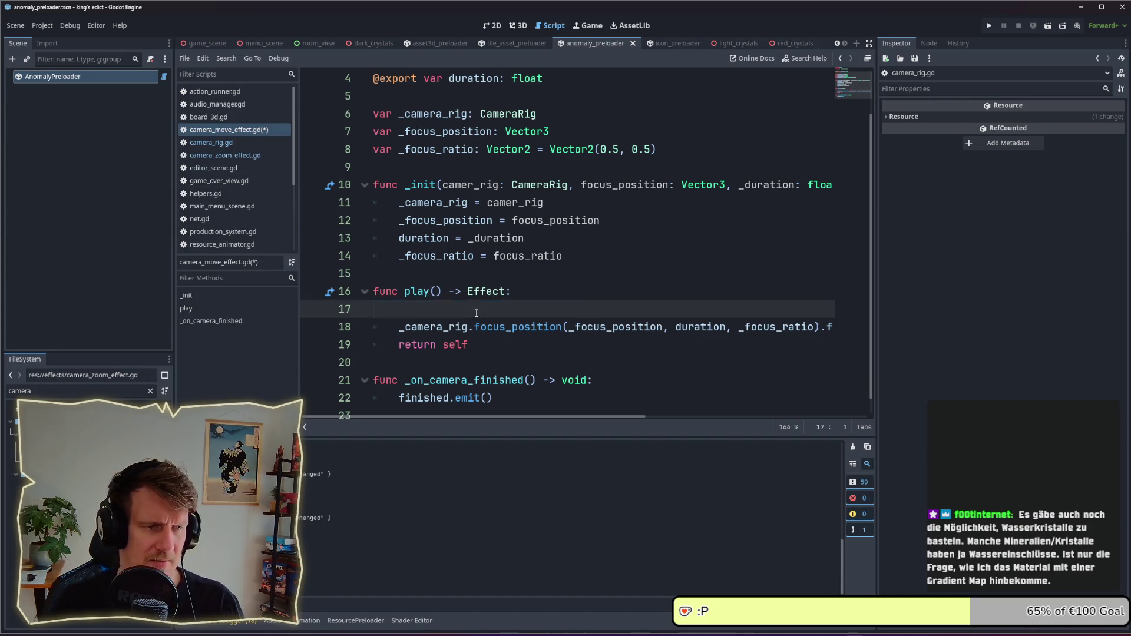
{"action": "left_click", "coordinate": [507, 313]}
- In camera_rig.gd's focus_position, insert 'is_animating = true' above the tween_property call
{"action": "left_click", "coordinate": [509, 314], "text": "ctrl"}
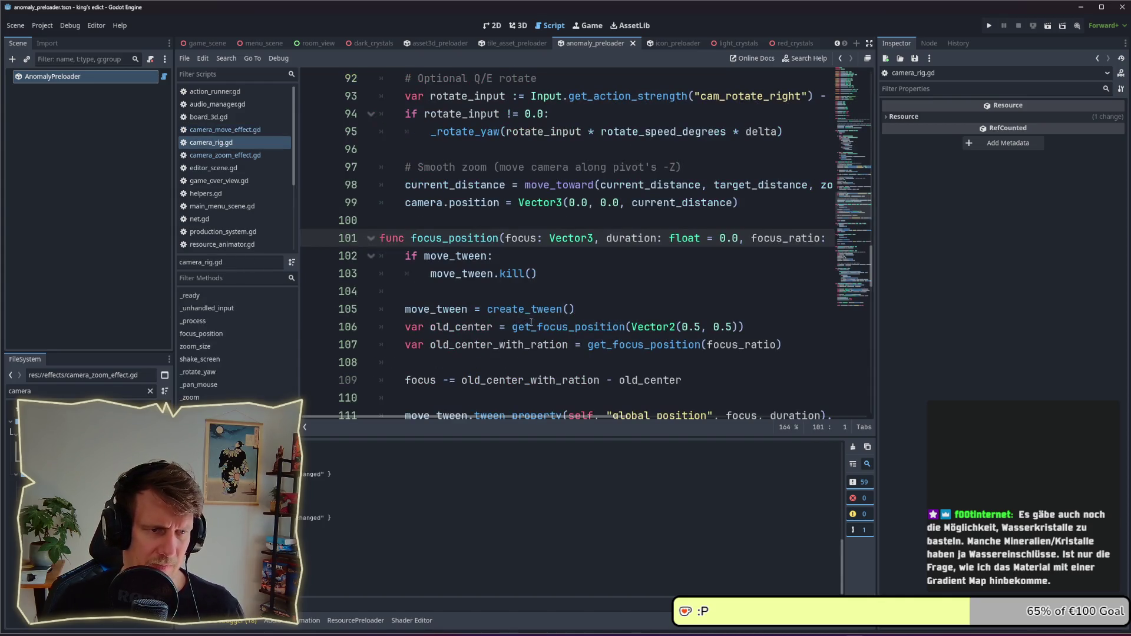
{"action": "scroll", "coordinate": [526, 257], "scroll_direction": "down", "scroll_amount": 2}
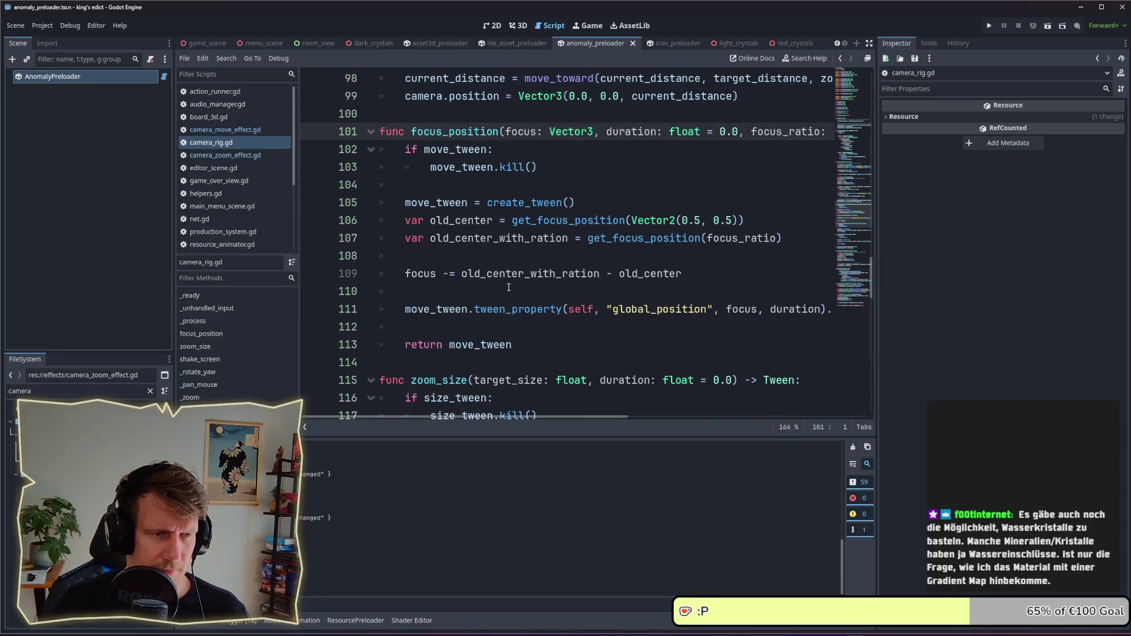
{"action": "left_click", "coordinate": [509, 288]}
{"action": "key", "text": "Return"}
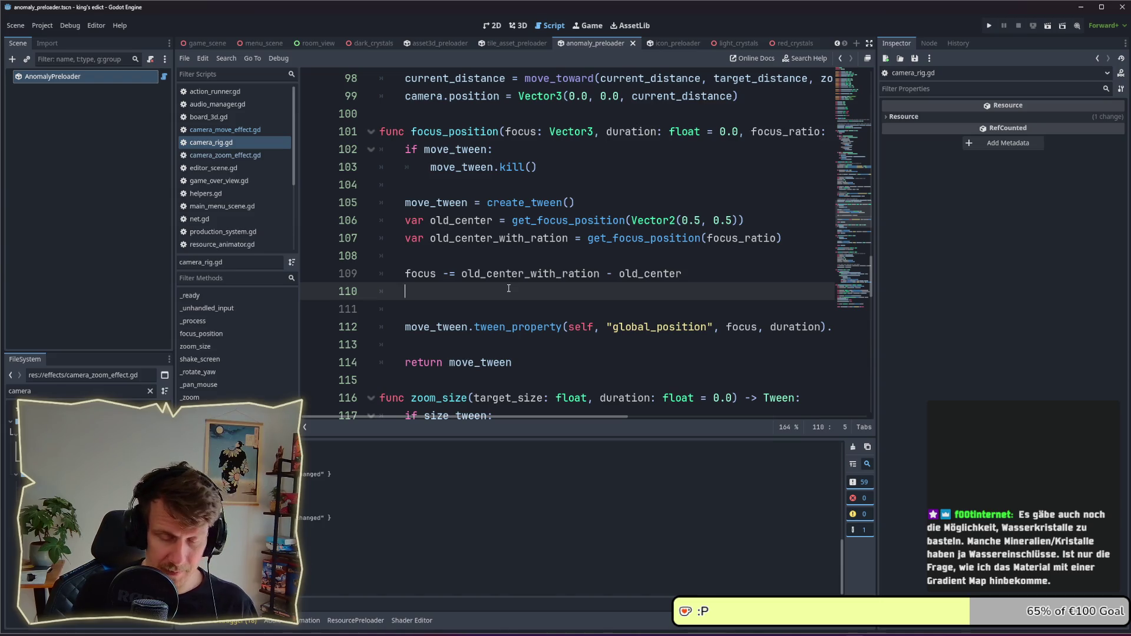
{"action": "type", "text": "ais_"}
{"action": "key", "text": "Return"}
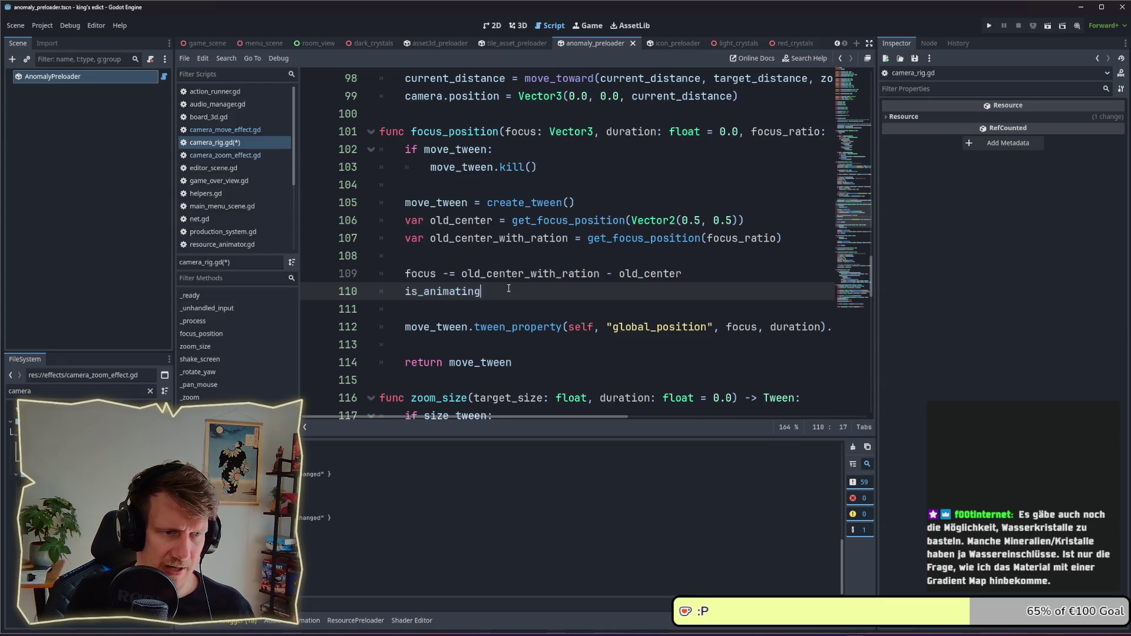
{"action": "type", "text": " = true"}
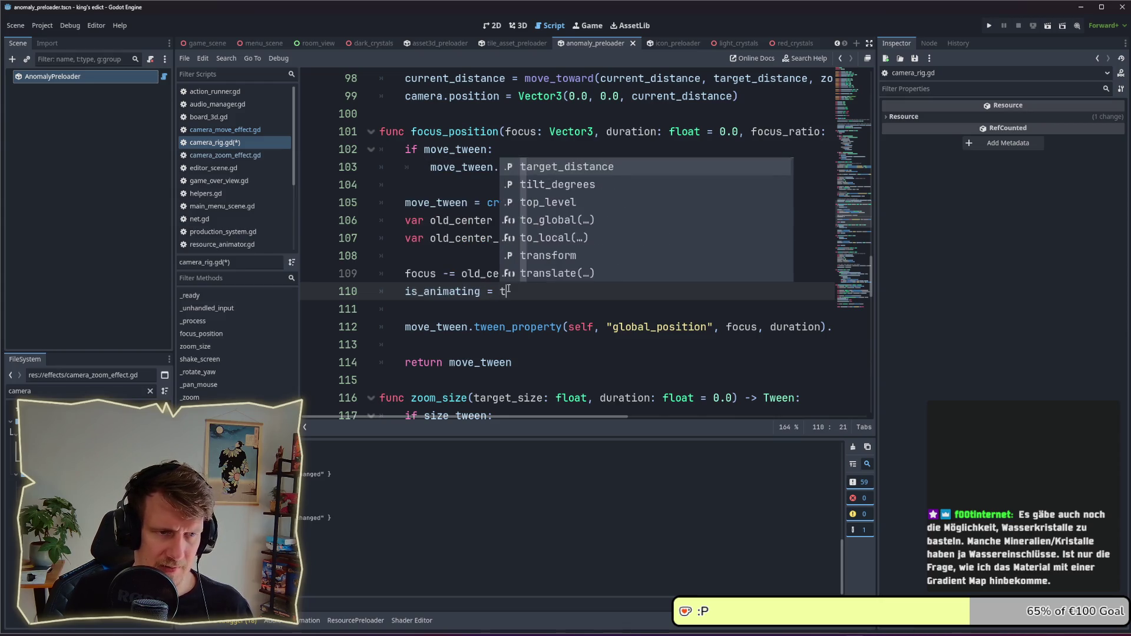
- Start a new 'move_tween.' line after the tween_property call
{"action": "left_click", "coordinate": [489, 343]}
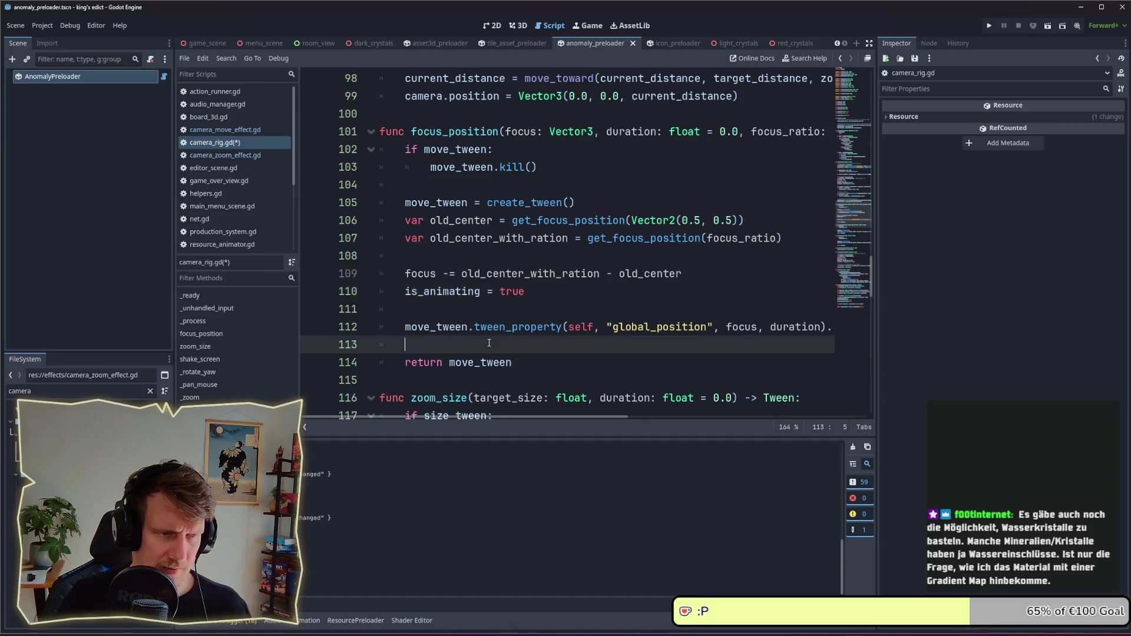
{"action": "key", "text": "Return"}
{"action": "key", "text": "Up"}
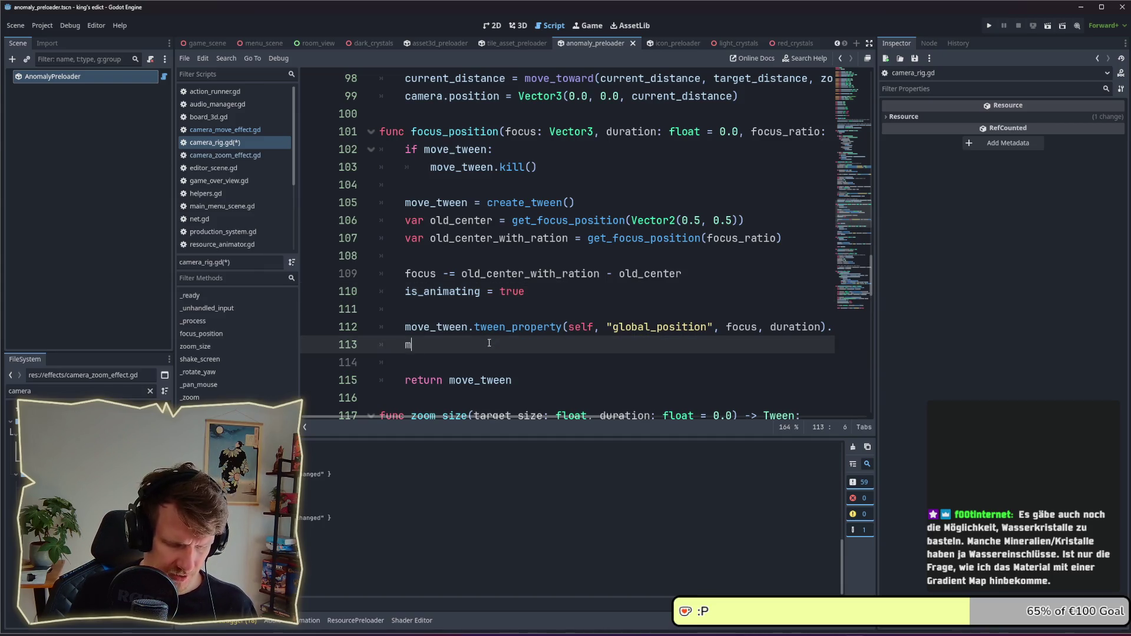
{"action": "key", "text": "Return"}
{"action": "type", "text": "."}
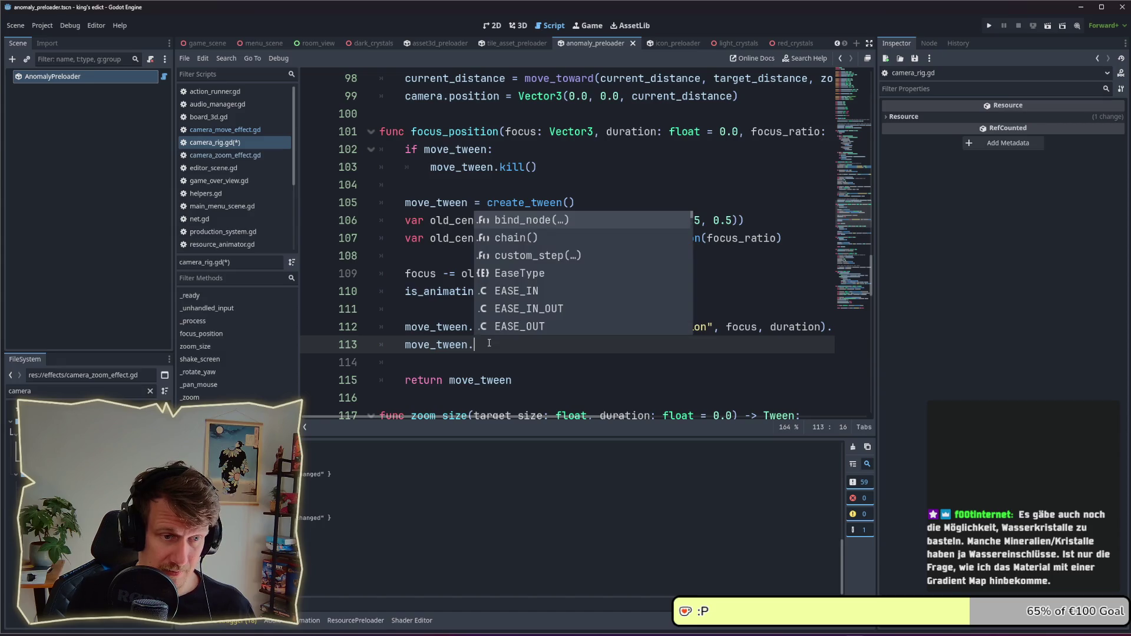
{"action": "type", "text": "t"}
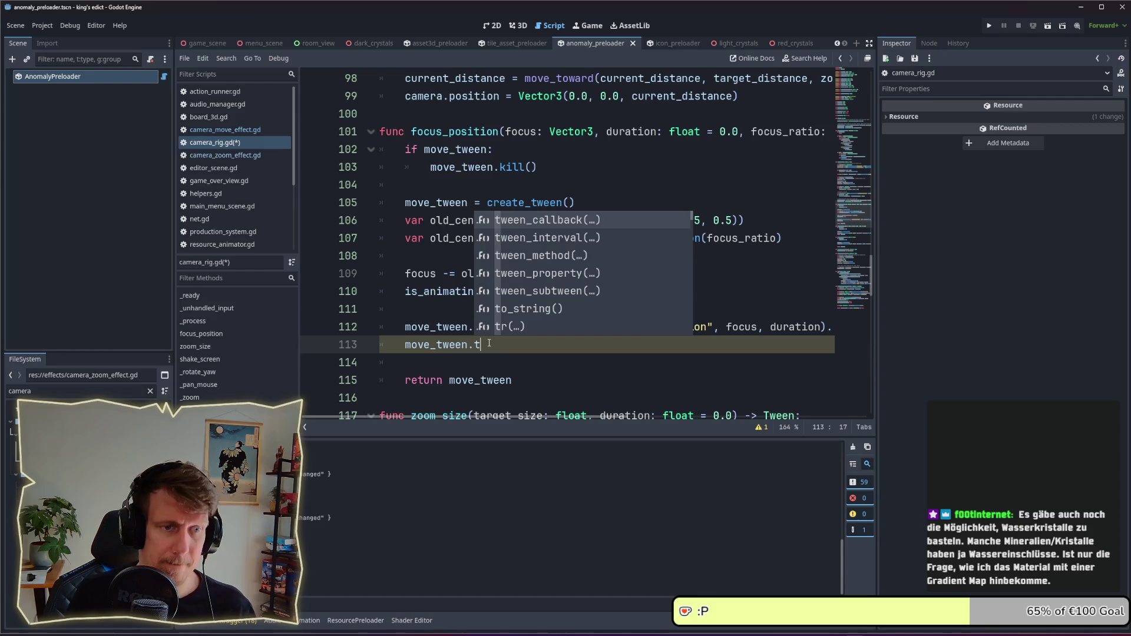
- Complete the new line to move_tween.tween_callback using autocomplete
{"action": "key", "text": "Down"}
{"action": "key", "text": "Down"}
{"action": "key", "text": "Down"}
{"action": "key", "text": "Return"}
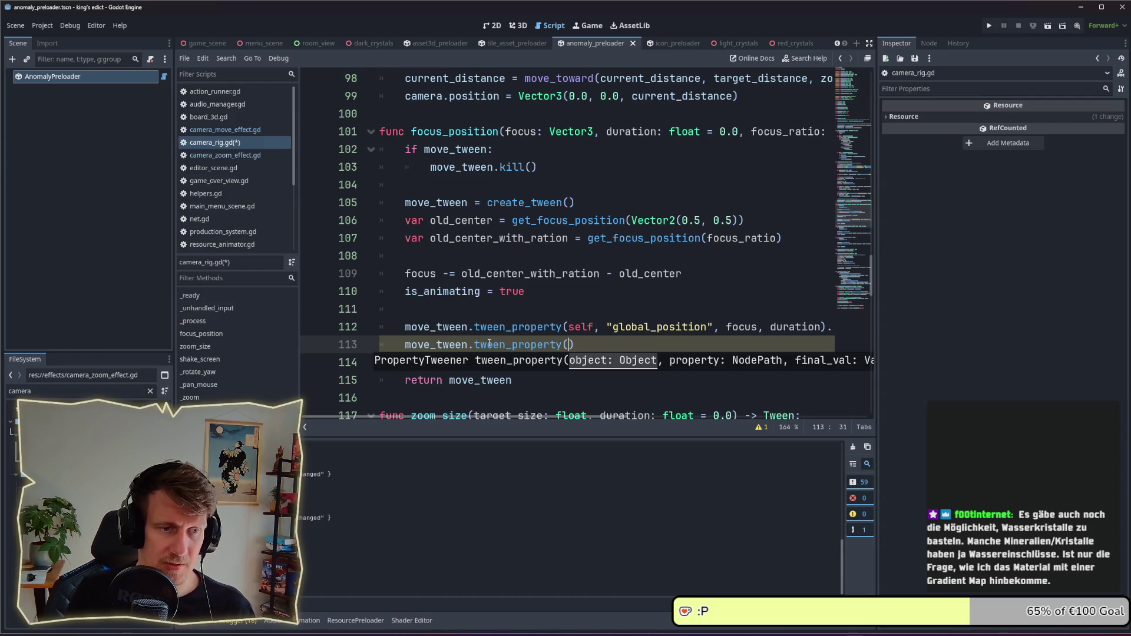
{"action": "key", "text": "BackSpace"}
{"action": "key", "text": "BackSpace"}
{"action": "key", "text": "BackSpace"}
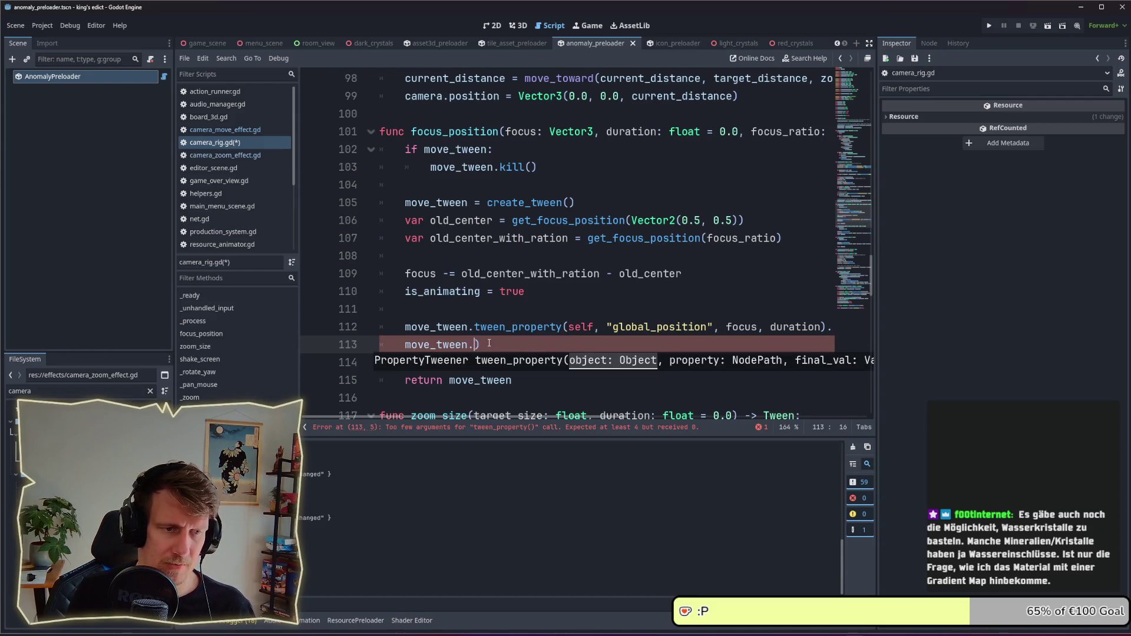
{"action": "type", "text": "t"}
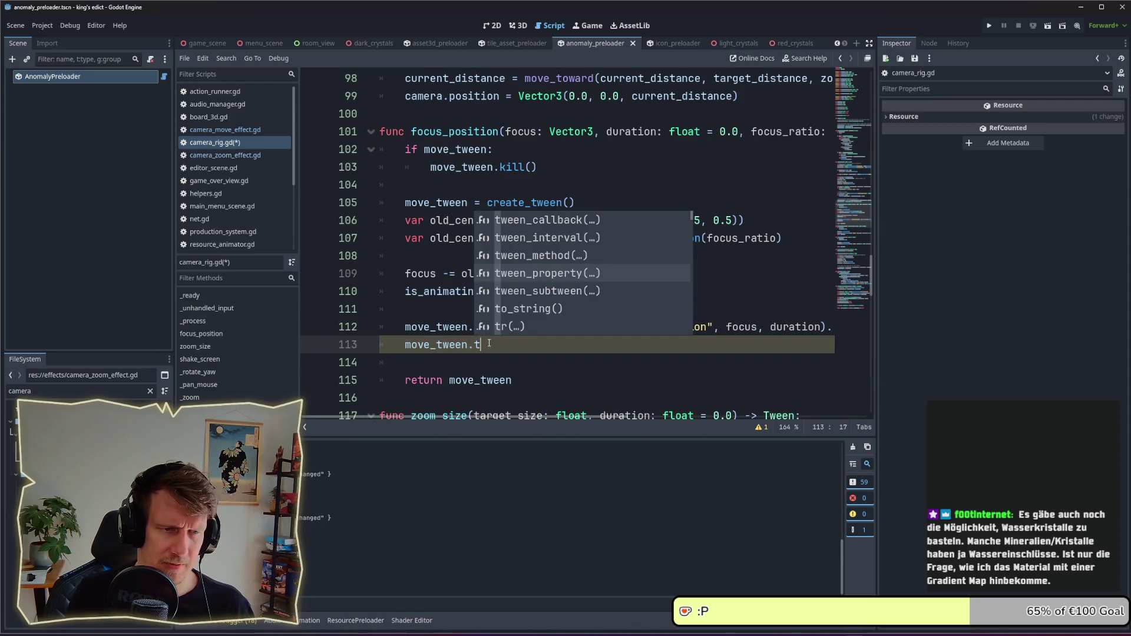
{"action": "key", "text": "Up"}
{"action": "key", "text": "Up"}
{"action": "key", "text": "Up"}
{"action": "key", "text": "Return"}
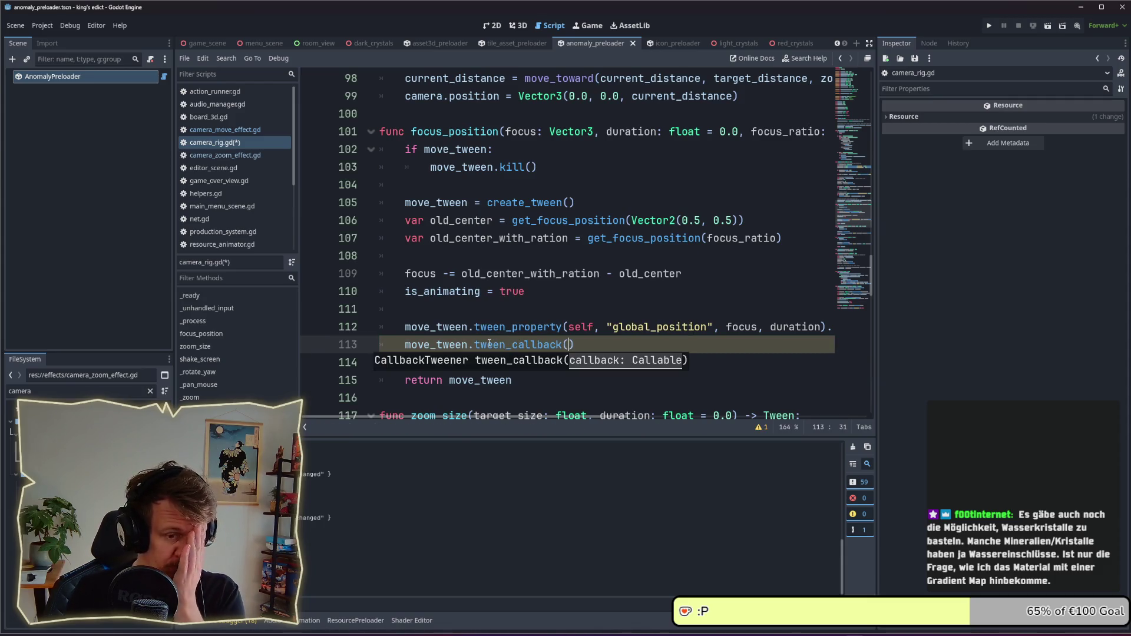
{"action": "key", "text": "BackSpace"}
{"action": "key", "text": "BackSpace"}
{"action": "key", "text": "BackSpace"}
{"action": "type", "text": "me"}
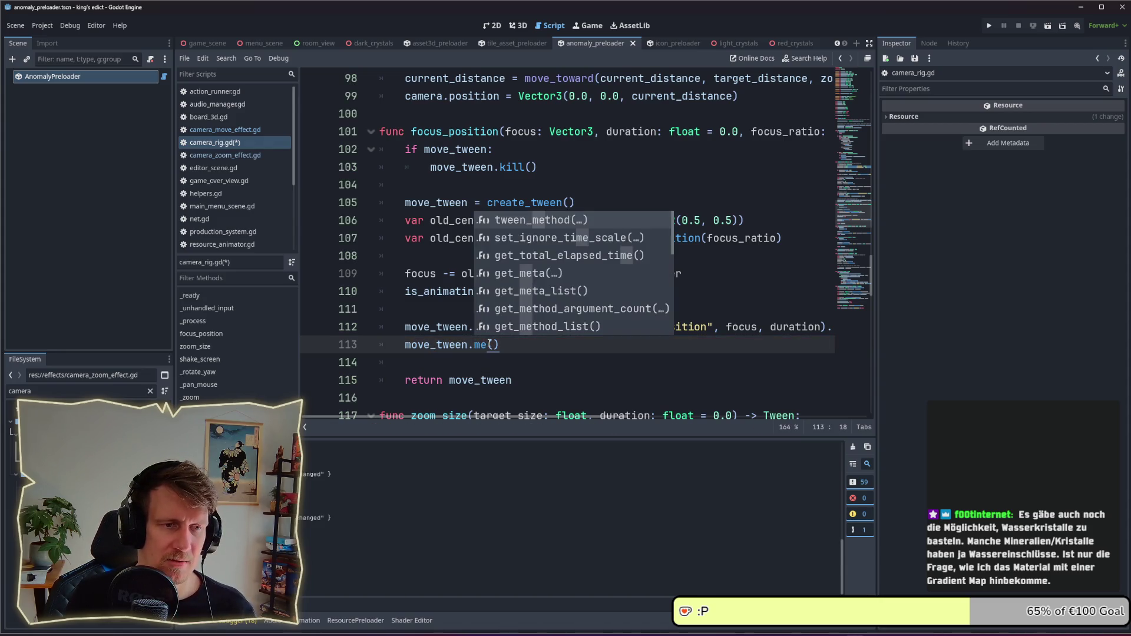
{"action": "key", "text": "BackSpace"}
{"action": "key", "text": "BackSpace"}
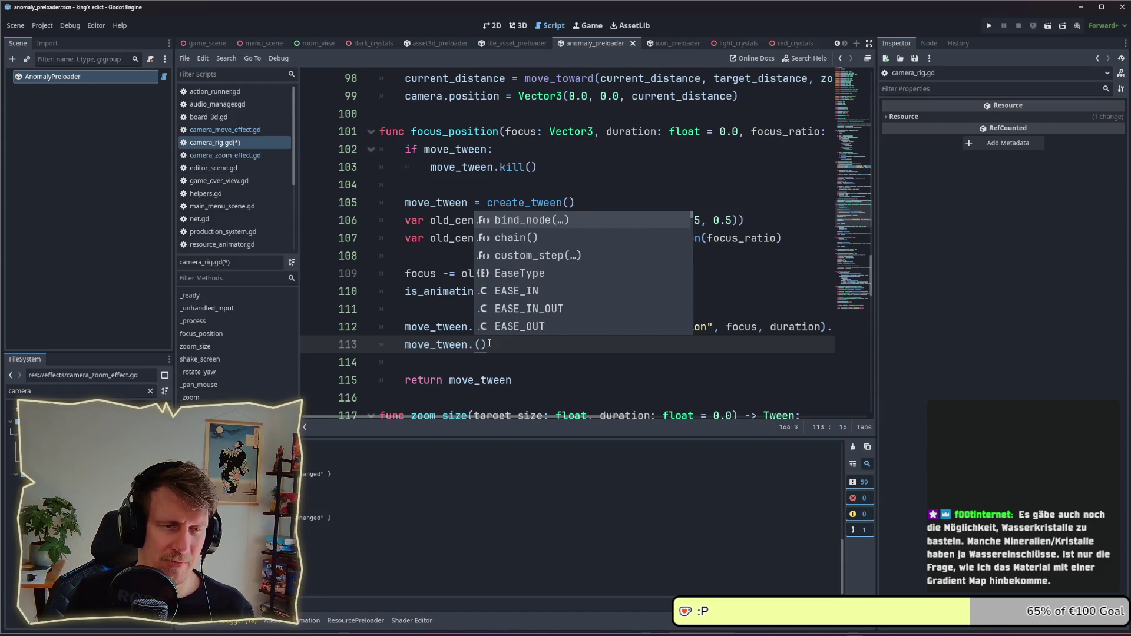
{"action": "type", "text": "ca"}
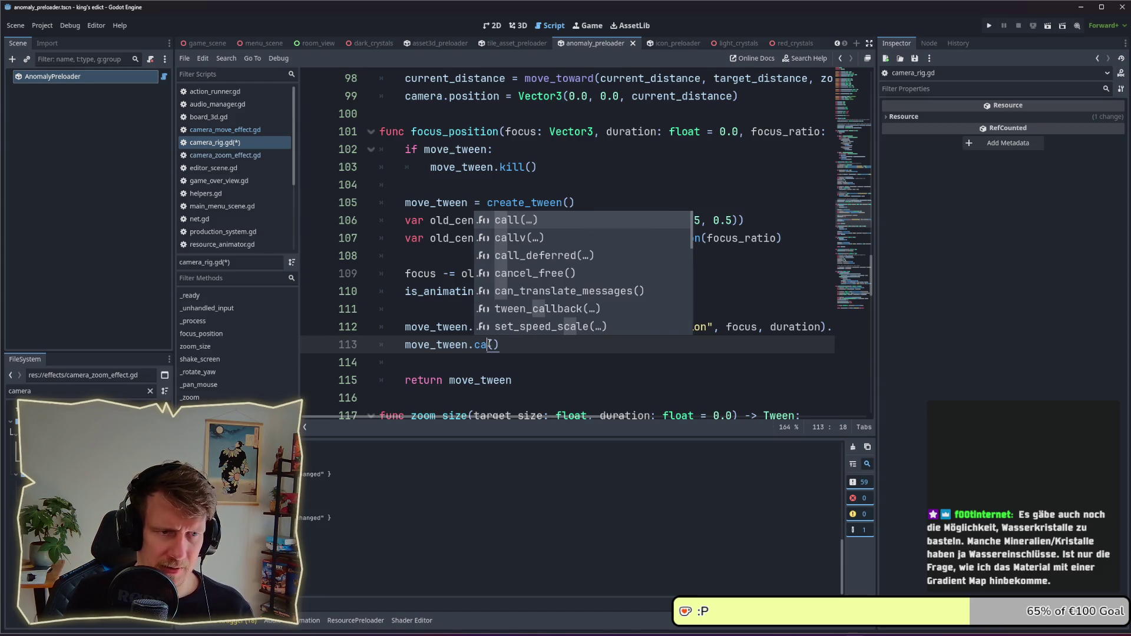
{"action": "key", "text": "BackSpace"}
{"action": "key", "text": "BackSpace"}
{"action": "type", "text": "tw"}
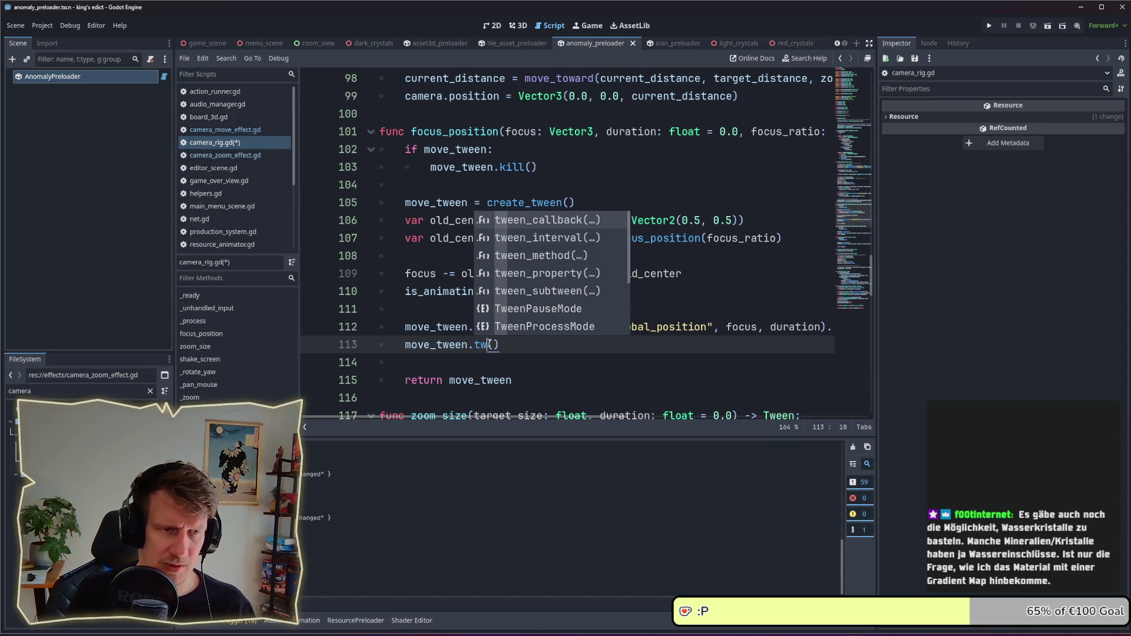
{"action": "key", "text": "Return"}
- Pass 'func (): is_animating = false' to tween_callback, then select line 113
{"action": "mouse_move", "coordinate": [489, 344]}
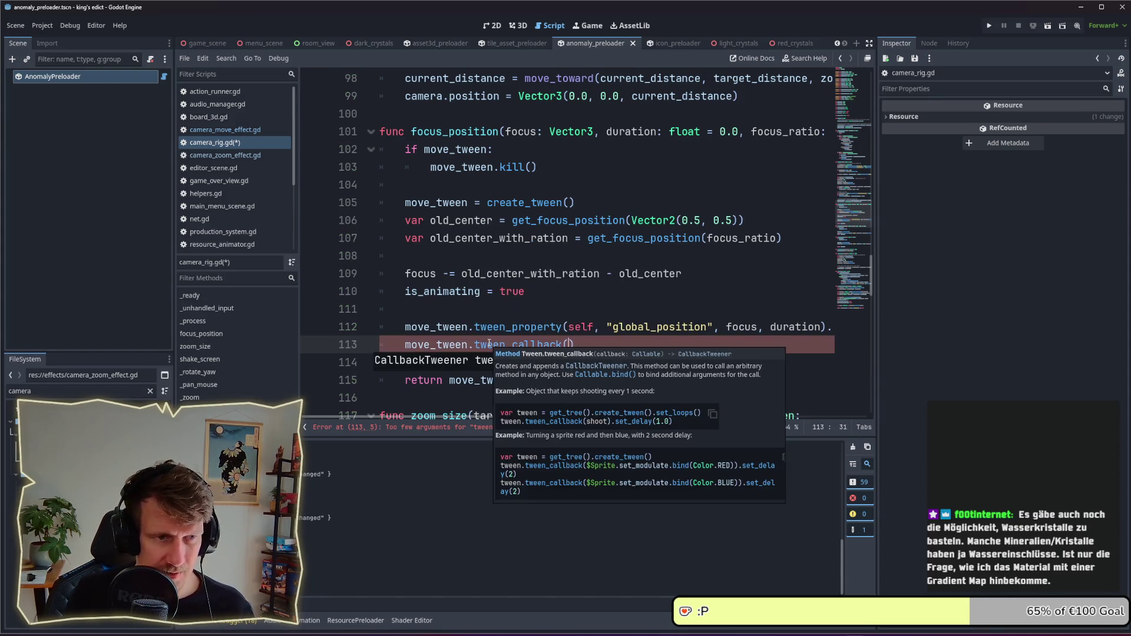
{"action": "type", "text": "fi"}
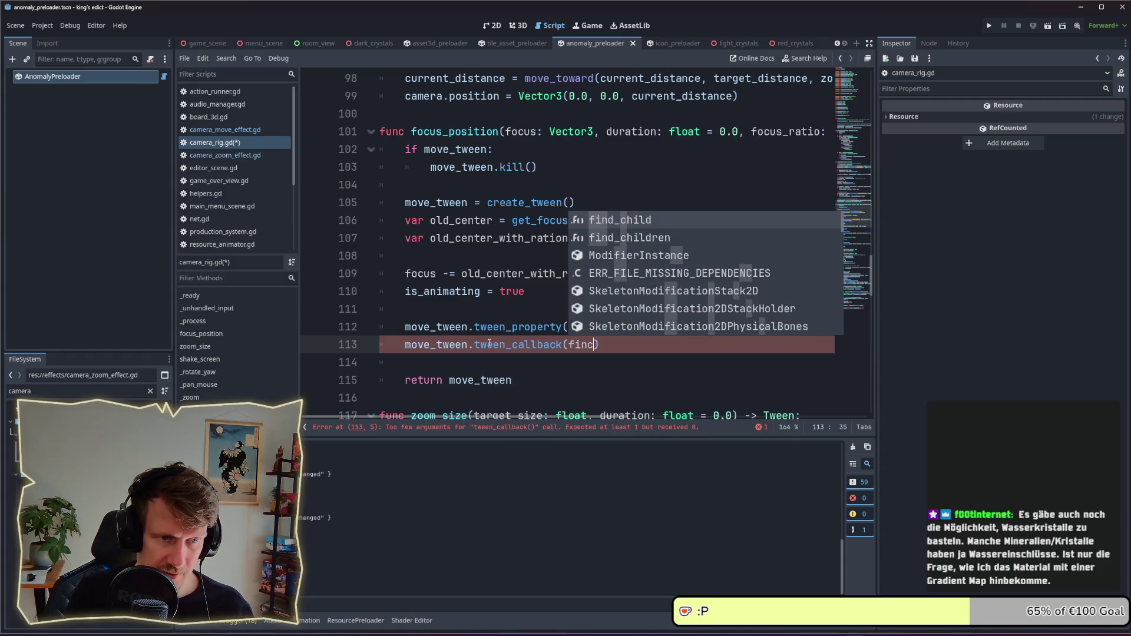
{"action": "key", "text": "BackSpace"}
{"action": "type", "text": "unc "}
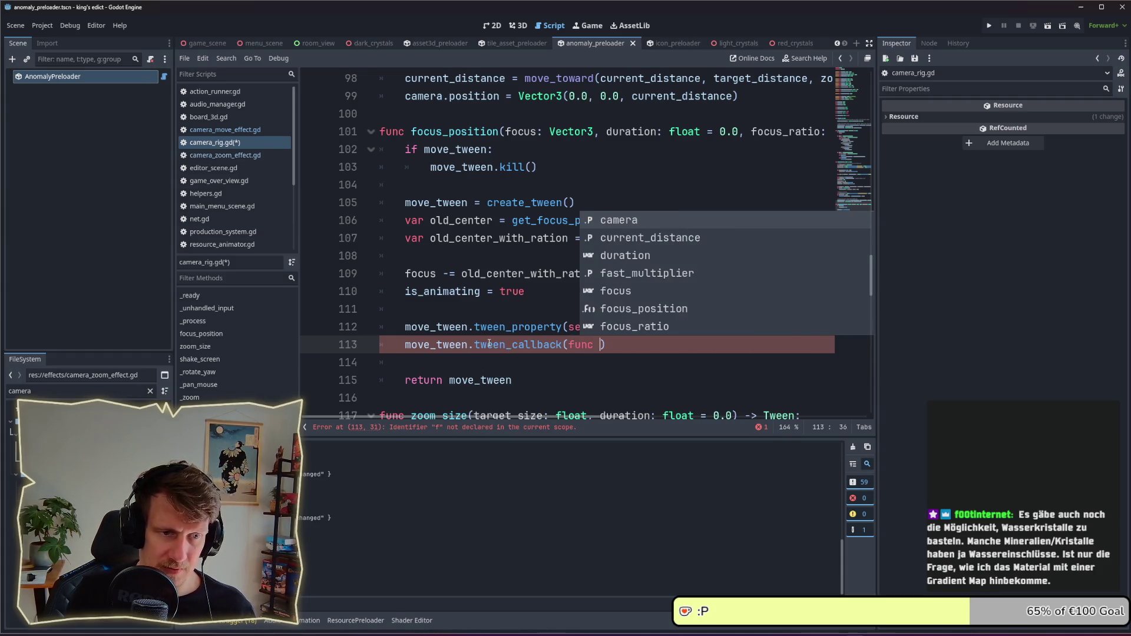
{"action": "type", "text": "(): is)"}
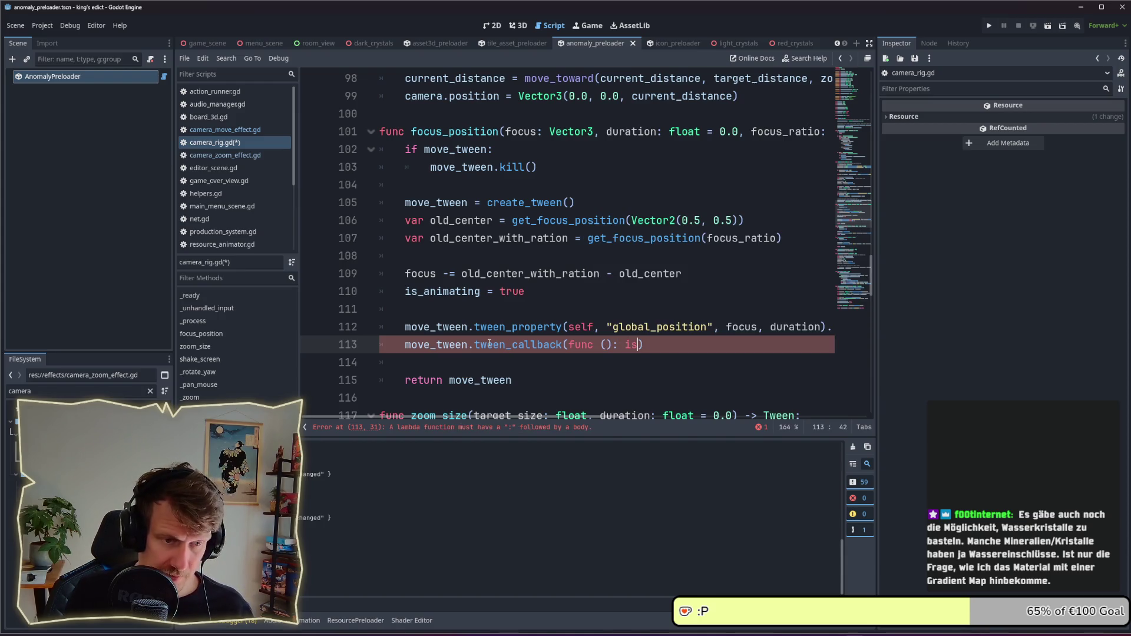
{"action": "key", "text": "Return"}
{"action": "type", "text": "= fasl"}
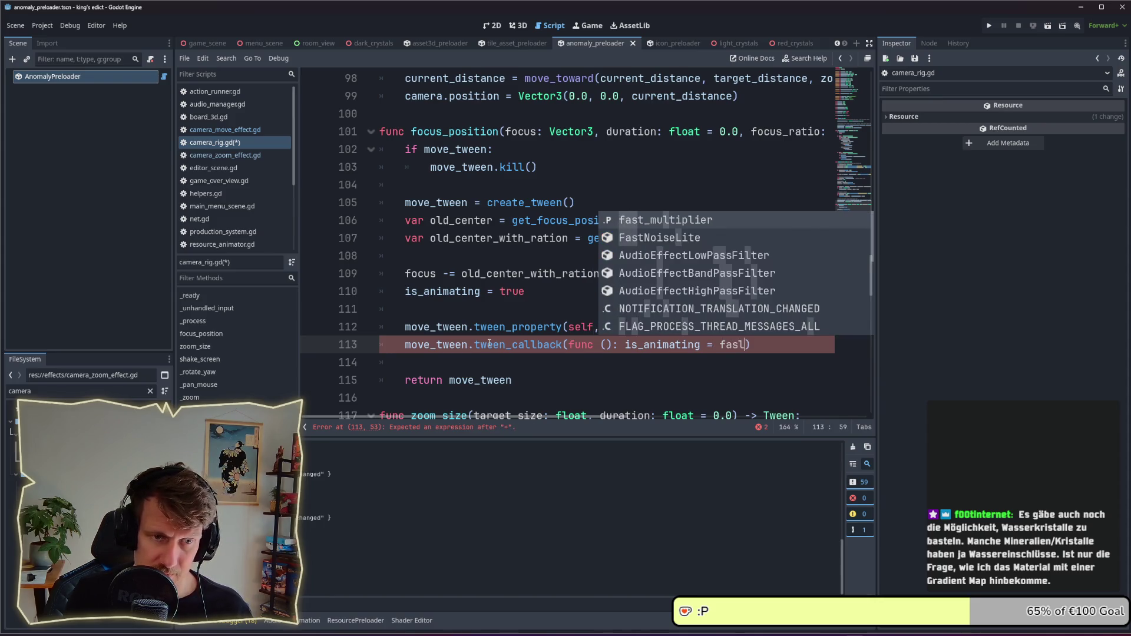
{"action": "key", "text": "Return"}
{"action": "left_click", "coordinate": [548, 362]}
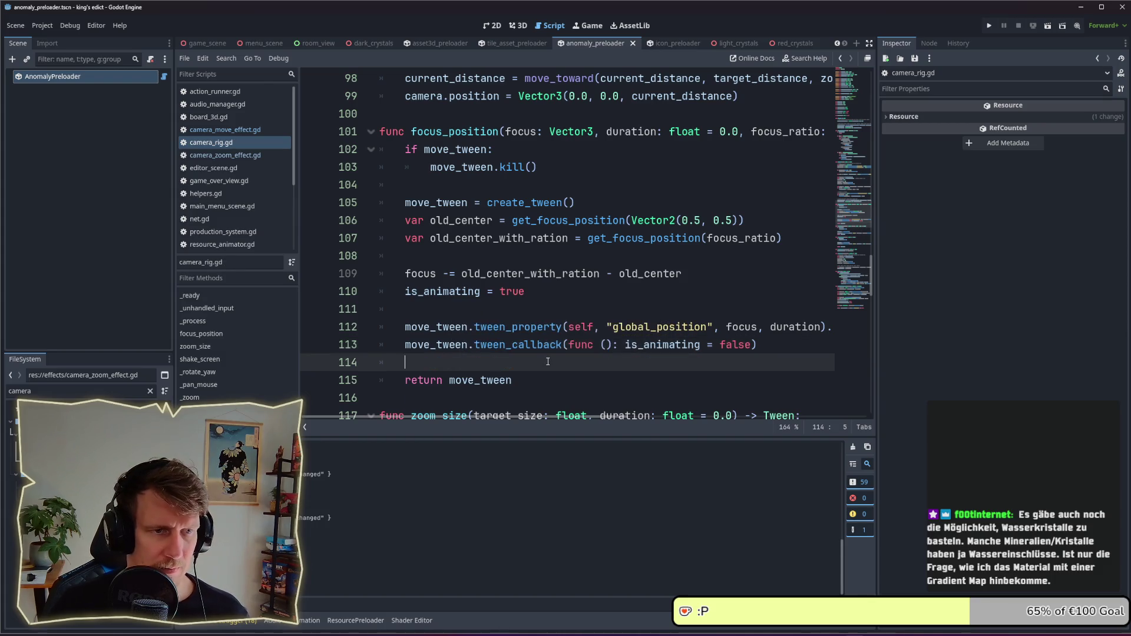
{"action": "left_click_drag", "start_coordinate": [759, 345], "coordinate": [405, 346]}
{"action": "key", "text": "ctrl+c"}
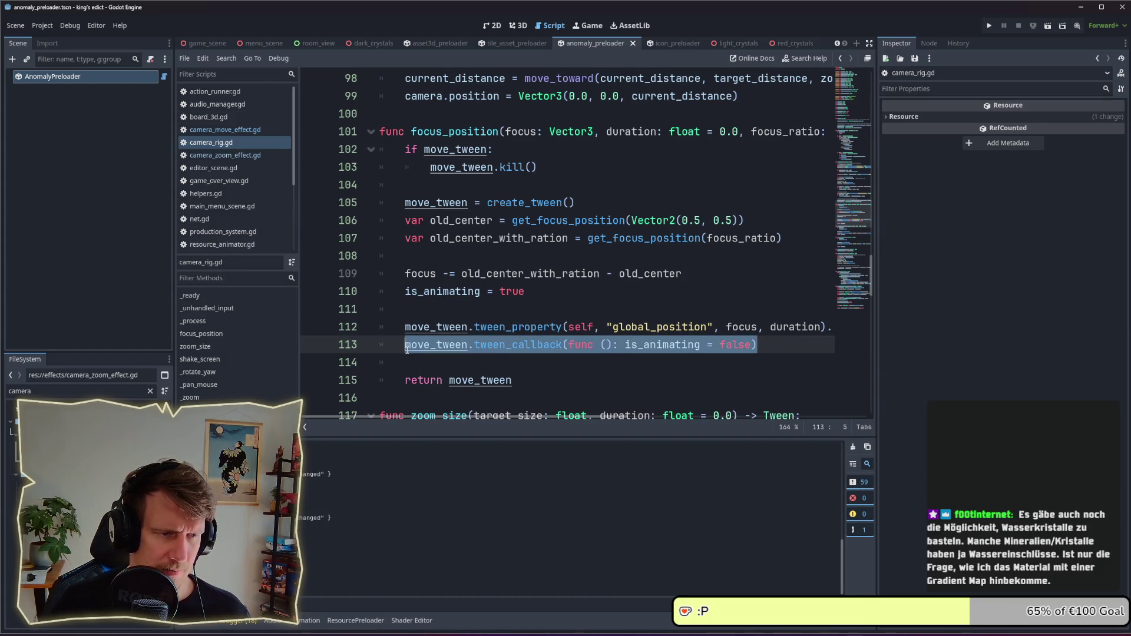
{"action": "scroll", "coordinate": [406, 351], "scroll_direction": "down", "scroll_amount": 3}
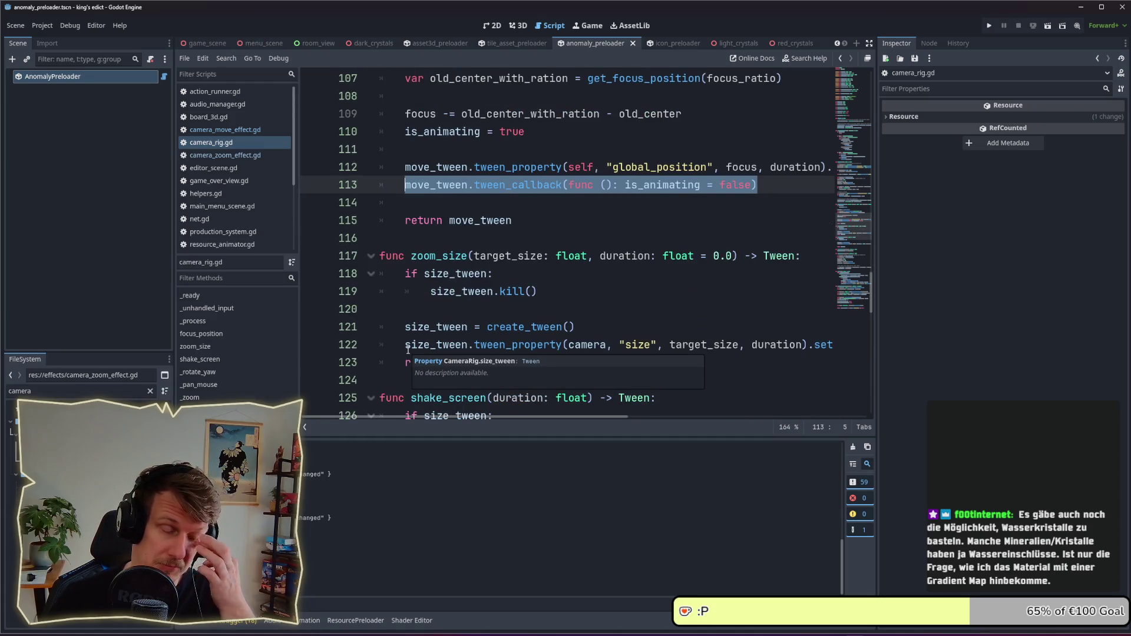
{"action": "scroll", "coordinate": [490, 342], "scroll_direction": "down", "scroll_amount": 3}
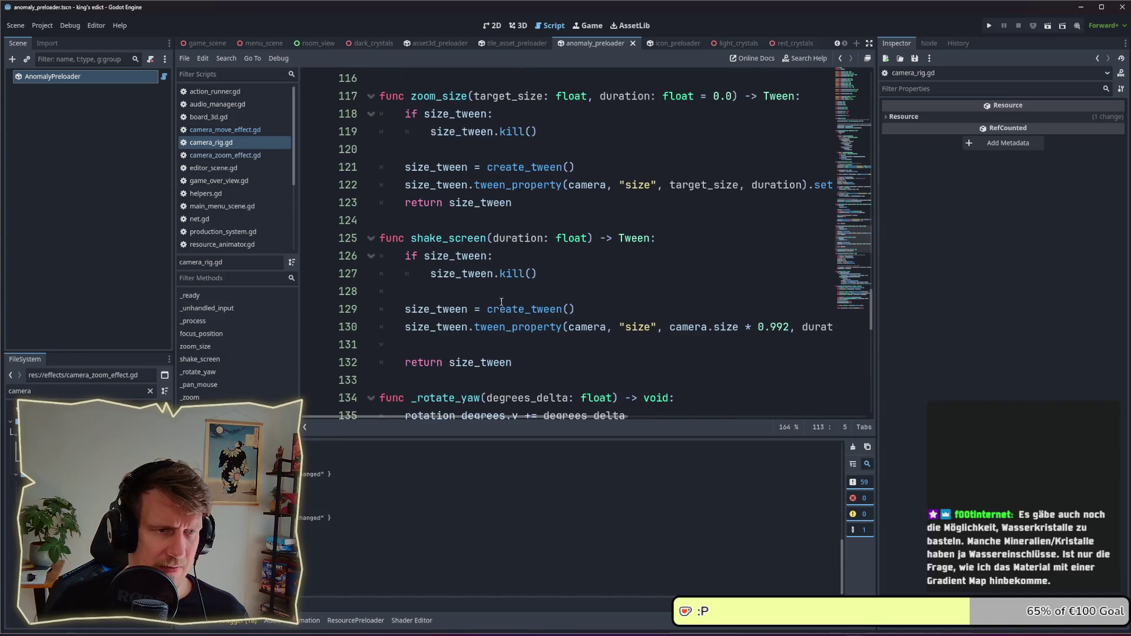
{"action": "scroll", "coordinate": [511, 275], "scroll_direction": "down", "scroll_amount": 2}
{"action": "scroll", "coordinate": [511, 275], "scroll_direction": "up", "scroll_amount": 4}
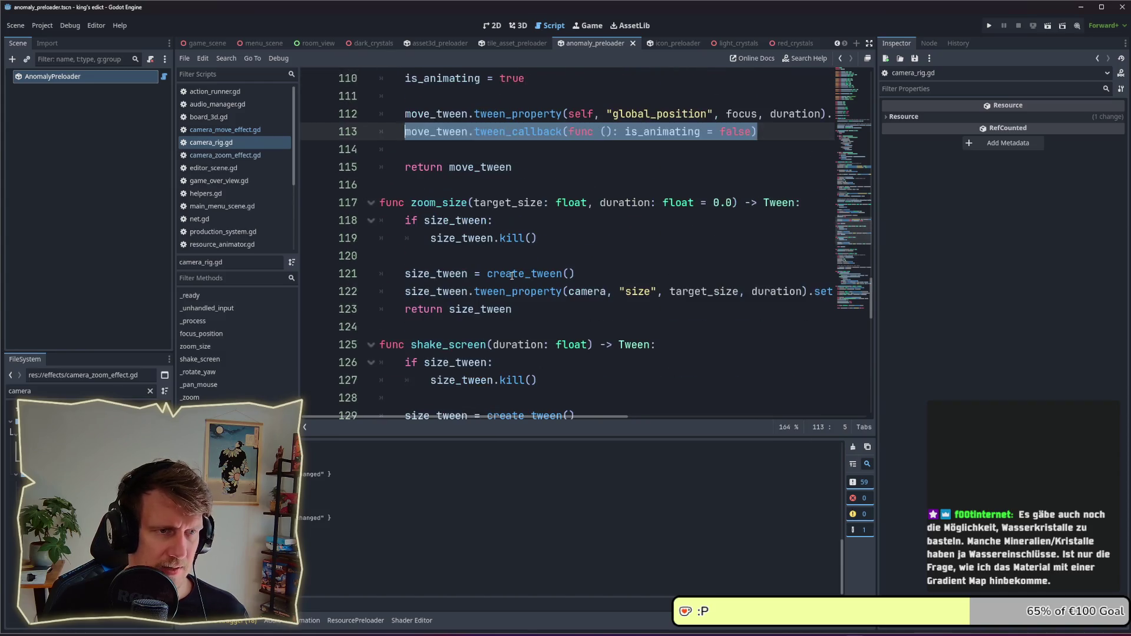
{"action": "scroll", "coordinate": [511, 275], "scroll_direction": "up", "scroll_amount": 8}
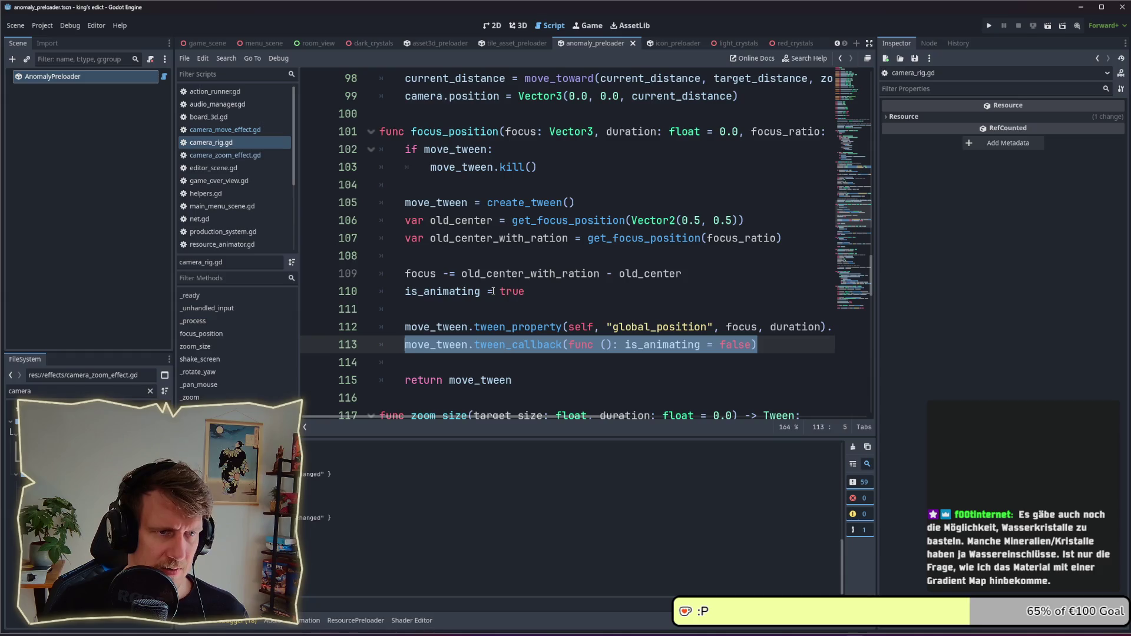
- Scroll through camera_rig.gd to review the mouse-motion input handling
{"action": "scroll", "coordinate": [493, 291], "scroll_direction": "up", "scroll_amount": 9}
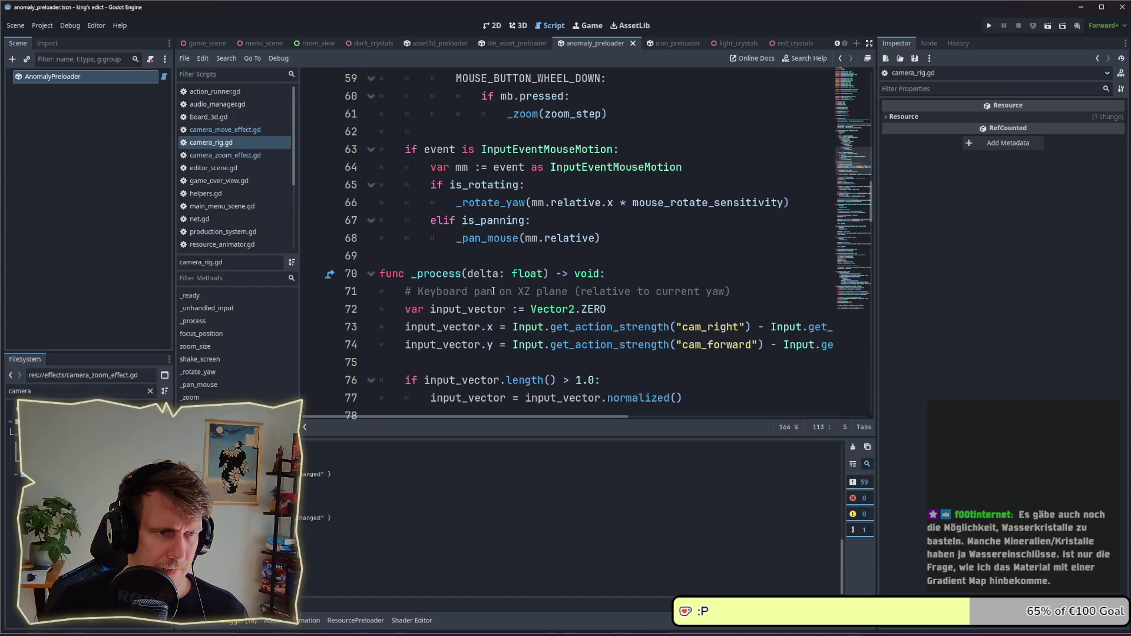
{"action": "scroll", "coordinate": [493, 291], "scroll_direction": "up", "scroll_amount": 5}
{"action": "scroll", "coordinate": [493, 291], "scroll_direction": "down", "scroll_amount": 17}
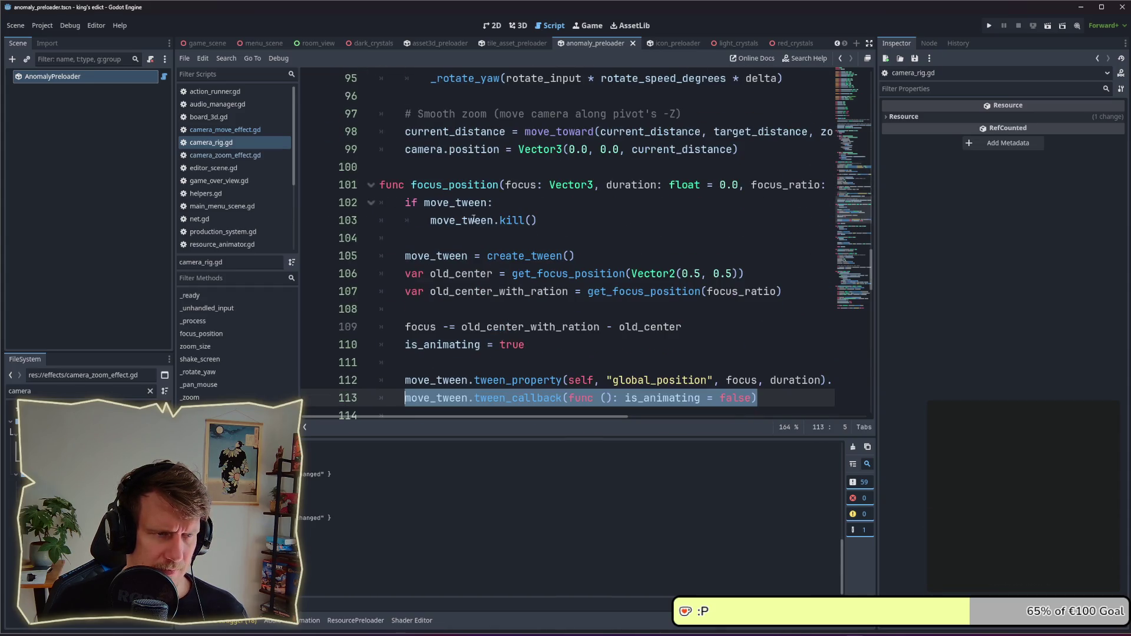
{"action": "scroll", "coordinate": [473, 220], "scroll_direction": "down", "scroll_amount": 5}
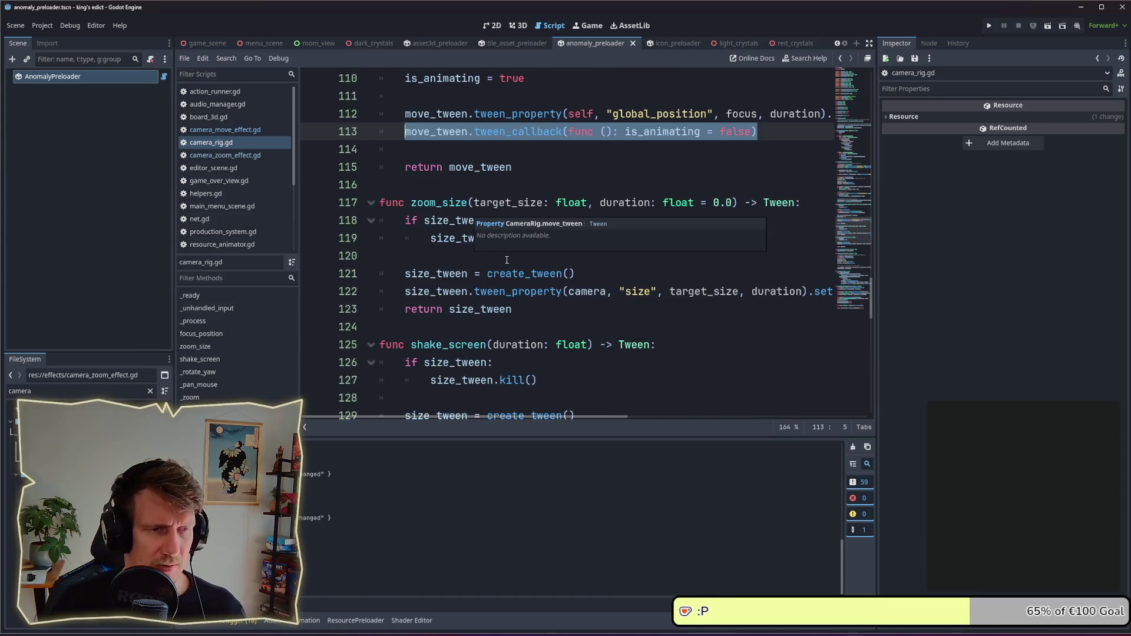
{"action": "scroll", "coordinate": [506, 260], "scroll_direction": "down", "scroll_amount": 1}
{"action": "scroll", "coordinate": [506, 260], "scroll_direction": "down", "scroll_amount": 5}
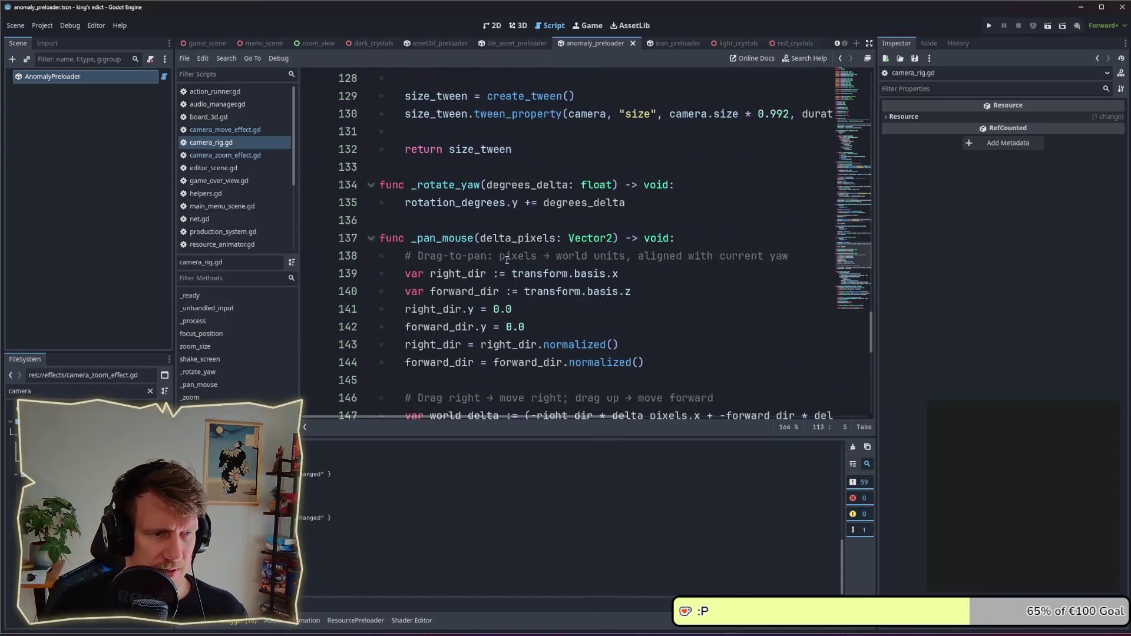
{"action": "scroll", "coordinate": [506, 259], "scroll_direction": "down", "scroll_amount": 5}
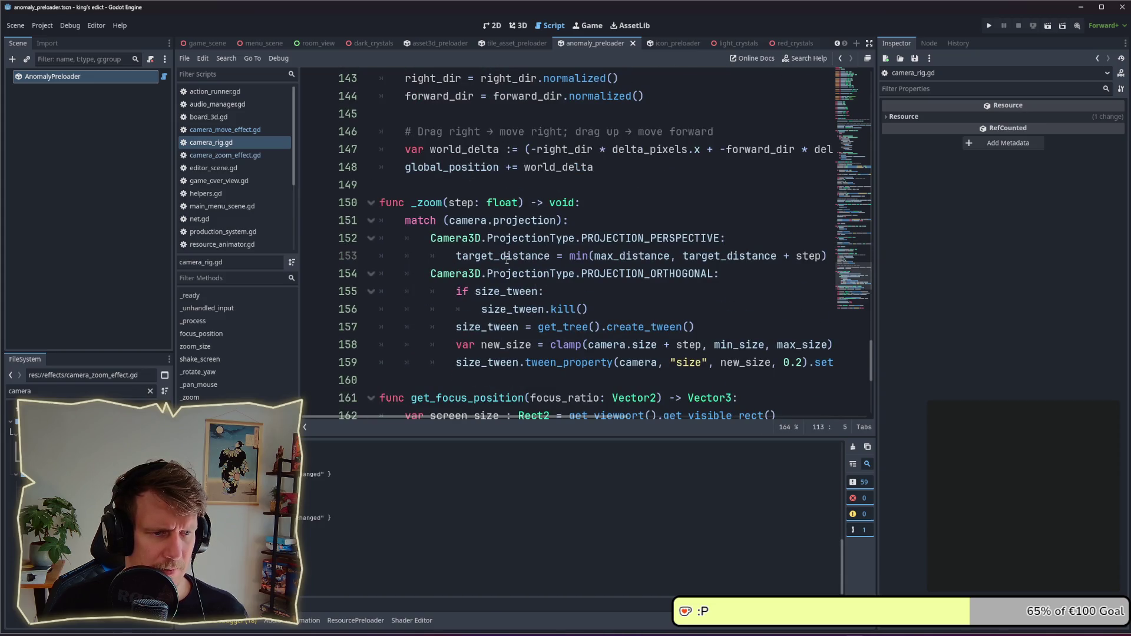
{"action": "scroll", "coordinate": [506, 259], "scroll_direction": "down", "scroll_amount": 5}
{"action": "scroll", "coordinate": [507, 259], "scroll_direction": "up", "scroll_amount": 17}
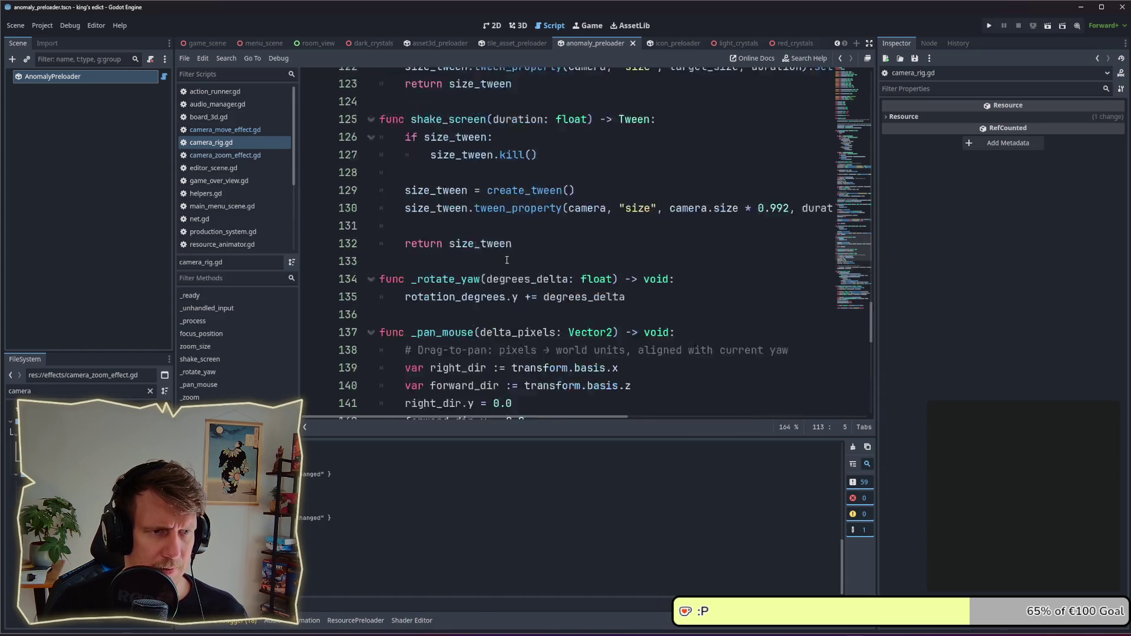
{"action": "scroll", "coordinate": [506, 260], "scroll_direction": "up", "scroll_amount": 3}
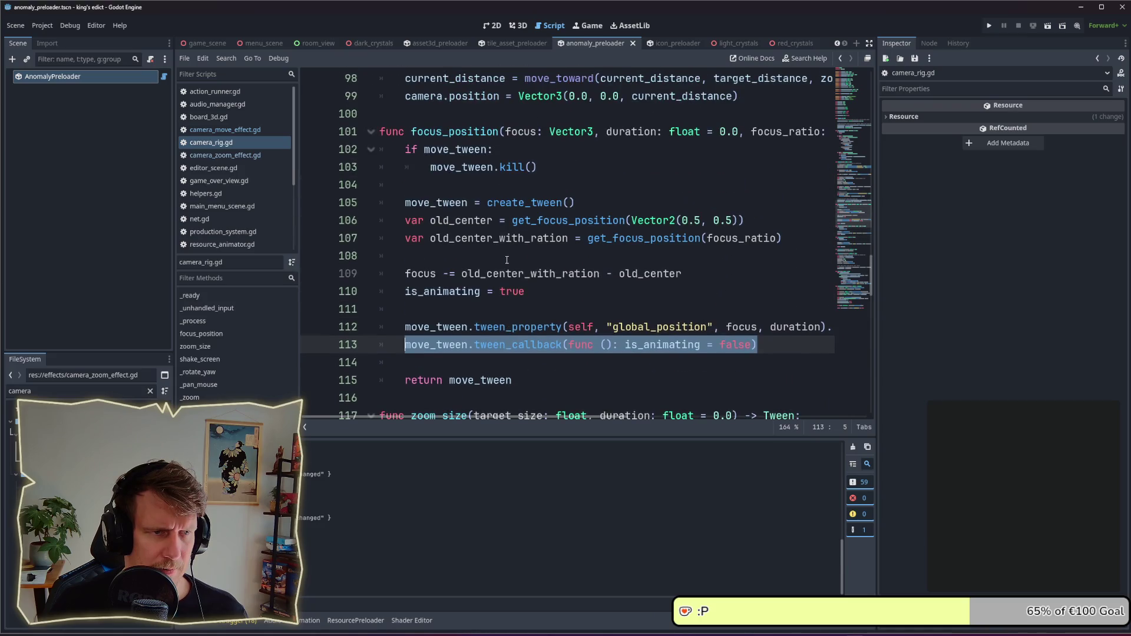
{"action": "scroll", "coordinate": [507, 260], "scroll_direction": "down", "scroll_amount": 5}
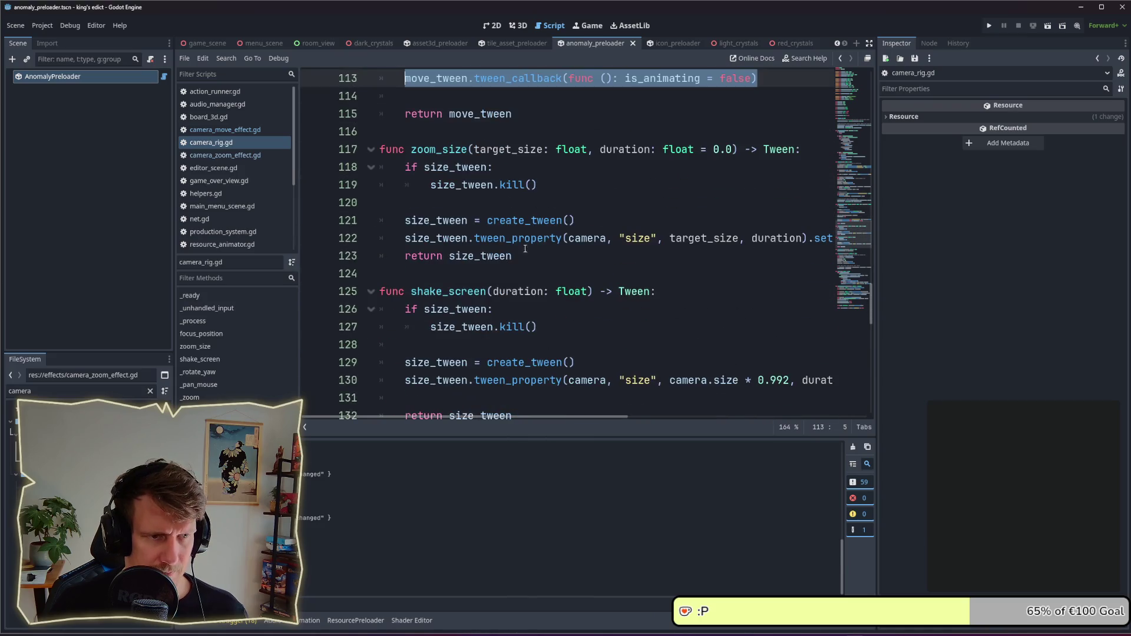
- Paste the is_animating reset callback into zoom_size, targeting size_tween instead of move_tween
{"action": "left_click", "coordinate": [591, 215]}
{"action": "key", "text": "Up"}
{"action": "key", "text": "Return"}
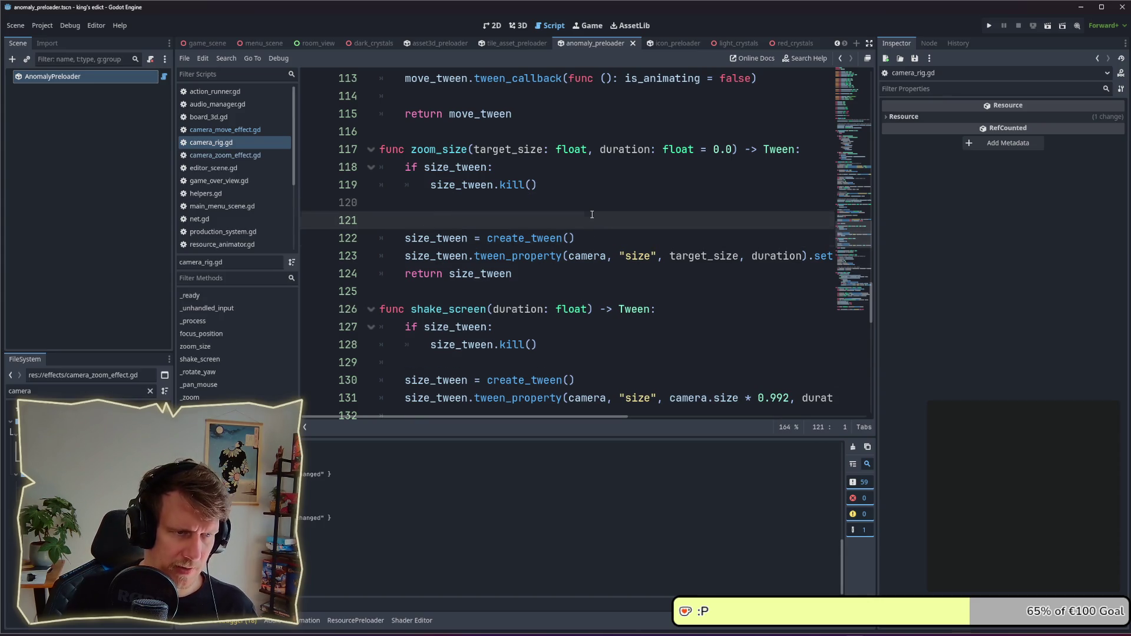
{"action": "key", "text": "Down"}
{"action": "key", "text": "Down"}
{"action": "key", "text": "Down"}
{"action": "key", "text": "Return"}
{"action": "key", "text": "Up"}
{"action": "key", "text": "ctrl+v"}
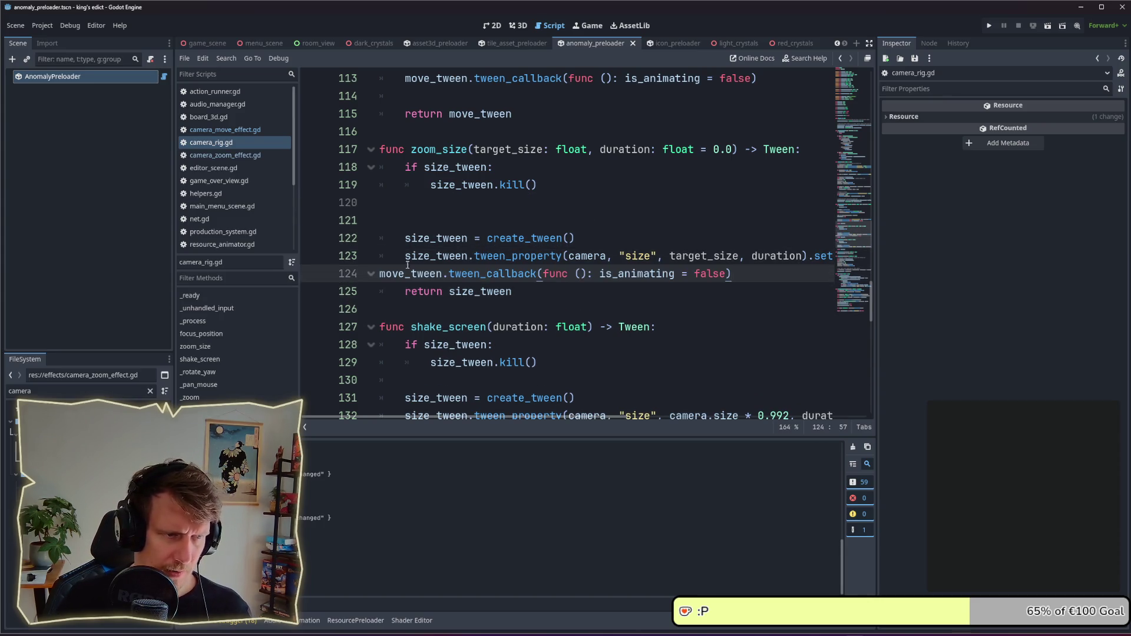
{"action": "key", "text": "shift+Home"}
{"action": "key", "text": "Tab"}
{"action": "double_click", "coordinate": [435, 256]}
{"action": "key", "text": "ctrl+c"}
{"action": "double_click", "coordinate": [436, 273]}
{"action": "key", "text": "ctrl+v"}
- Set 'is_animating = true' in zoom_size before create_tween, on line 121
{"action": "left_click", "coordinate": [447, 226]}
{"action": "key", "text": "Return"}
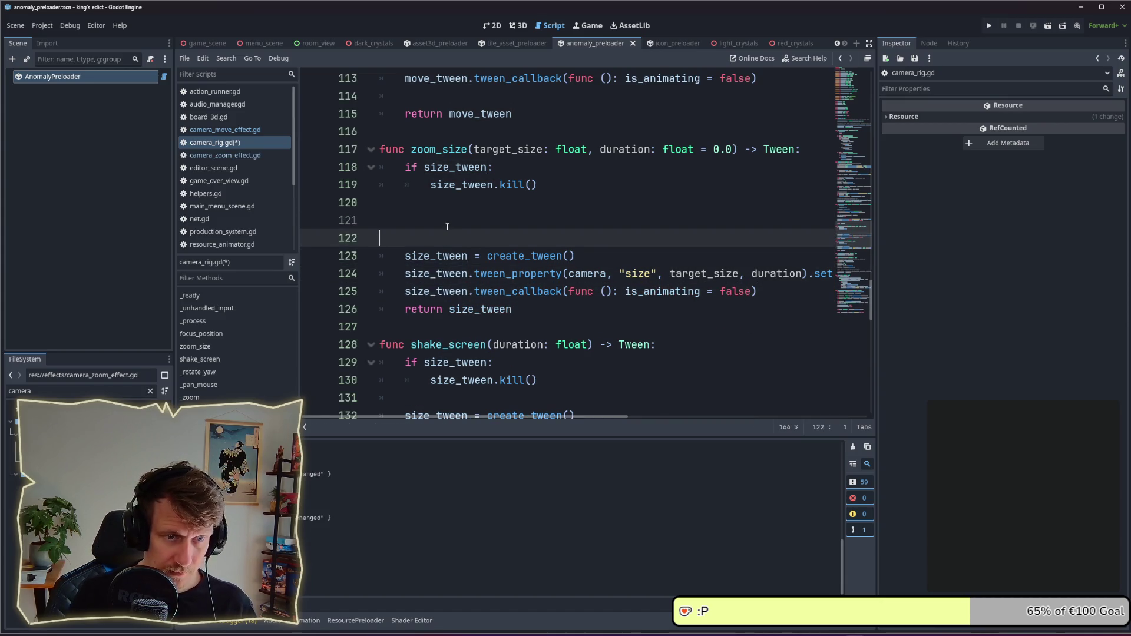
{"action": "key", "text": "Up"}
{"action": "key", "text": "Tab"}
{"action": "type", "text": "is_an"}
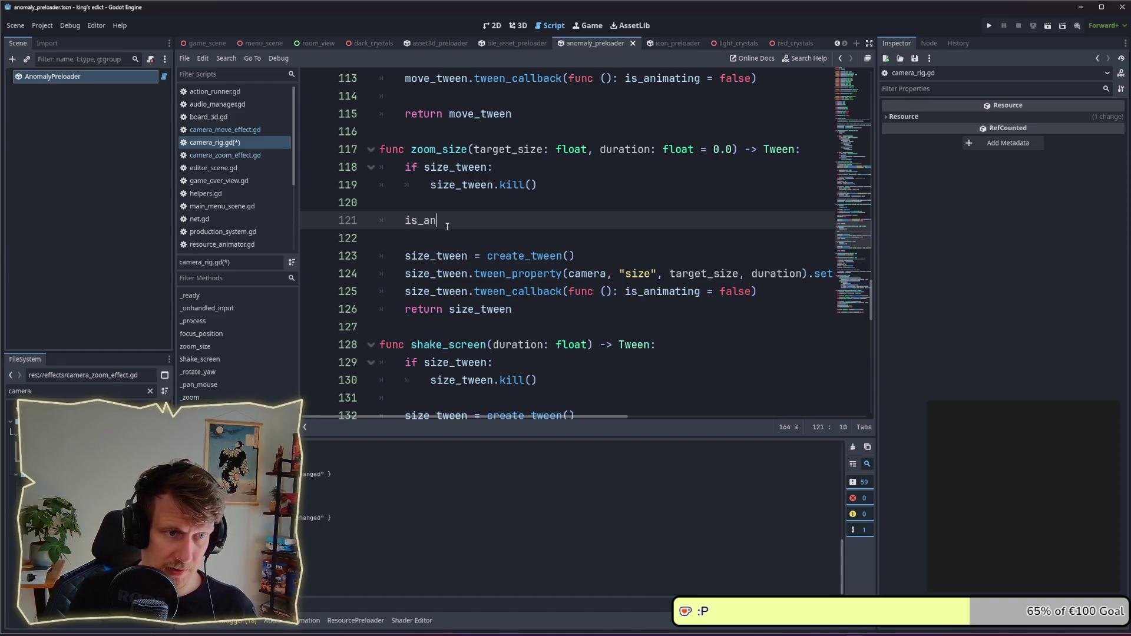
{"action": "key", "text": "Return"}
{"action": "type", "text": "true"}
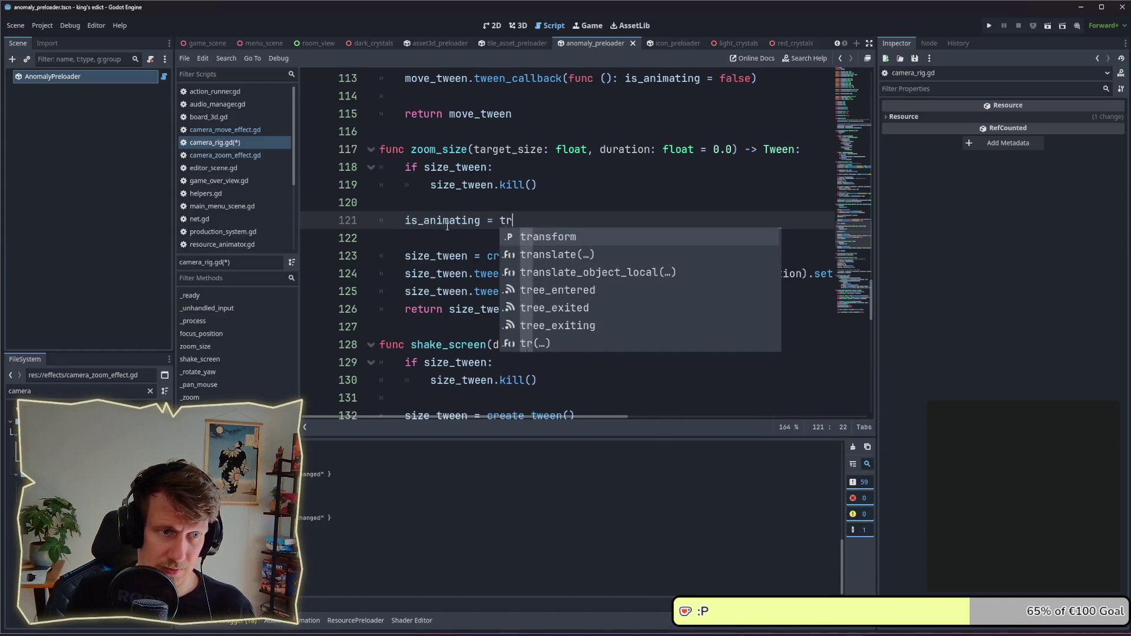
- Run the project with F5 for a playtest
{"action": "scroll", "coordinate": [532, 210], "scroll_direction": "up", "scroll_amount": 2}
{"action": "scroll", "coordinate": [532, 211], "scroll_direction": "up", "scroll_amount": 12}
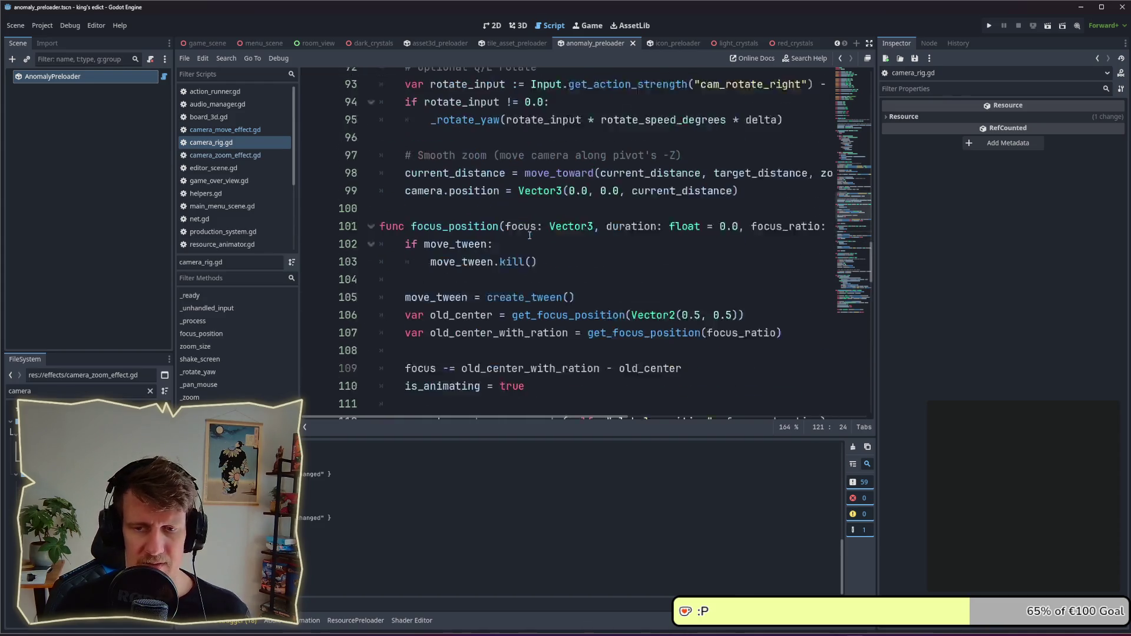
{"action": "scroll", "coordinate": [532, 256], "scroll_direction": "up", "scroll_amount": 4}
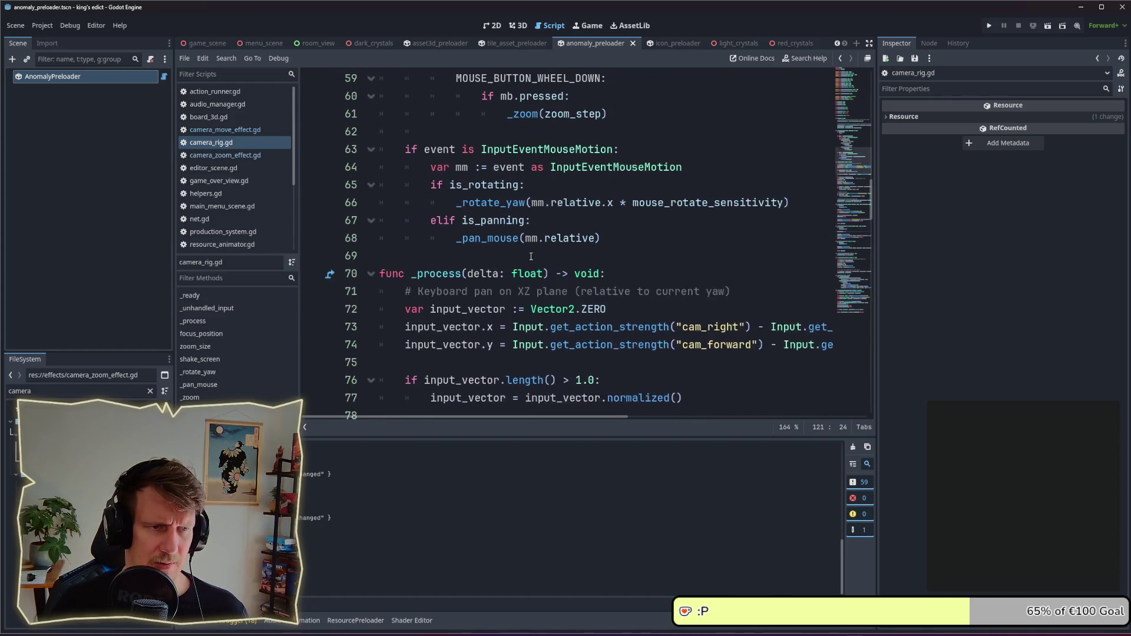
{"action": "key", "text": "F5"}
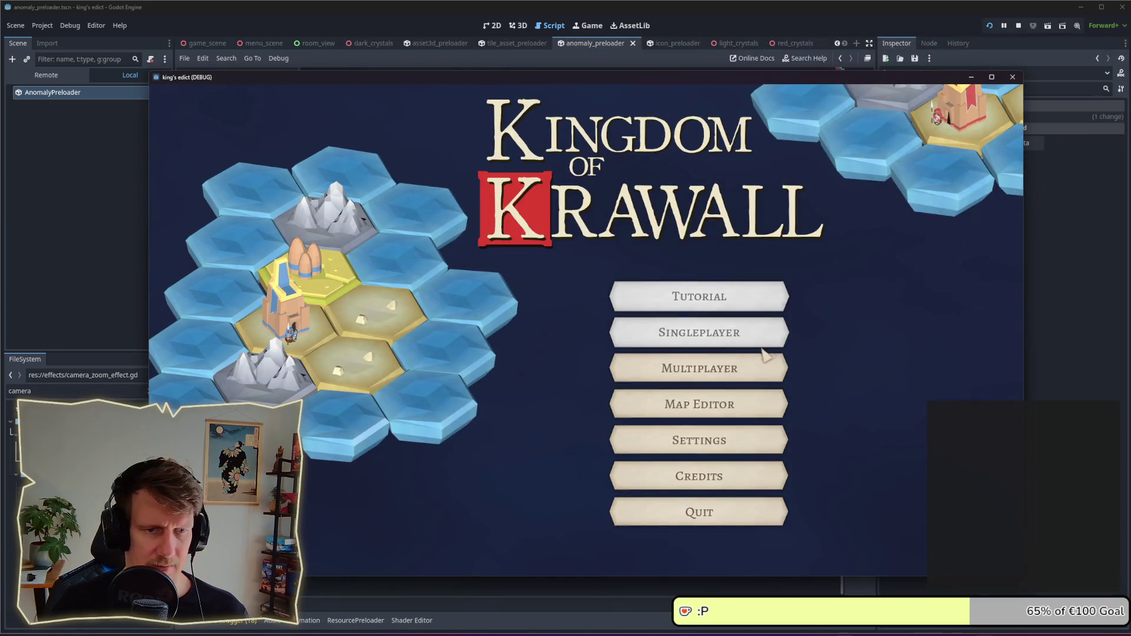
- Host a multiplayer game from the purple start, then quit it via the pause menu
{"action": "left_click", "coordinate": [762, 351]}
{"action": "left_click", "coordinate": [942, 547]}
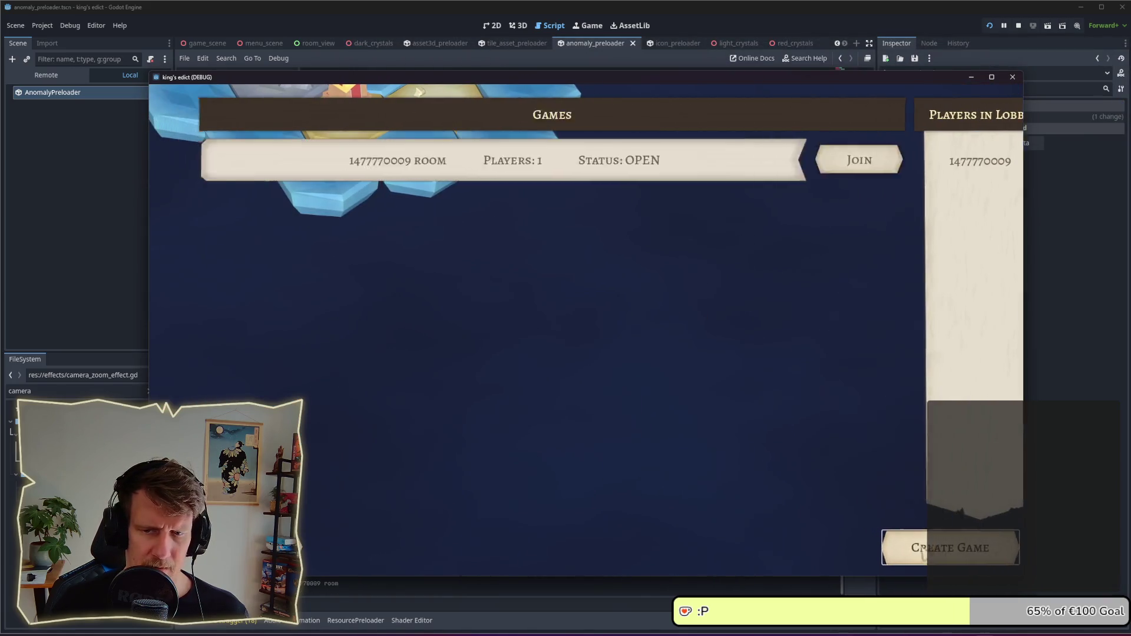
{"action": "left_click", "coordinate": [757, 259]}
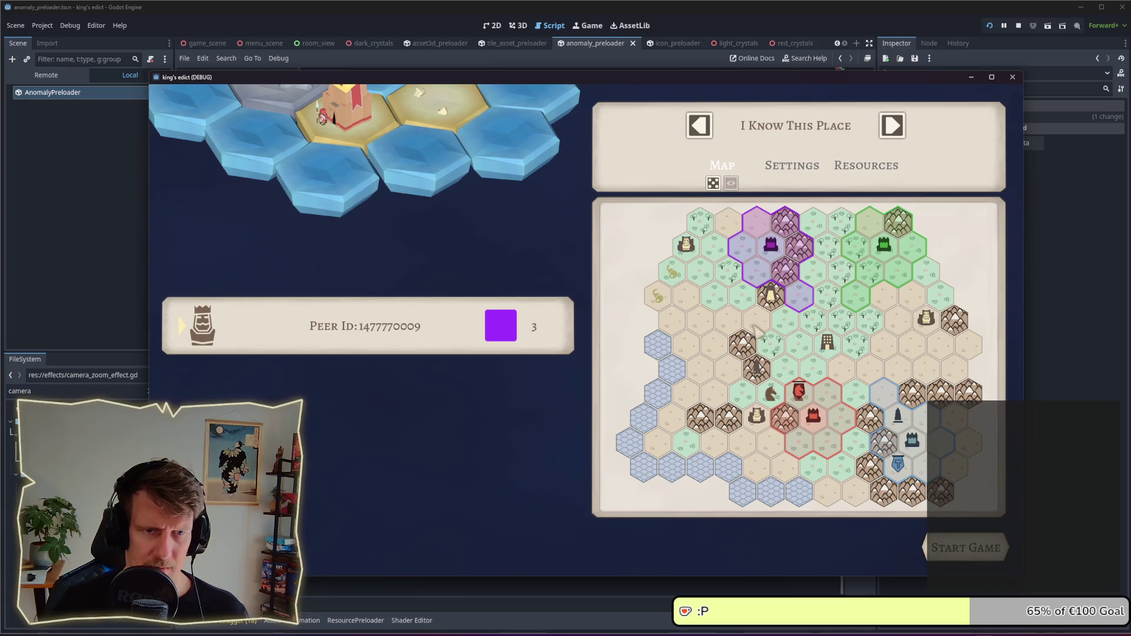
{"action": "left_click", "coordinate": [941, 547]}
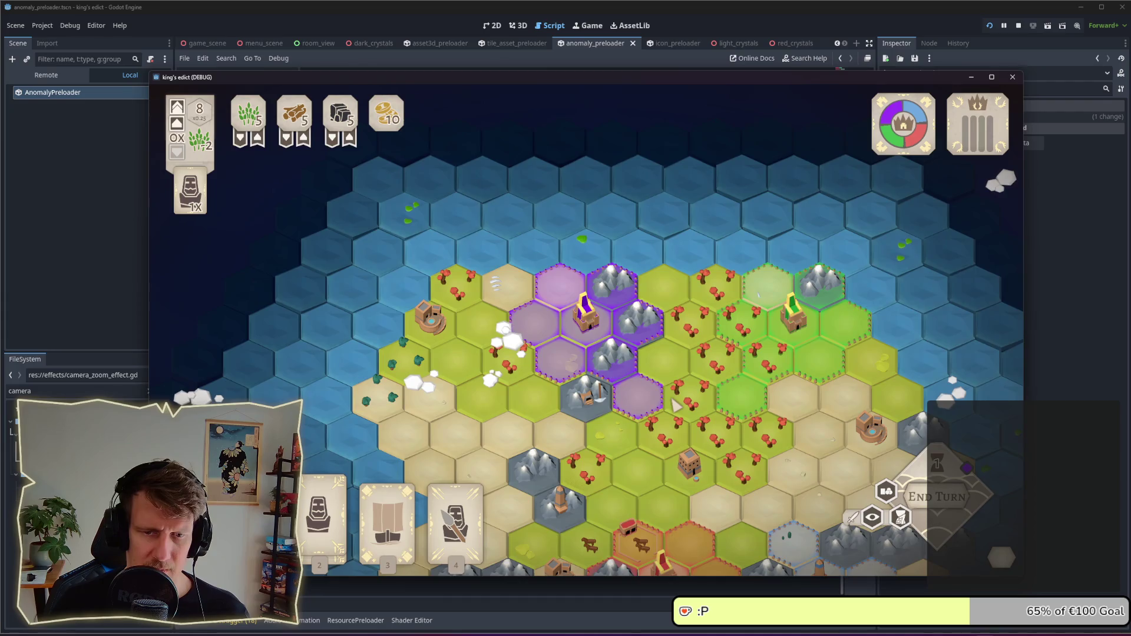
{"action": "key", "text": "Escape"}
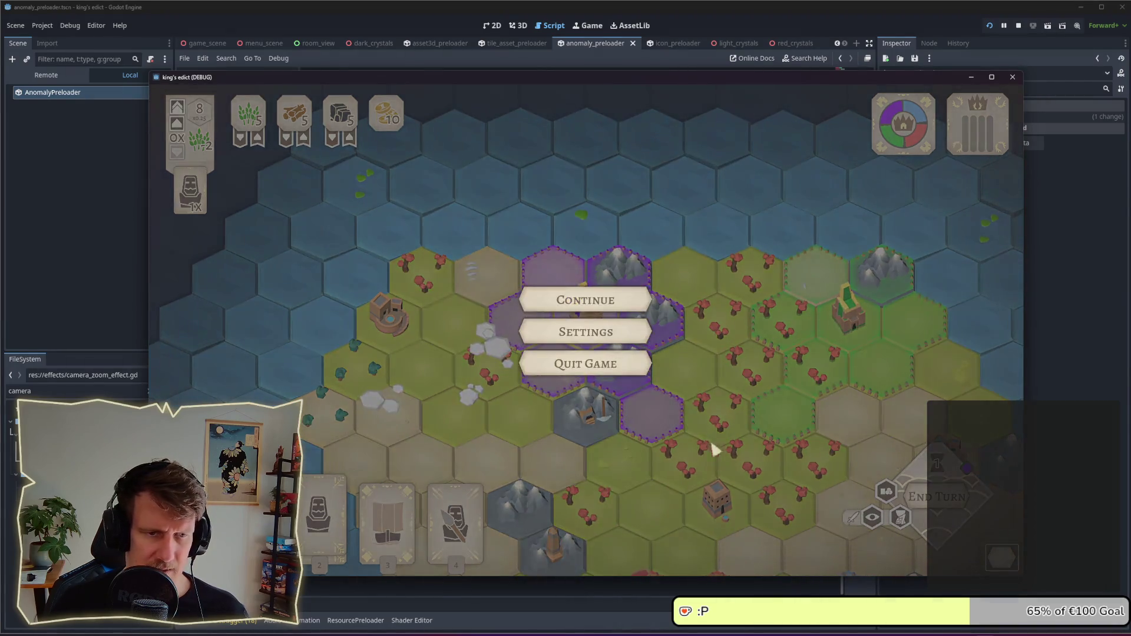
{"action": "left_click", "coordinate": [585, 363]}
- Relaunch, host another multiplayer match from the purple start, then stop the running game
{"action": "left_click", "coordinate": [990, 25]}
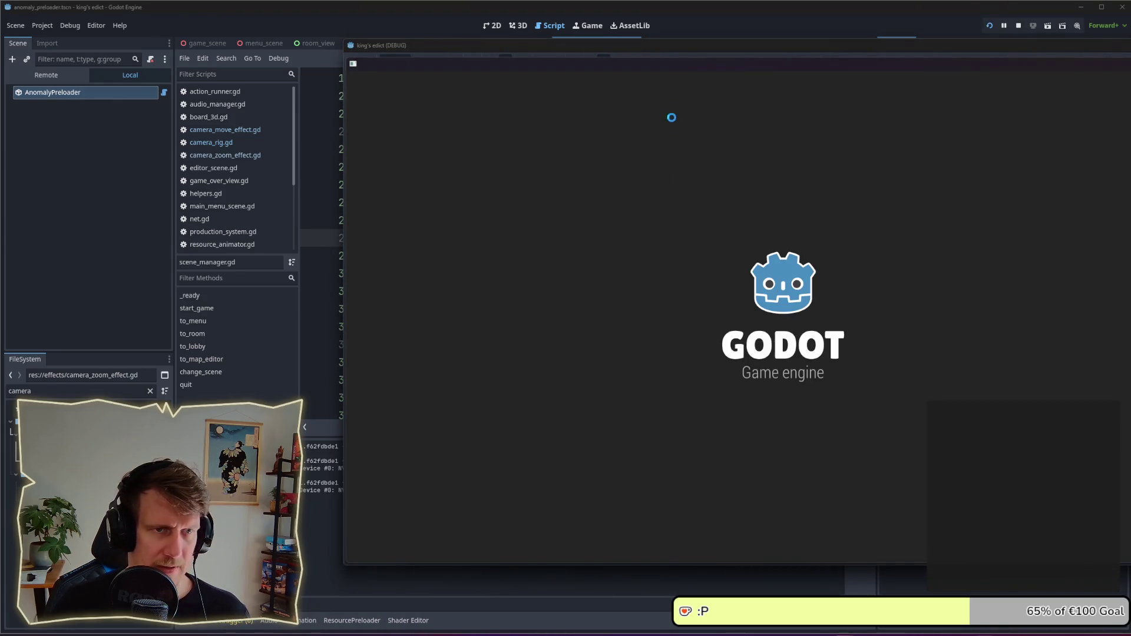
{"action": "left_click_drag", "start_coordinate": [673, 69], "coordinate": [435, 75]}
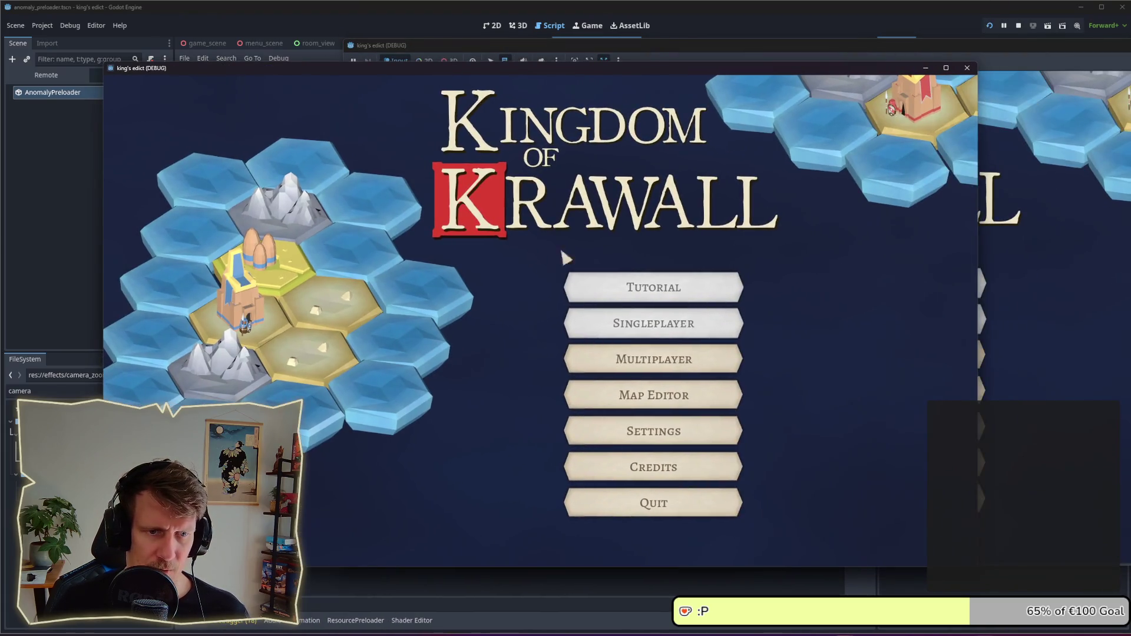
{"action": "left_click", "coordinate": [607, 357]}
{"action": "left_click", "coordinate": [896, 538]}
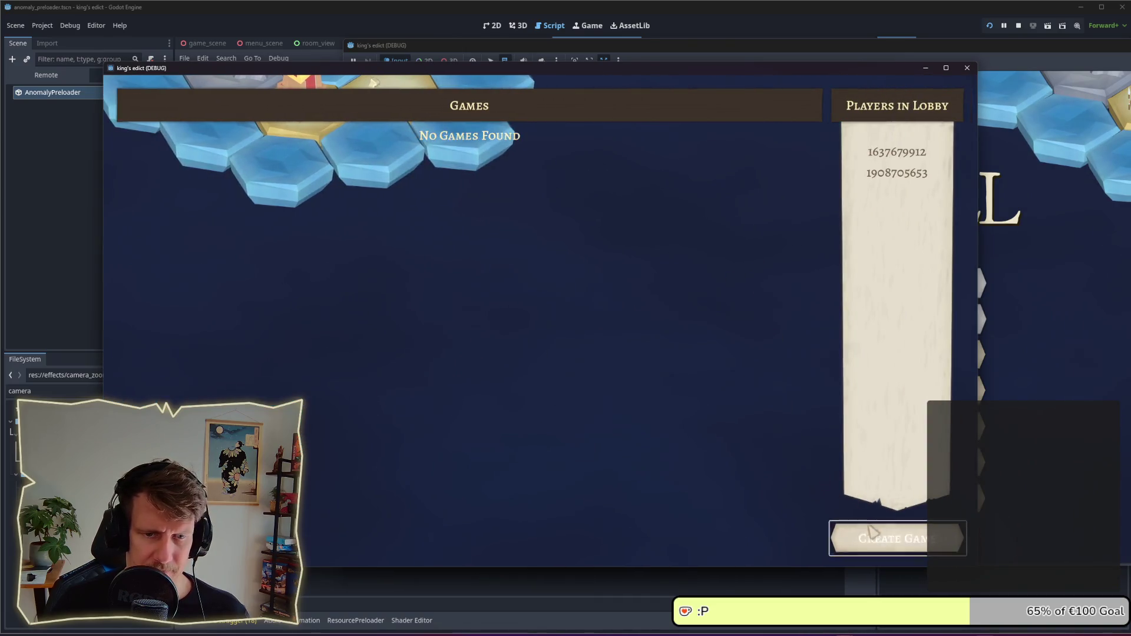
{"action": "left_click", "coordinate": [744, 261]}
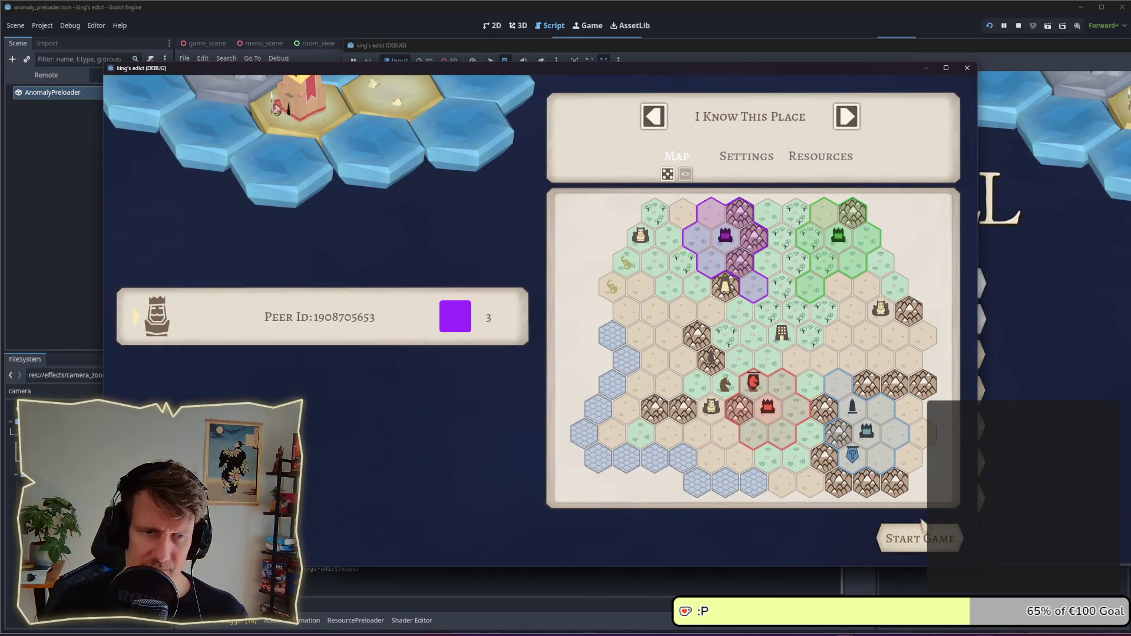
{"action": "left_click", "coordinate": [889, 536]}
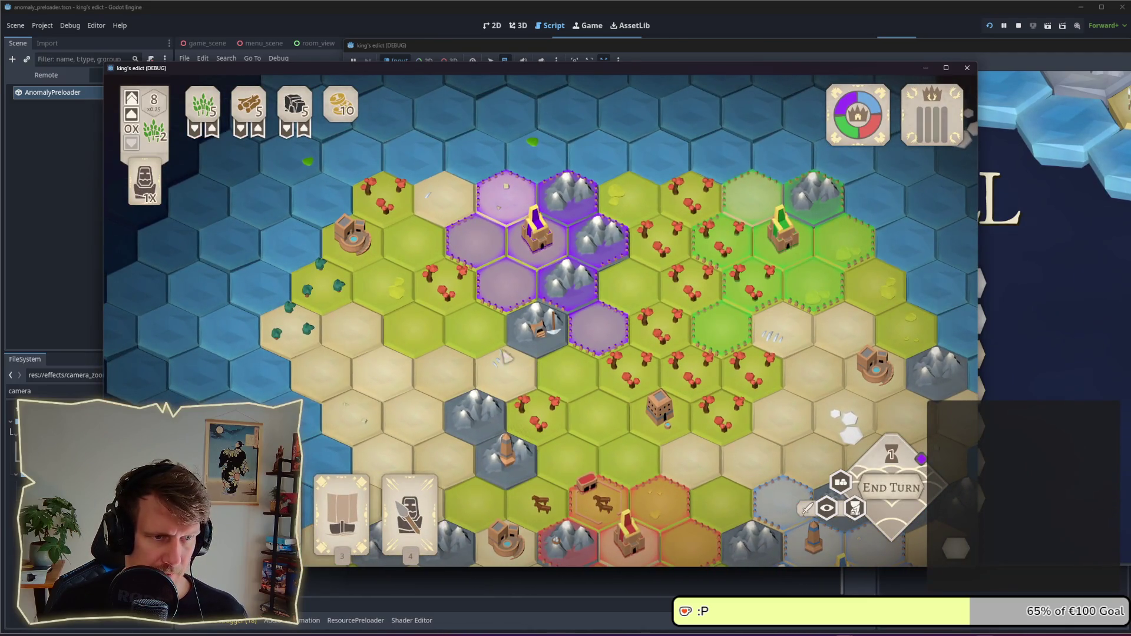
{"action": "left_click", "coordinate": [1020, 26]}
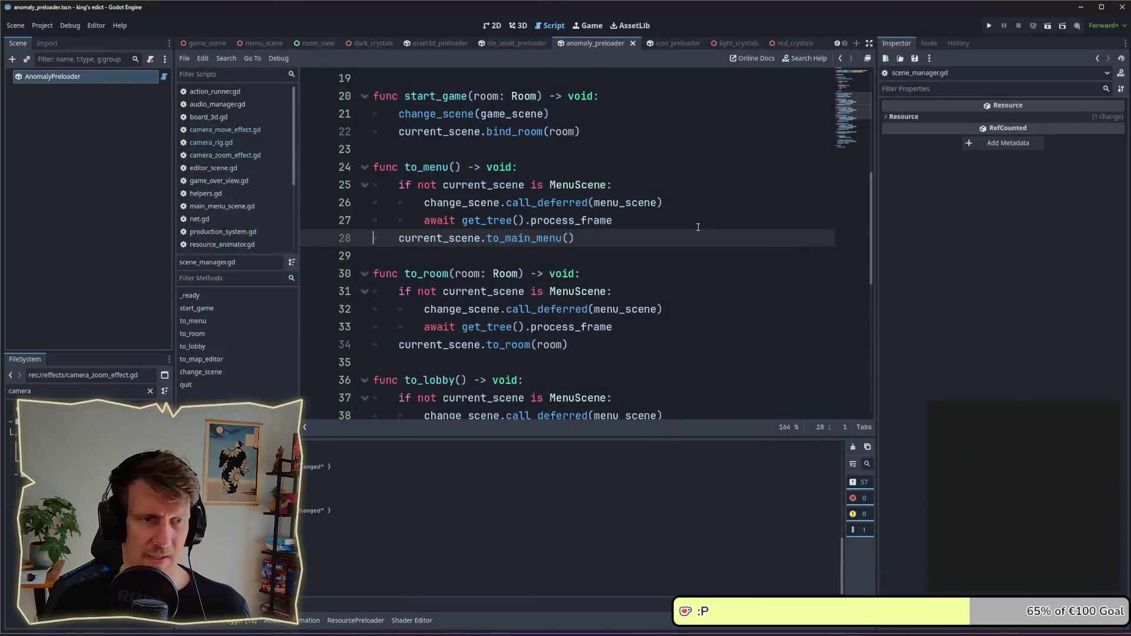
- Check off the 'disable scrolling on intro' task in the 3.x Playtest Version note
{"action": "key", "text": "alt+Tab"}
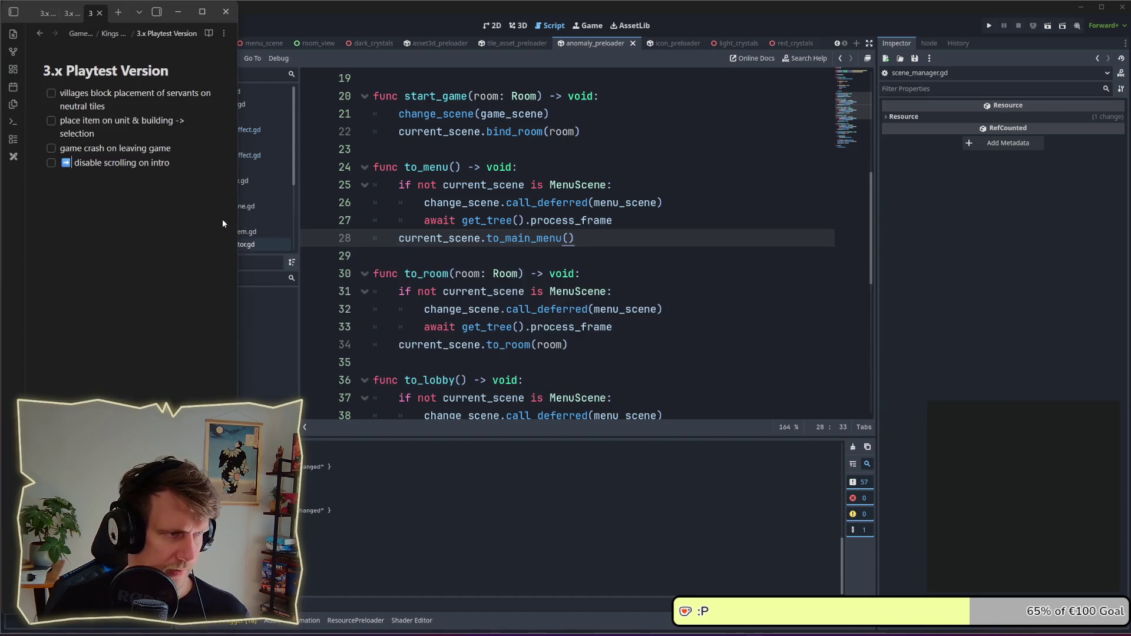
{"action": "left_click", "coordinate": [52, 162]}
{"action": "left_click", "coordinate": [71, 163]}
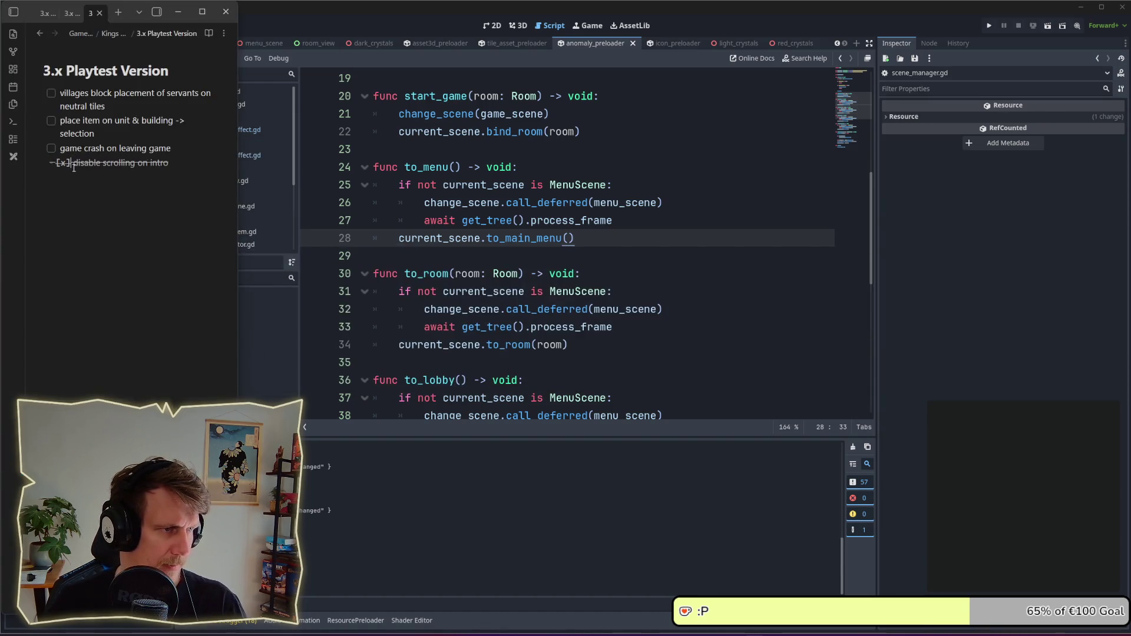
{"action": "left_click", "coordinate": [73, 188]}
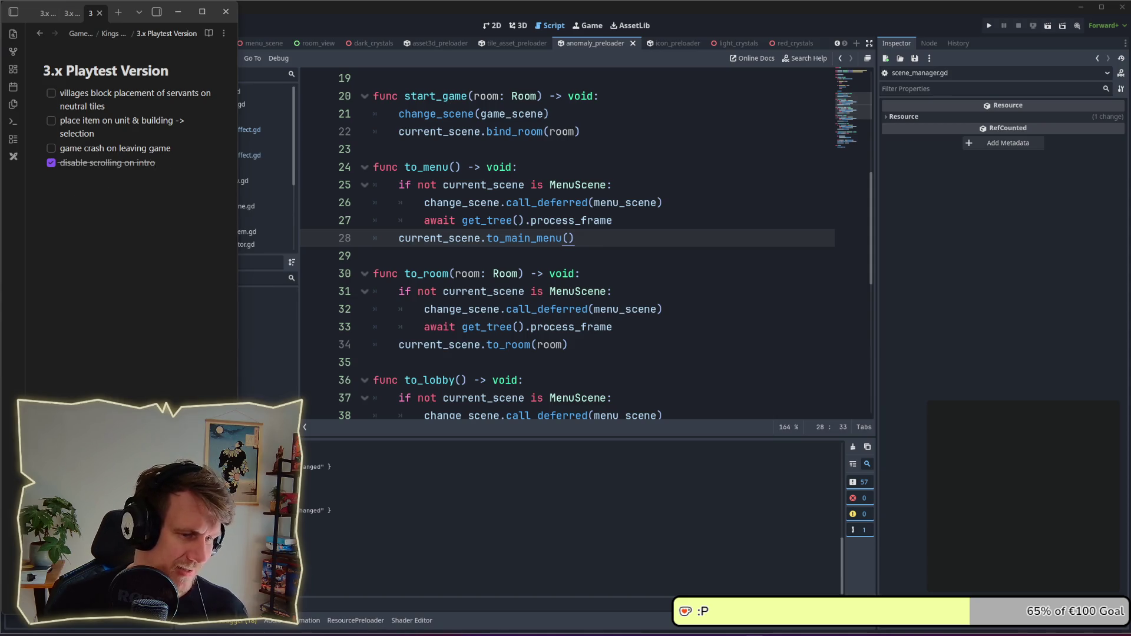
{"action": "key", "text": "alt+Tab"}
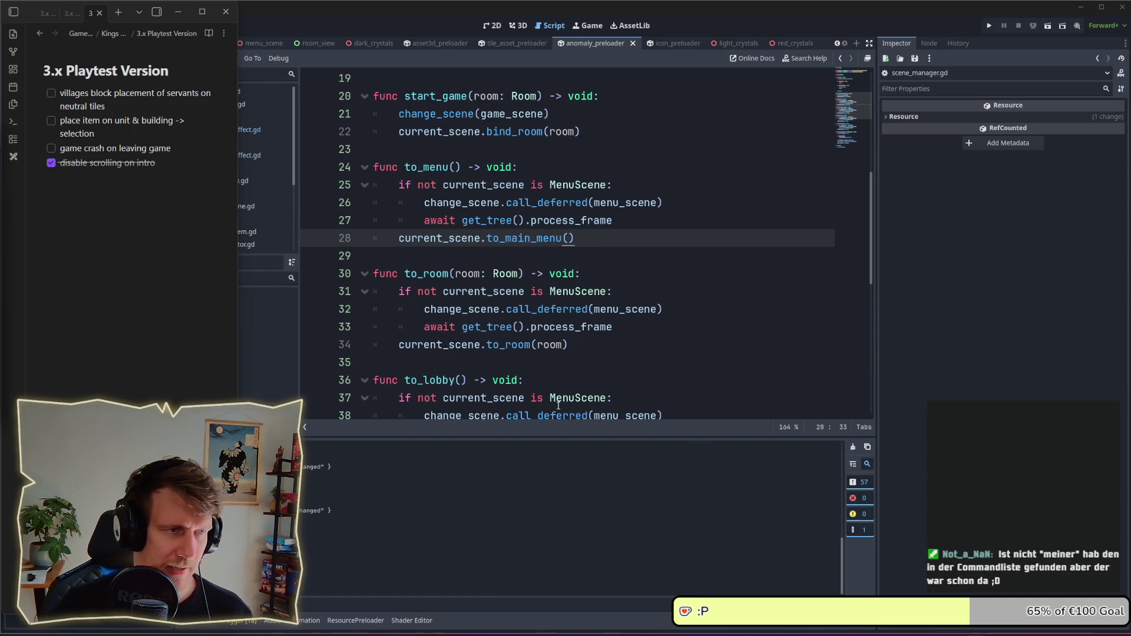
- Prefix the 'game crash on leaving game' task with a ➡️ emoji and rerun the project
{"action": "left_click", "coordinate": [67, 215]}
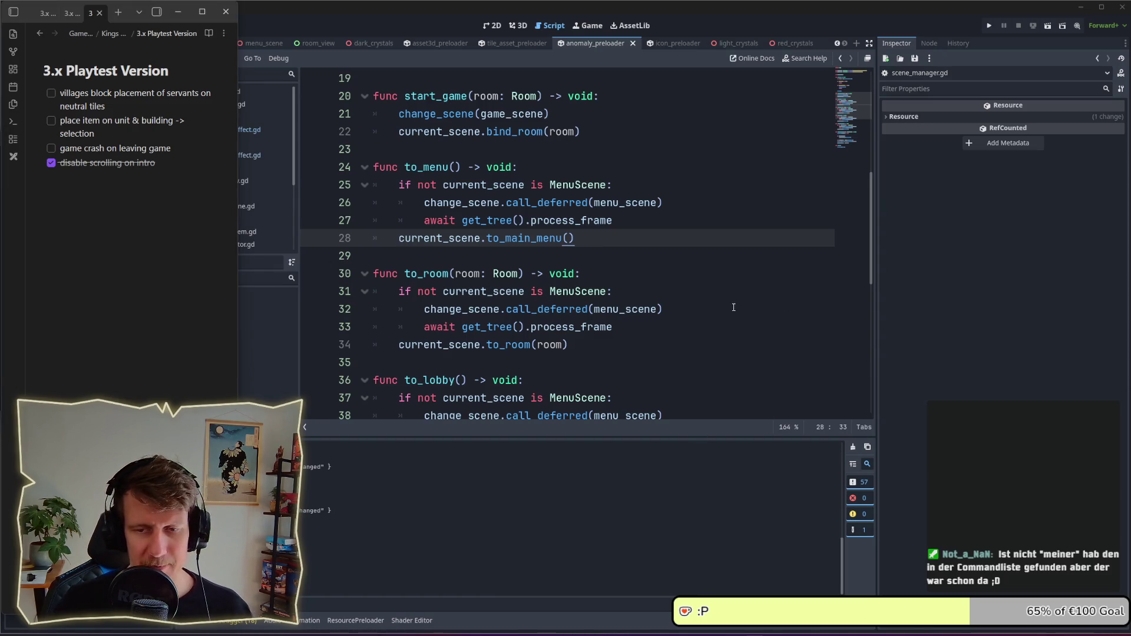
{"action": "left_click", "coordinate": [733, 307]}
{"action": "key", "text": "alt+Tab"}
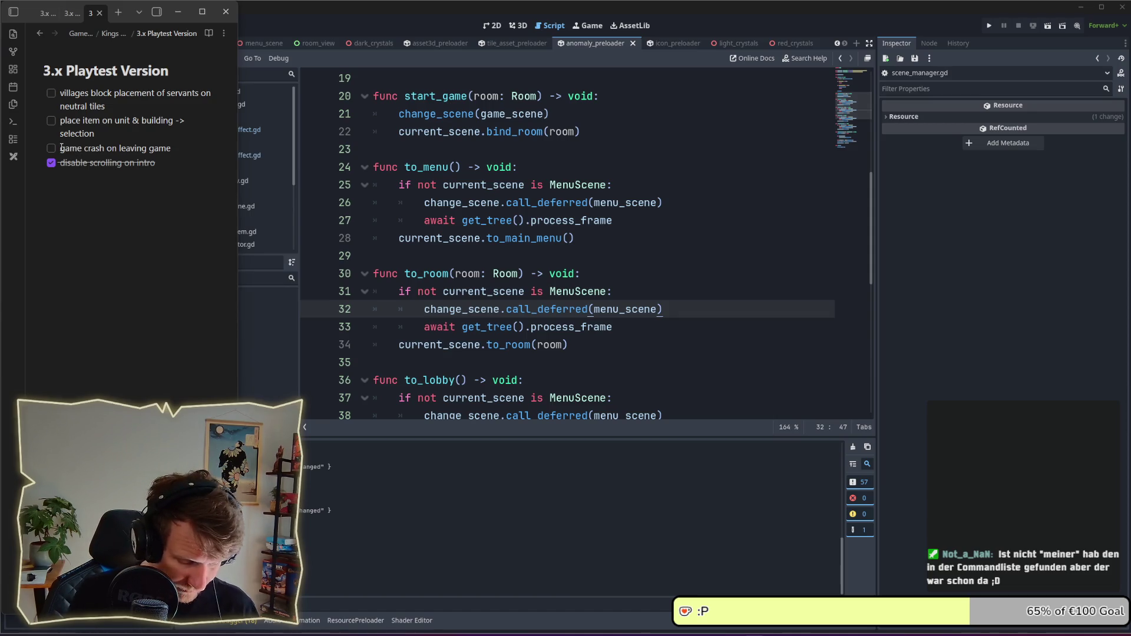
{"action": "key", "text": "super+period"}
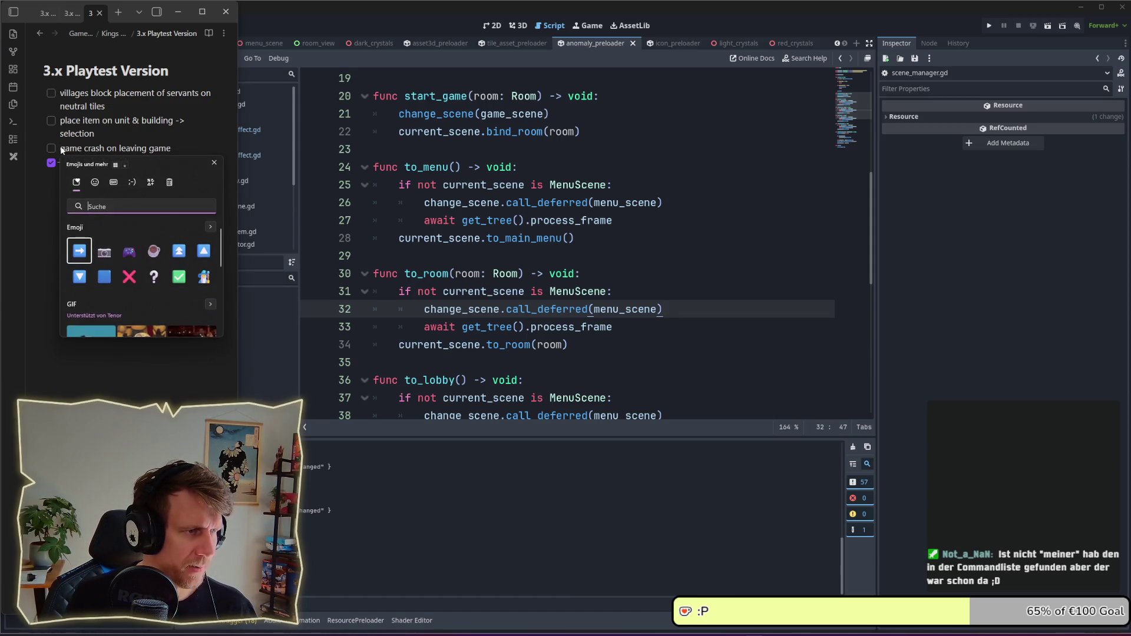
{"action": "key", "text": "Return"}
{"action": "key", "text": "Escape"}
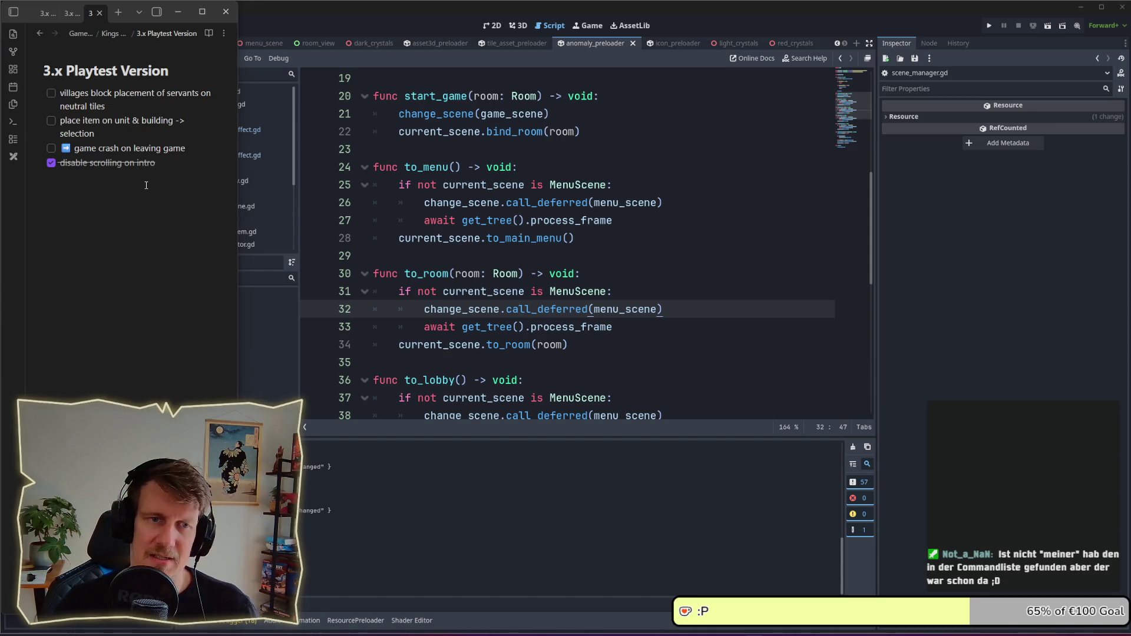
{"action": "left_click", "coordinate": [984, 26]}
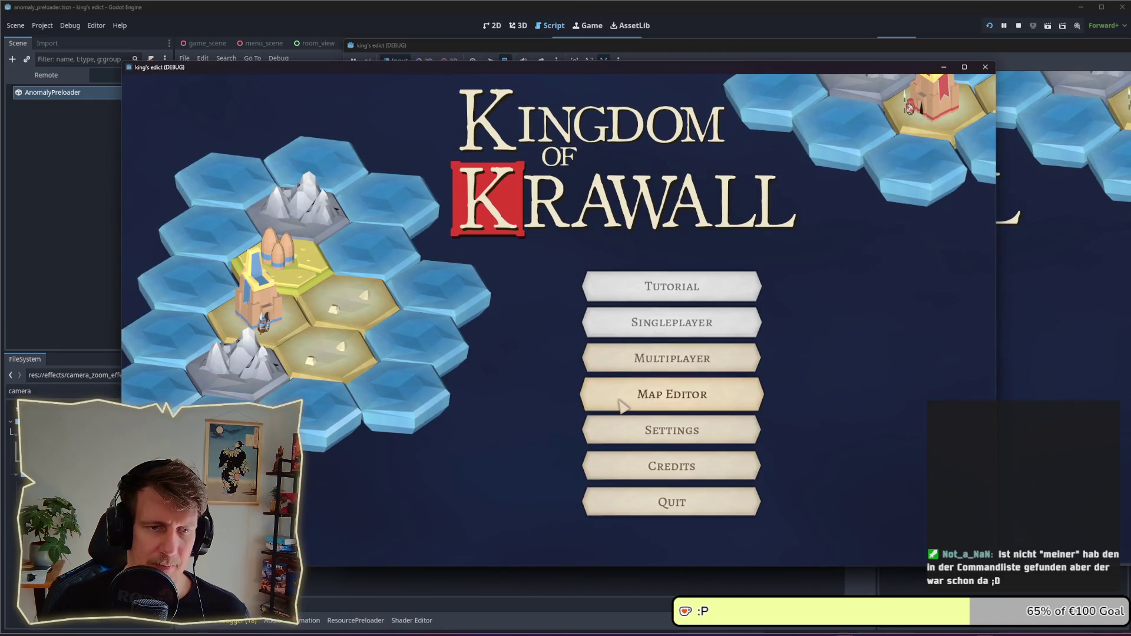
- Create and start a multiplayer game, then Quit Game from the pause menu to trigger the break
{"action": "left_click", "coordinate": [630, 358]}
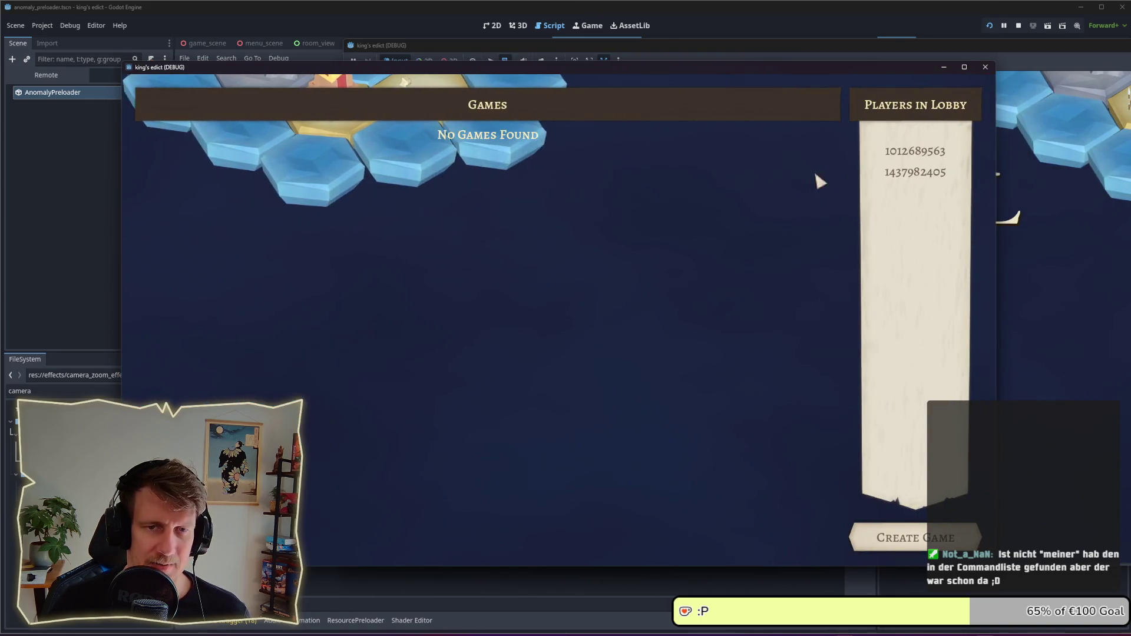
{"action": "left_click", "coordinate": [888, 537]}
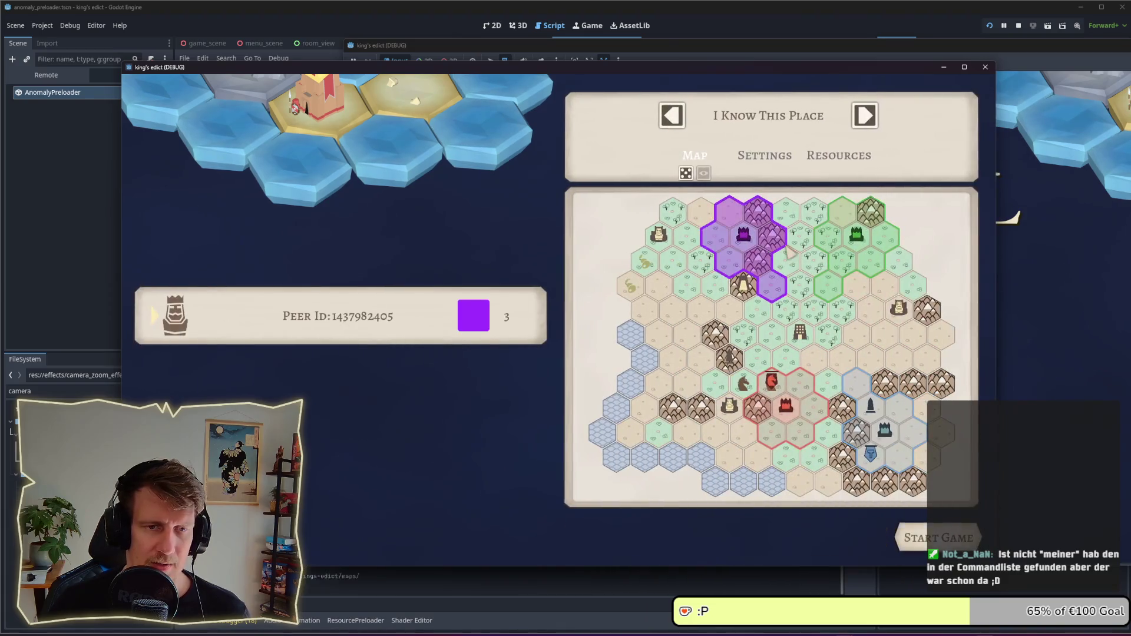
{"action": "left_click", "coordinate": [925, 537]}
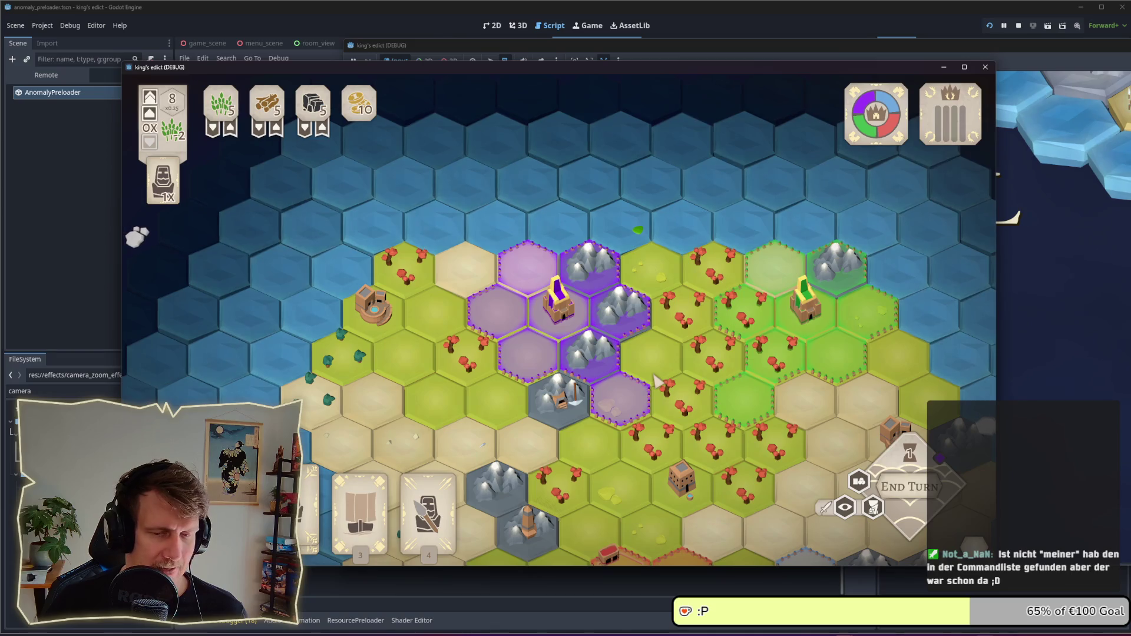
{"action": "key", "text": "Escape"}
{"action": "left_click", "coordinate": [581, 356]}
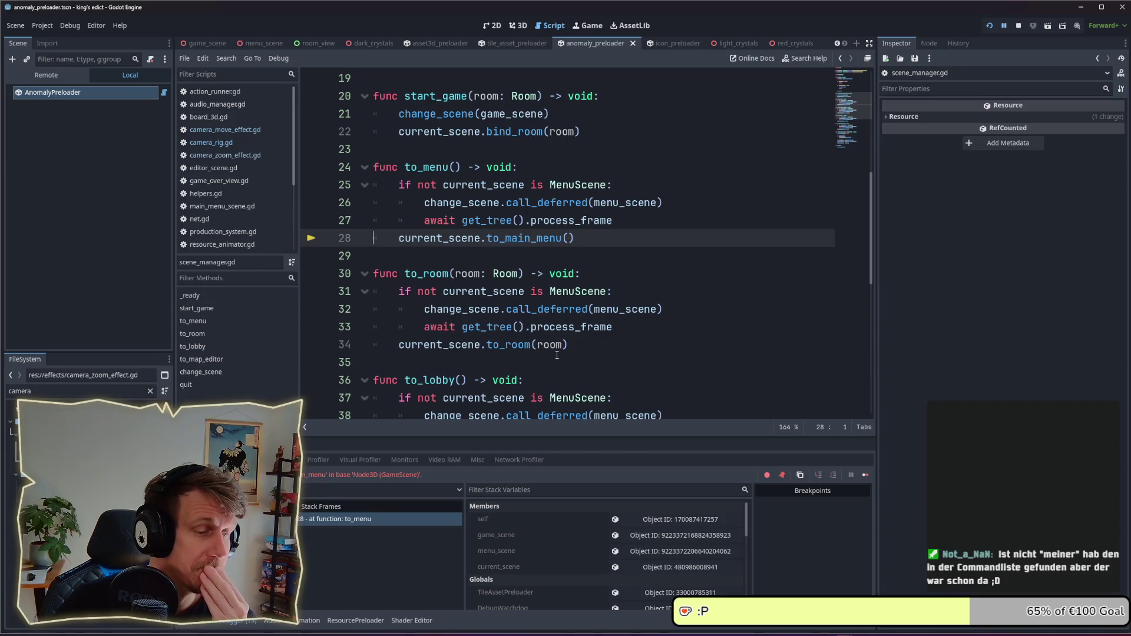
- Enlarge the debugger panel and inspect current_scene, which still holds the GameScene node at /root/GameScene
{"action": "left_click_drag", "start_coordinate": [524, 437], "coordinate": [519, 347]}
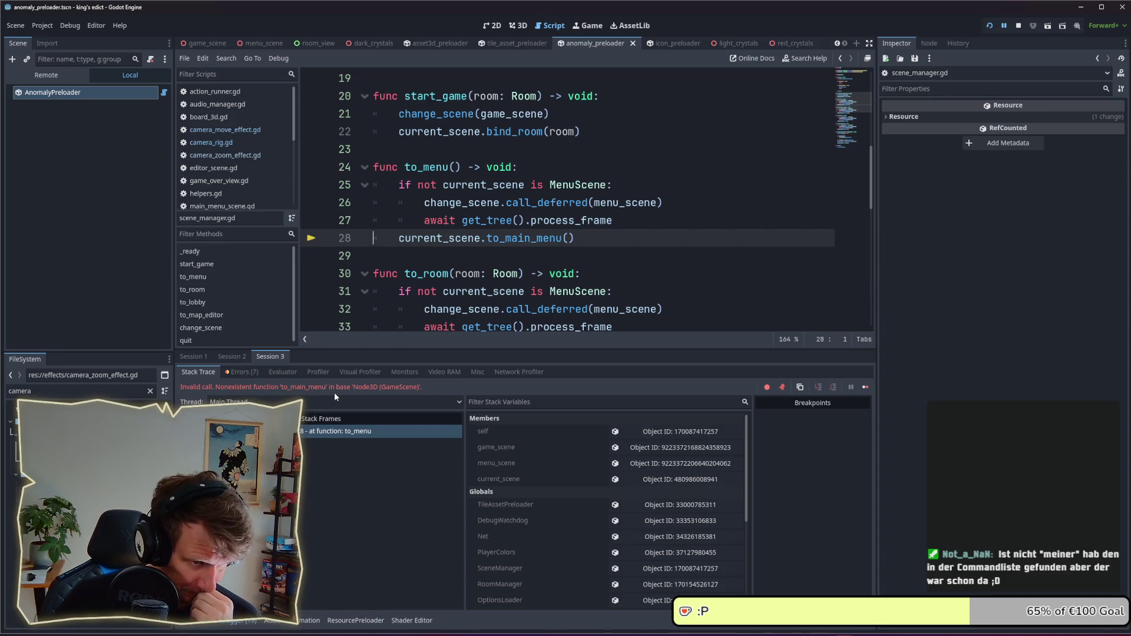
{"action": "left_click", "coordinate": [678, 479]}
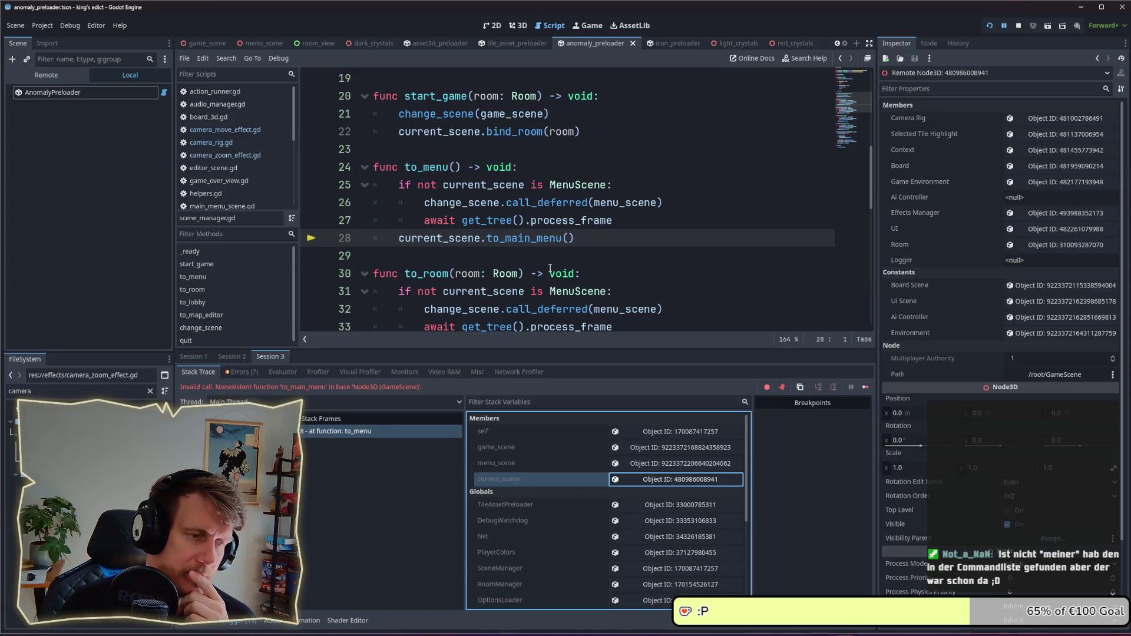
{"action": "mouse_move", "coordinate": [420, 239]}
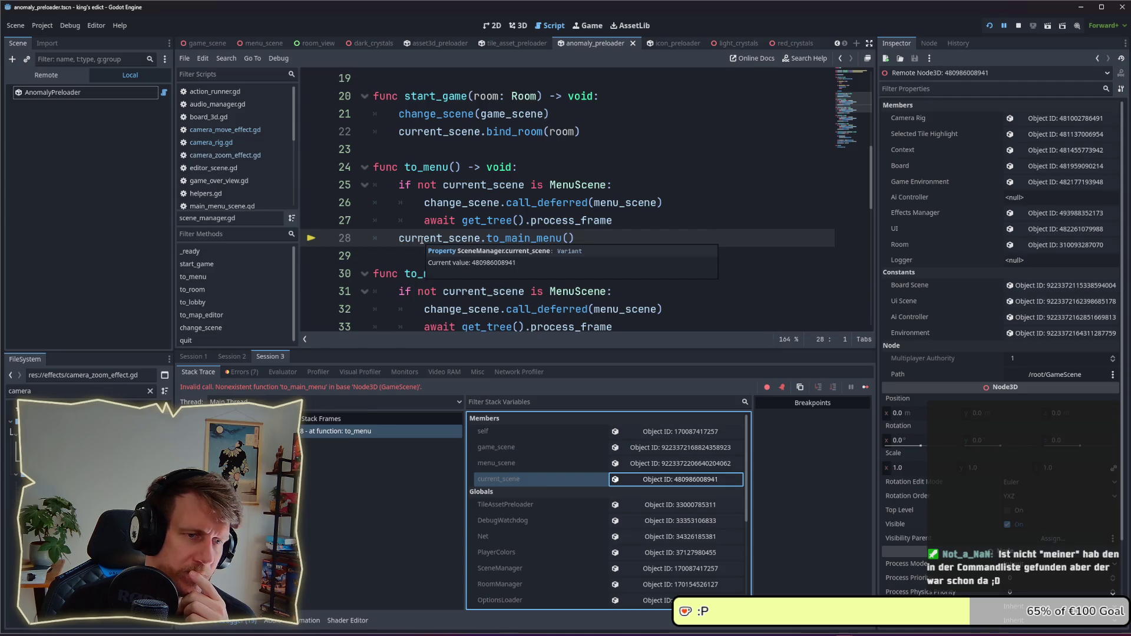